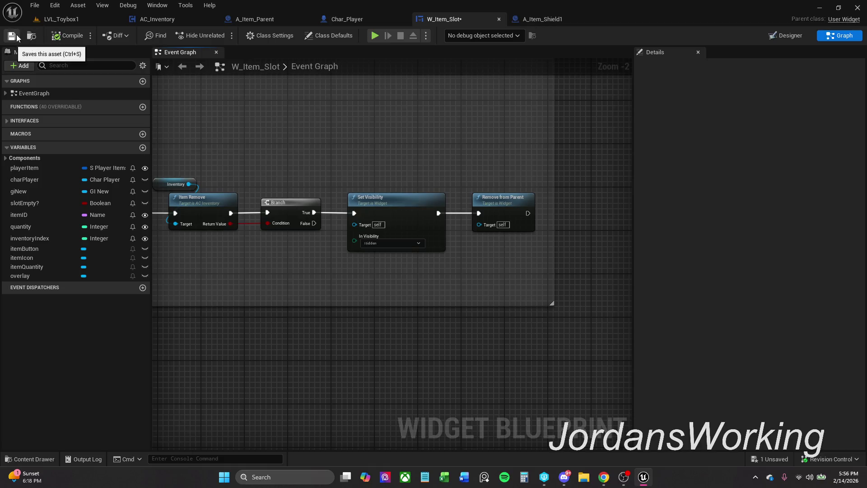
# - Save the W_Item_Slot widget blueprint and pan around its graph
pyautogui.hotkey('ctrl', 's')
pyautogui.scroll(-1, 212, 134)
pyautogui.moveTo(236, 141)
pyautogui.mouseDown()
pyautogui.moveTo(622, 150)
pyautogui.moveTo(528, 191)
pyautogui.moveTo(546, 217)
pyautogui.moveTo(488, 304)
pyautogui.moveTo(486, 324)
pyautogui.moveTo(496, 281)
pyautogui.moveTo(529, 253)
pyautogui.moveTo(547, 288)
pyautogui.moveTo(540, 227)
pyautogui.mouseUp()
pyautogui.scroll(-1, 384, 147)
# - Switch to the A_Item_Shield1 blueprint's Event Graph
pyautogui.scroll(-8, 622, 150)
pyautogui.scroll(4, 488, 305)
pyautogui.scroll(3, 523, 264)
pyautogui.click(544, 22)
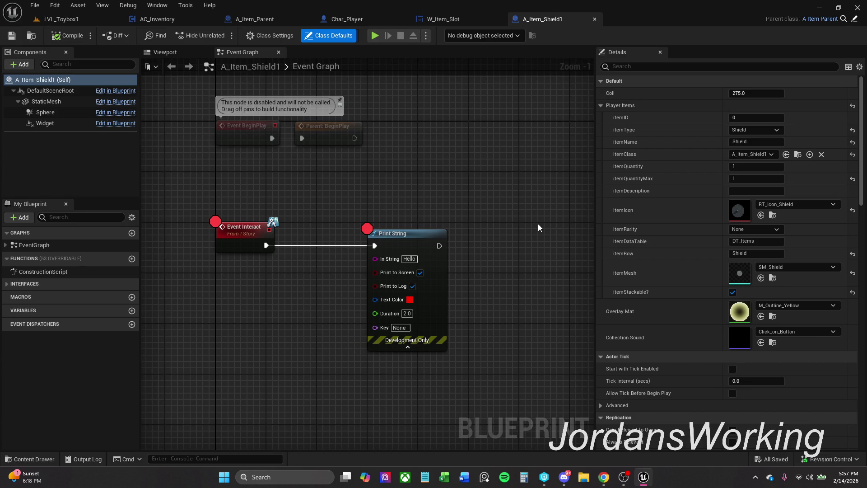
# - Play-test LVL_Toybox1, picking up the potion and another item and checking the inventory
pyautogui.scroll(-1, 435, 172)
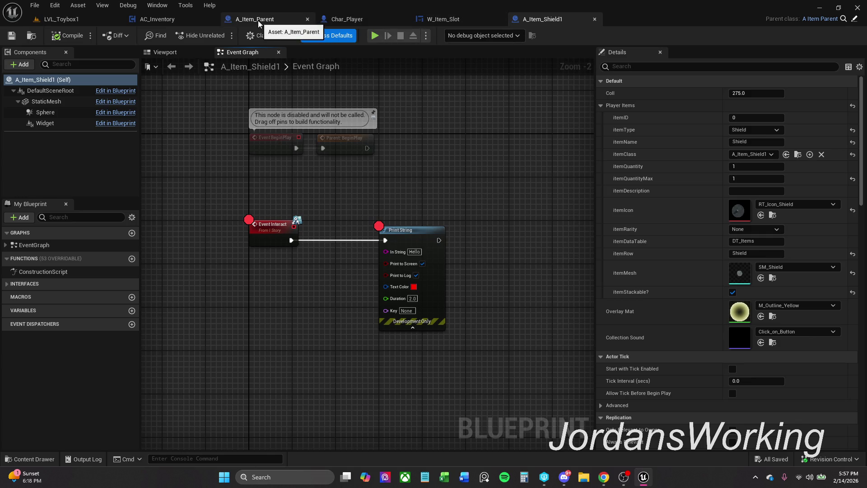
pyautogui.click(62, 19)
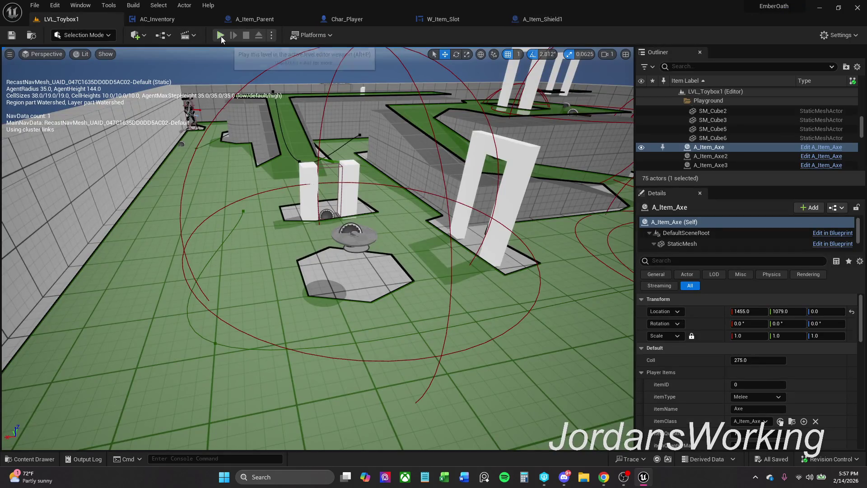
pyautogui.click(221, 35)
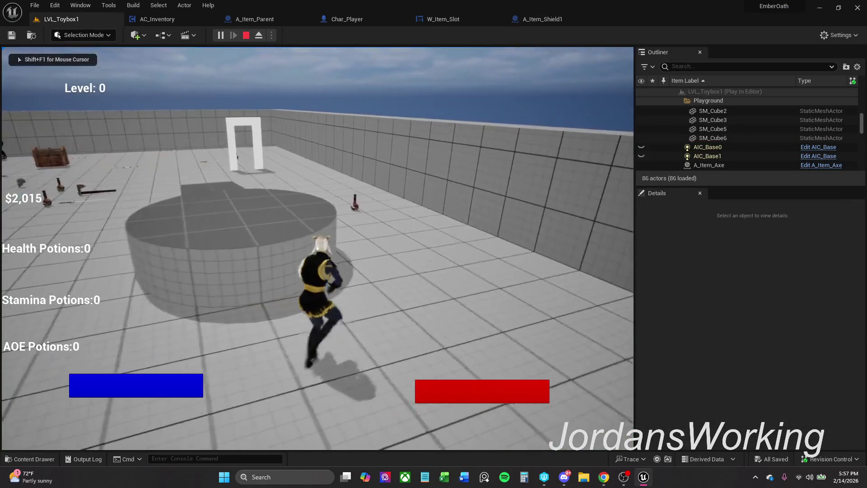
pyautogui.press('e')
pyautogui.press('i')
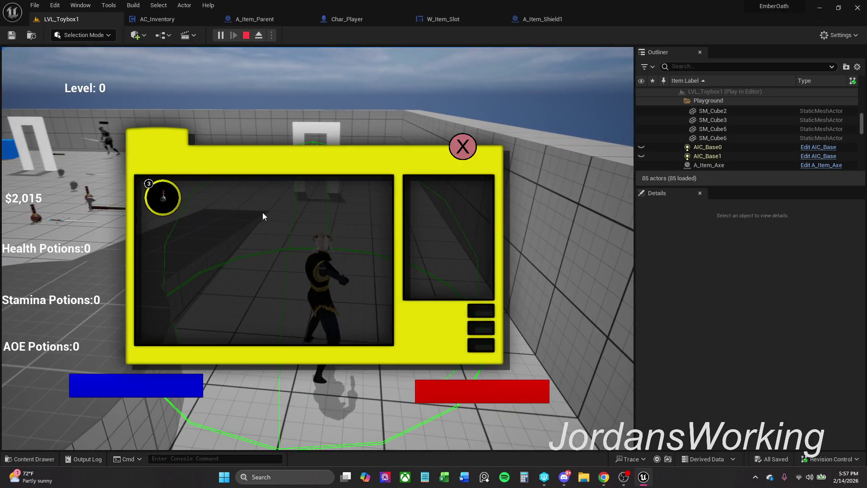
pyautogui.click(468, 150)
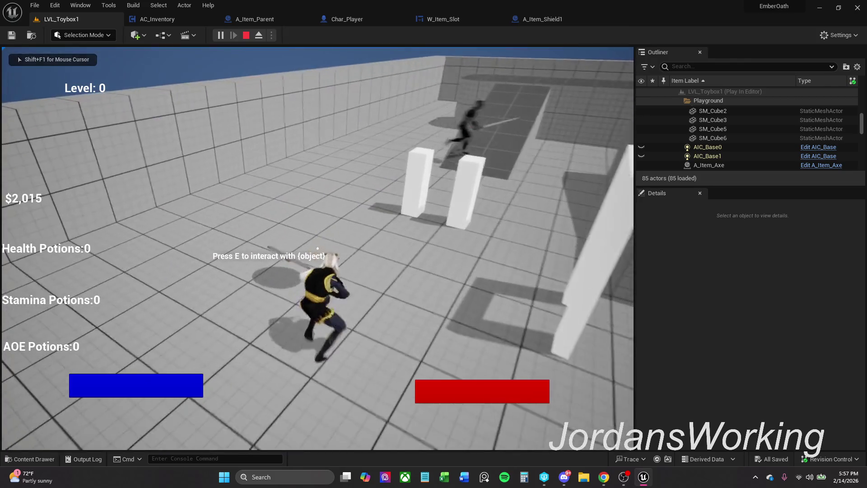
pyautogui.press('e')
pyautogui.press('i')
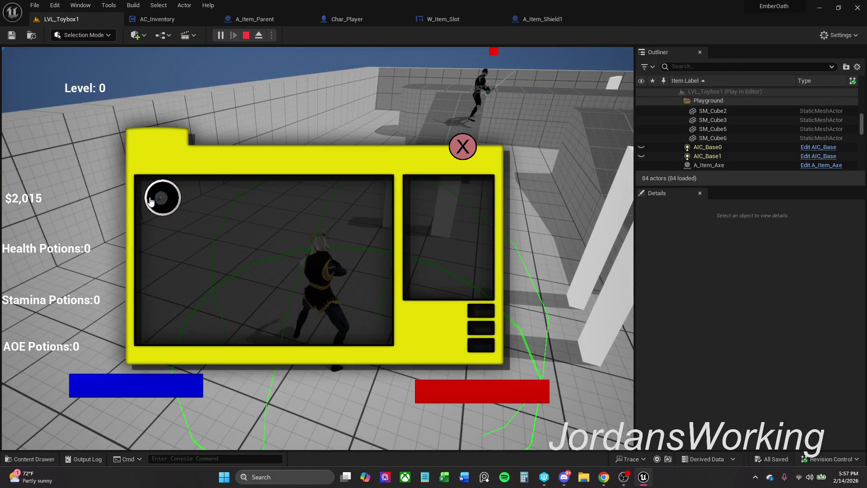
pyautogui.click(461, 151)
pyautogui.press('Escape')
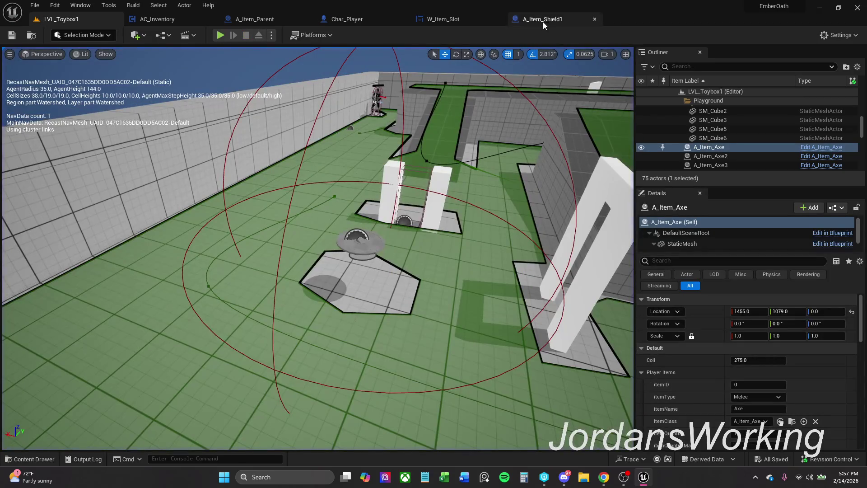
# - Run a second play session to check the inventory, then bring up Char_Player
pyautogui.click(543, 18)
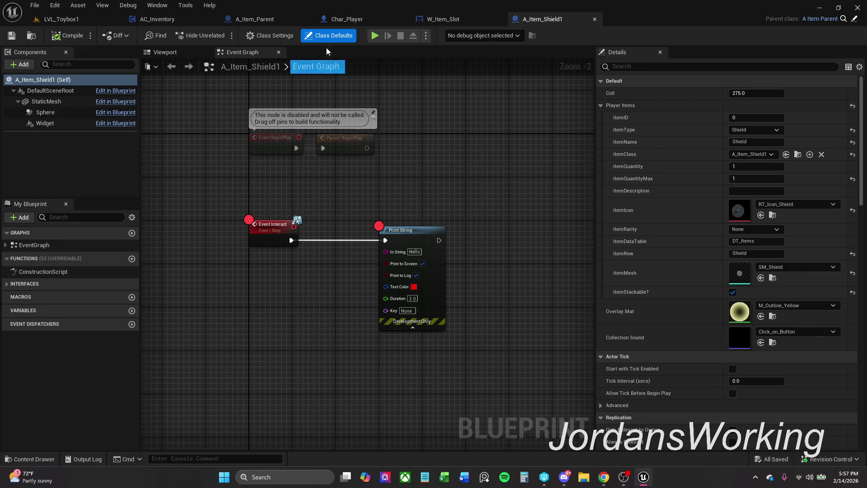
pyautogui.click(83, 20)
pyautogui.click(220, 35)
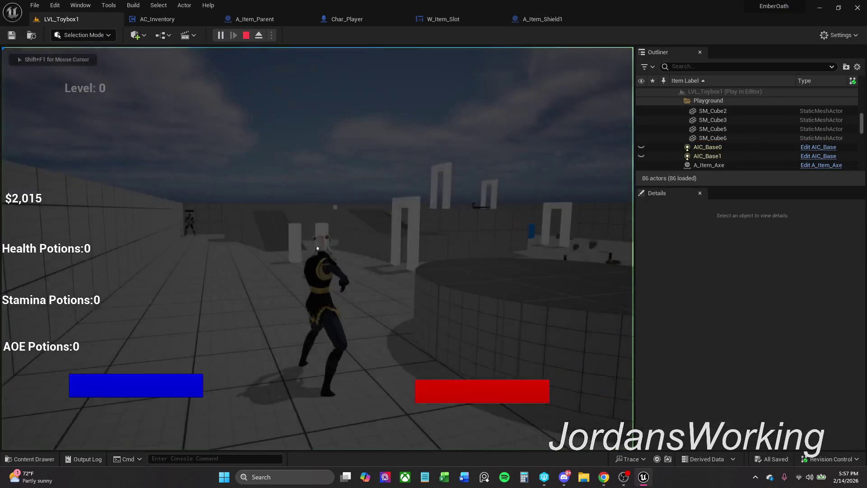
pyautogui.press('i')
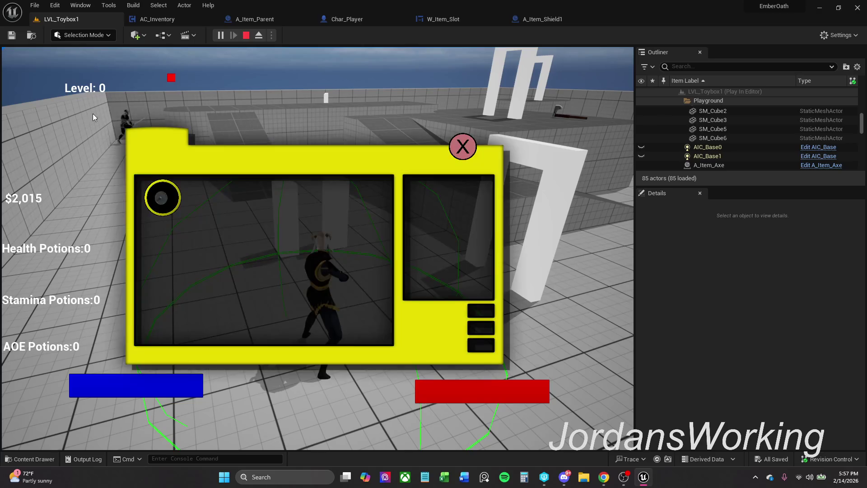
pyautogui.click(471, 147)
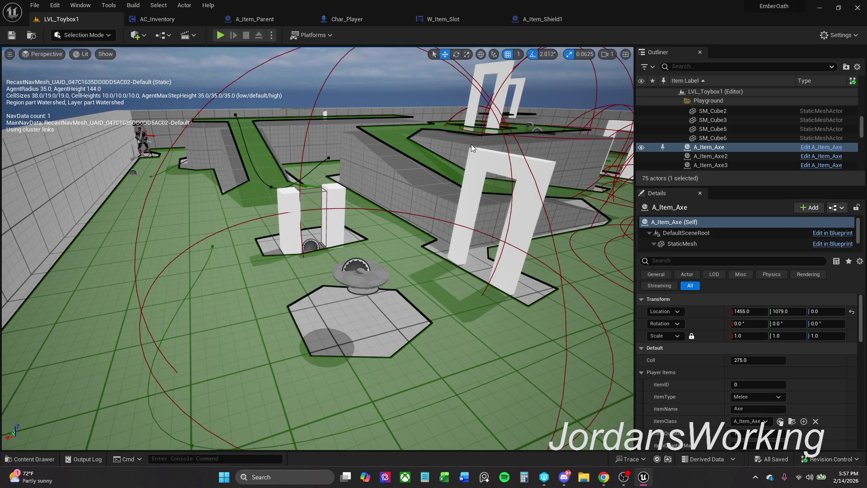
pyautogui.click(348, 20)
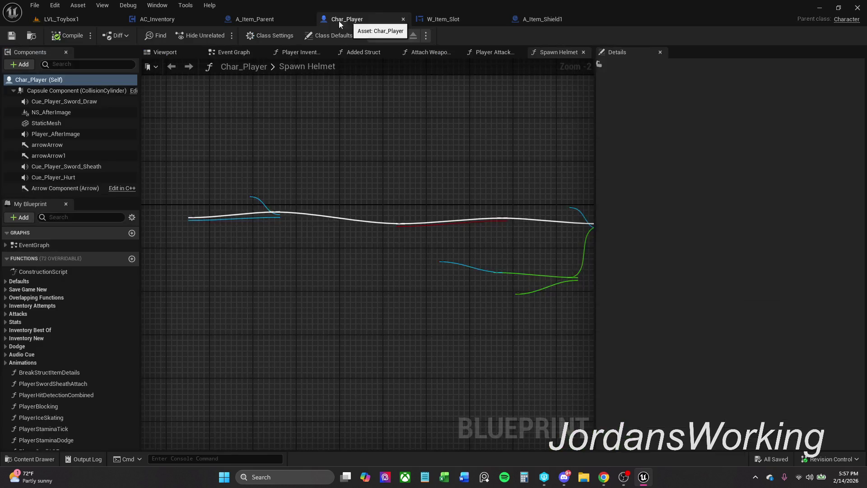
# - Close the A_Item_Parent blueprint tab
pyautogui.click(261, 23)
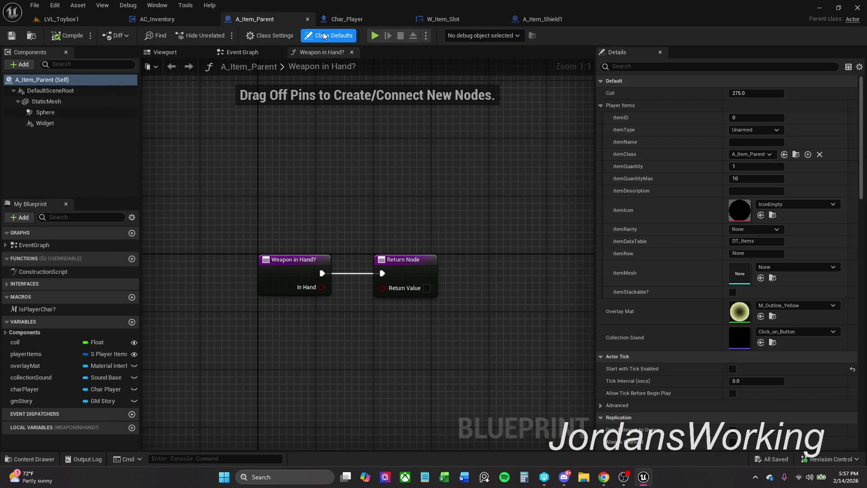
pyautogui.click(309, 20)
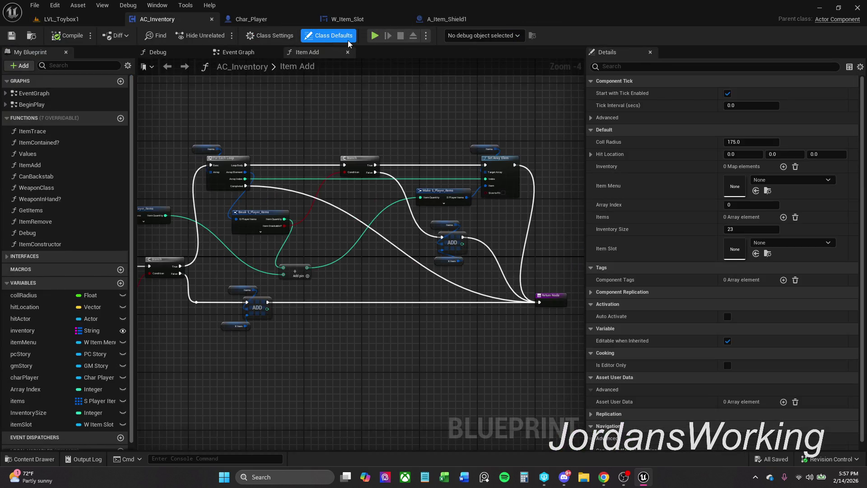
pyautogui.click(285, 26)
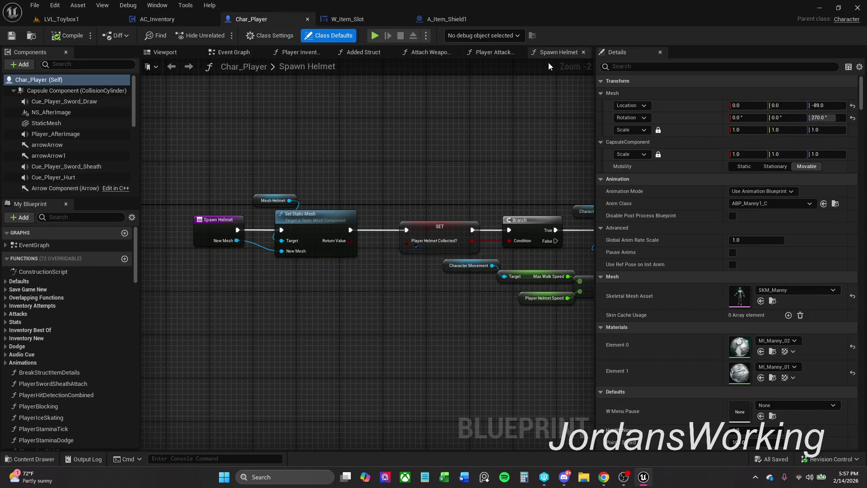
# - Close Char_Player's Spawn Helmet, Attack Anims, Attach Weapon, Added Struct, Inventory and Viewport tabs
pyautogui.click(583, 52)
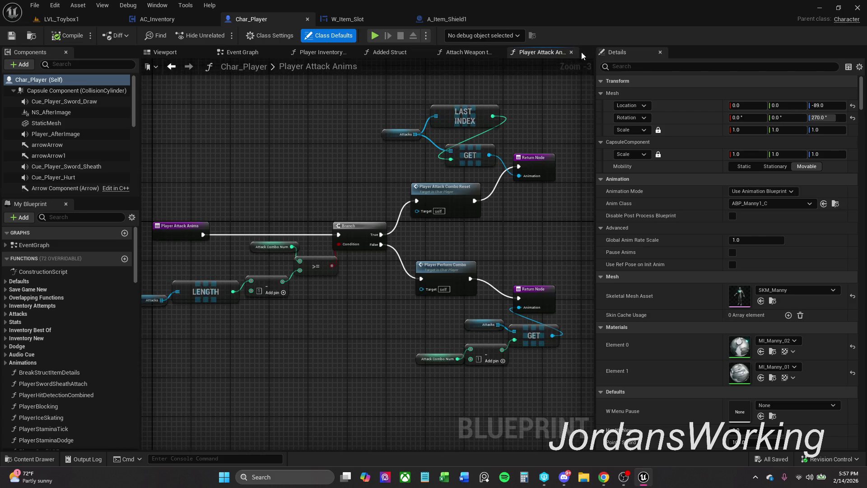
pyautogui.click(570, 54)
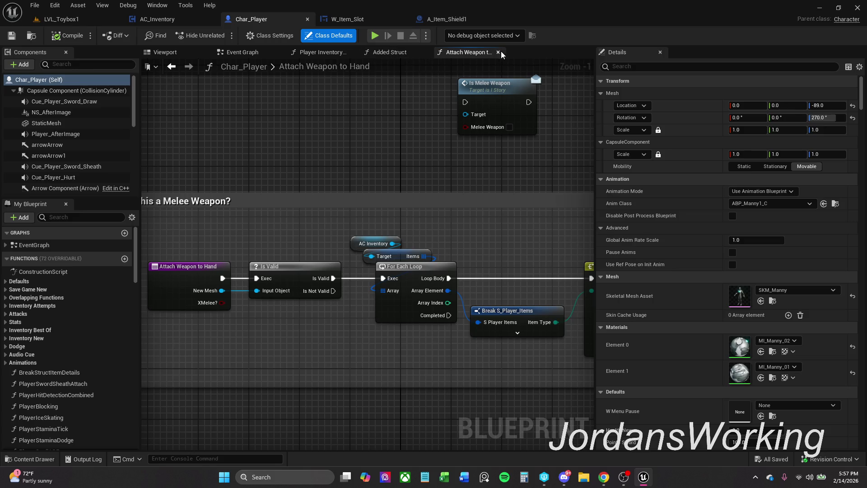
pyautogui.click(498, 52)
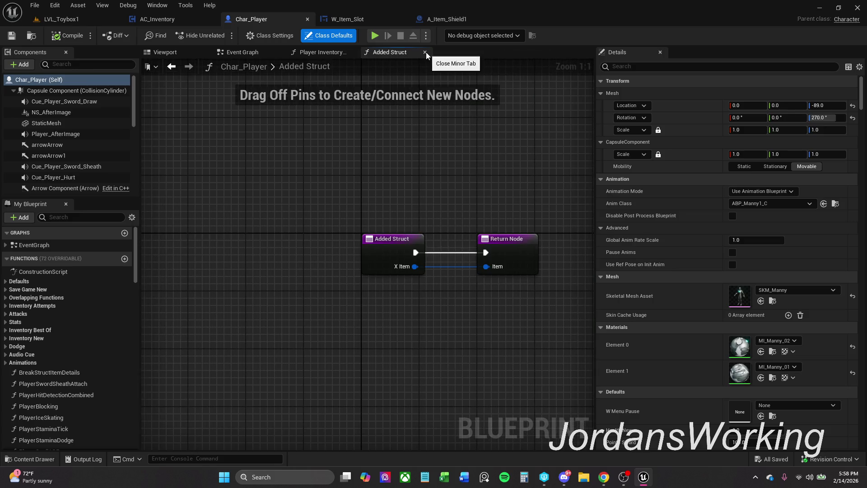
pyautogui.click(425, 53)
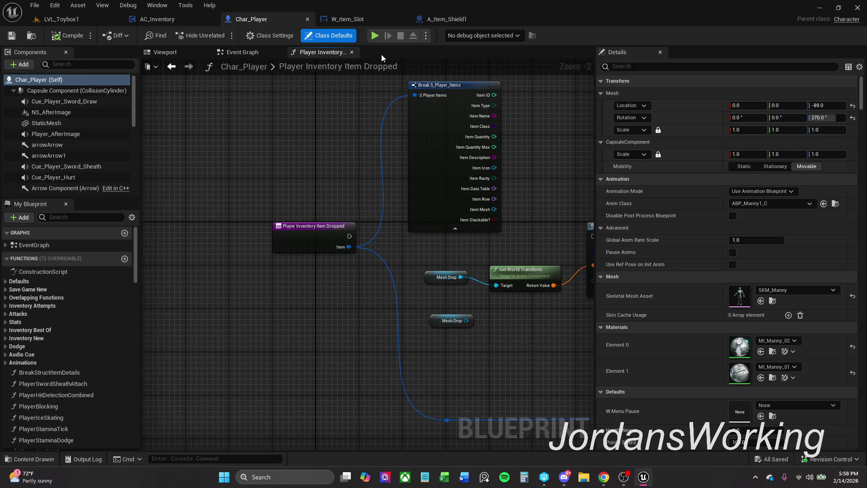
pyautogui.click(351, 53)
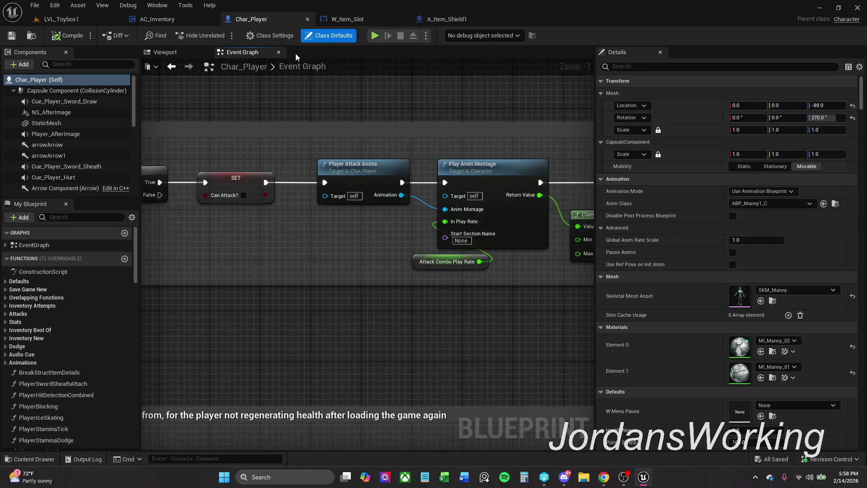
pyautogui.scroll(-6, 277, 102)
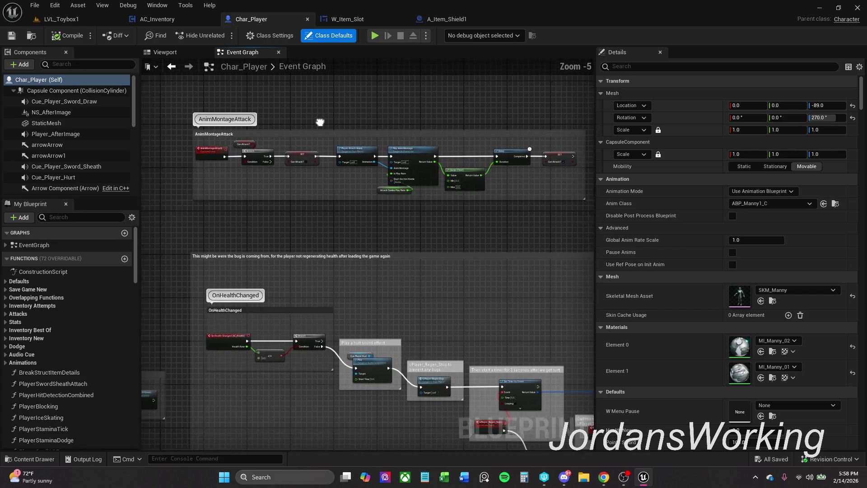
pyautogui.scroll(-1, 320, 143)
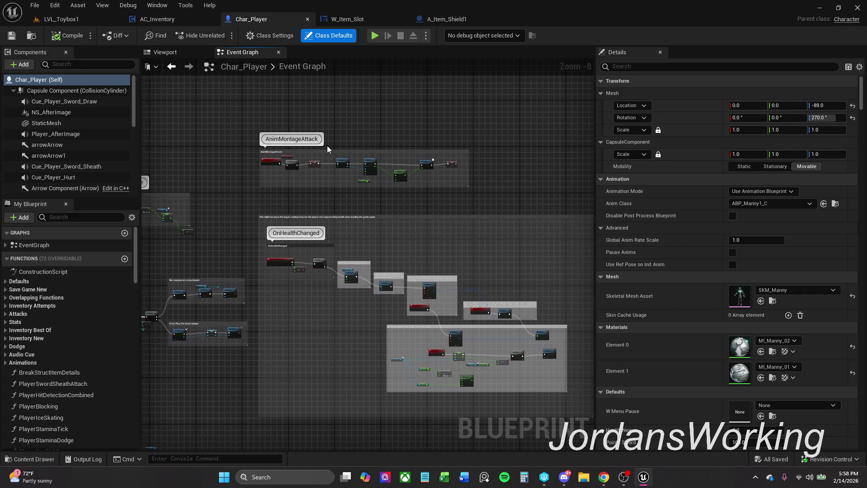
pyautogui.click(165, 51)
pyautogui.click(205, 52)
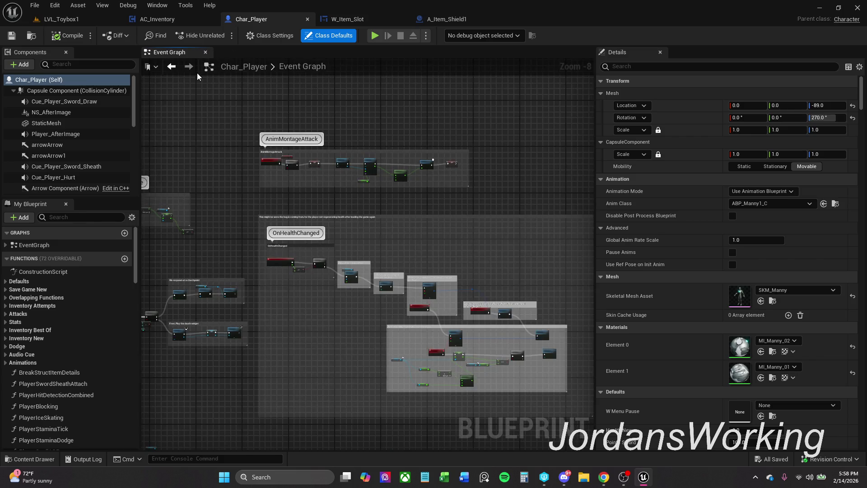
# - Look over Char_Player's Event Graph comment groups, then return to A_Item_Shield1
pyautogui.scroll(-4, 378, 200)
pyautogui.moveTo(378, 199); pyautogui.dragTo(528, 154)
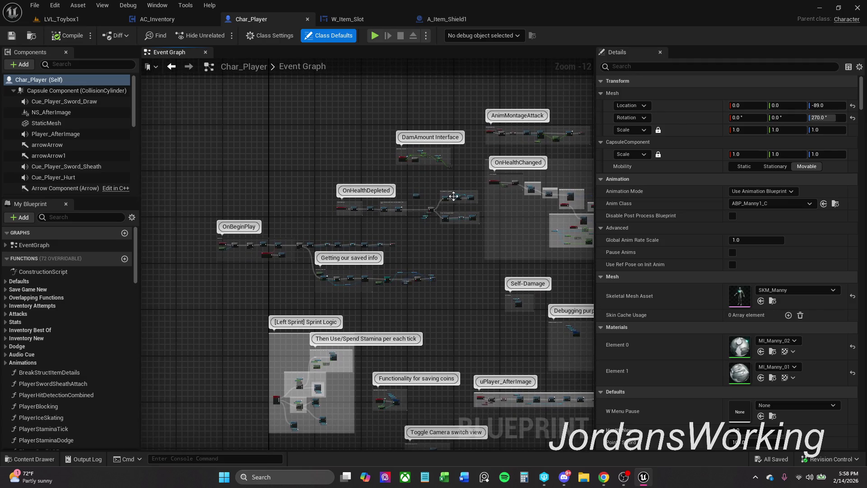
pyautogui.scroll(3, 443, 199)
pyautogui.scroll(6, 443, 199)
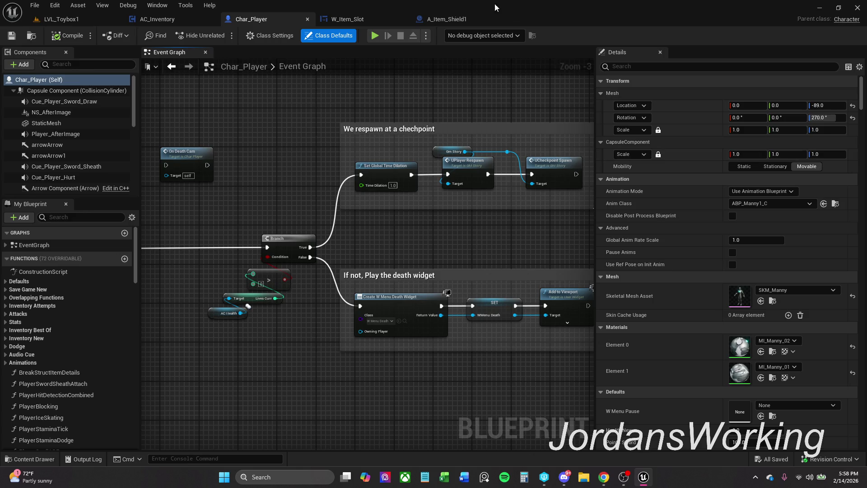
pyautogui.click(438, 20)
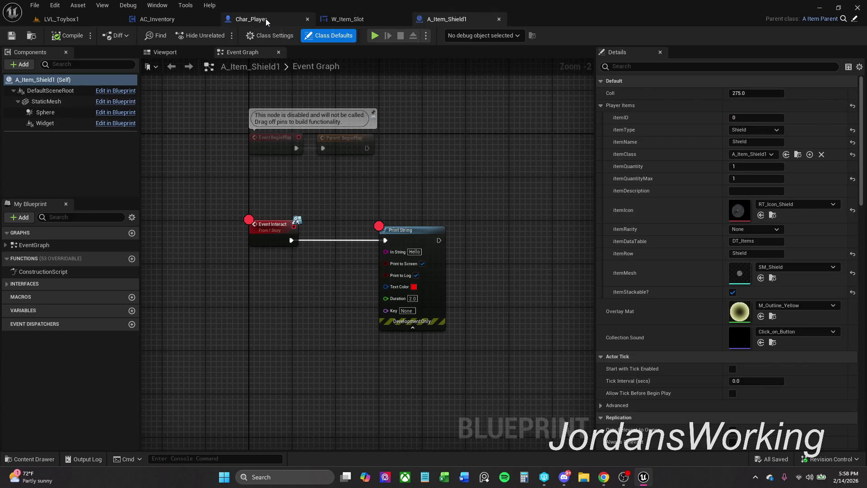
# - Filter Char_Player's My Blueprint members by 'shield'
pyautogui.click(267, 19)
pyautogui.click(70, 217)
pyautogui.write('added')
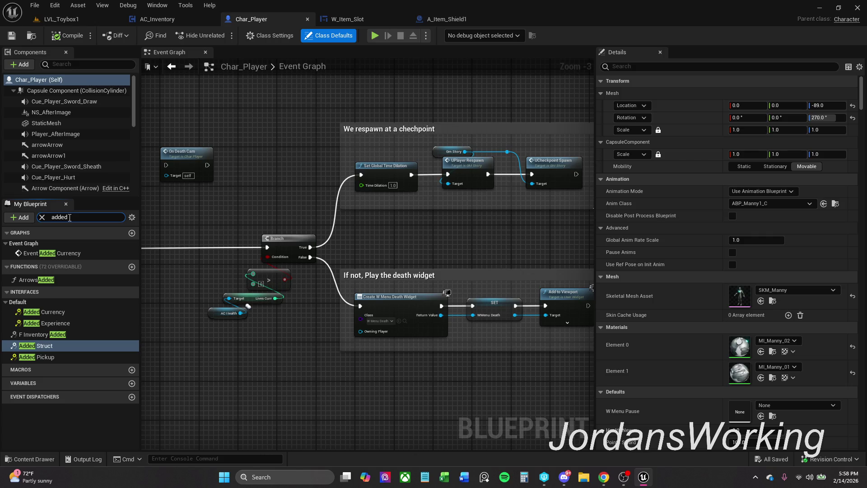
pyautogui.press('BackSpace')
pyautogui.press('BackSpace')
pyautogui.press('BackSpace')
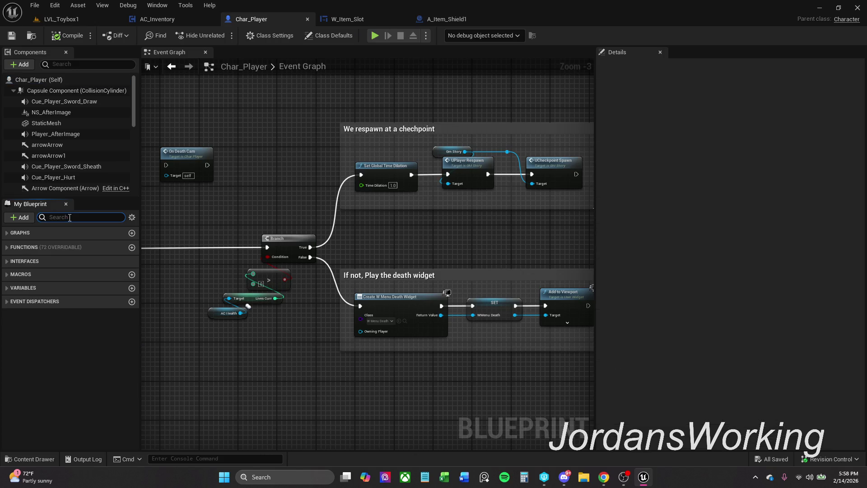
pyautogui.write('shield')
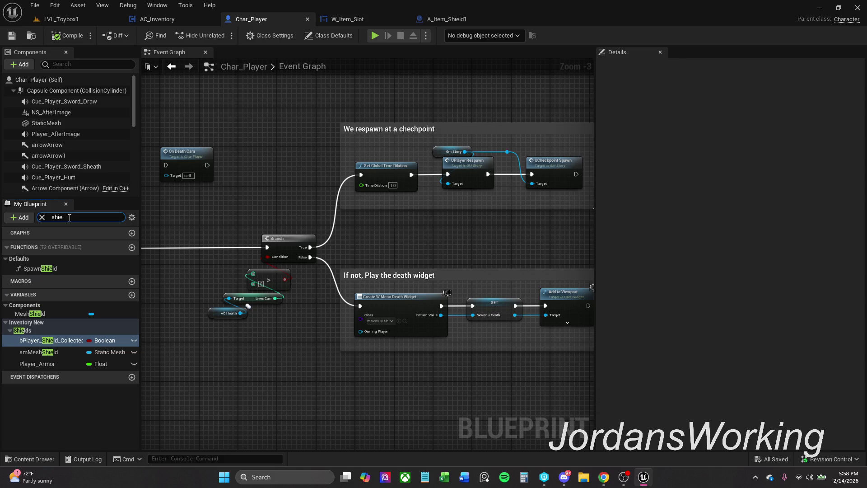
# - Open the Spawn Shield function graph and inspect the Sm Mesh Shield default mesh
pyautogui.doubleClick(61, 270)
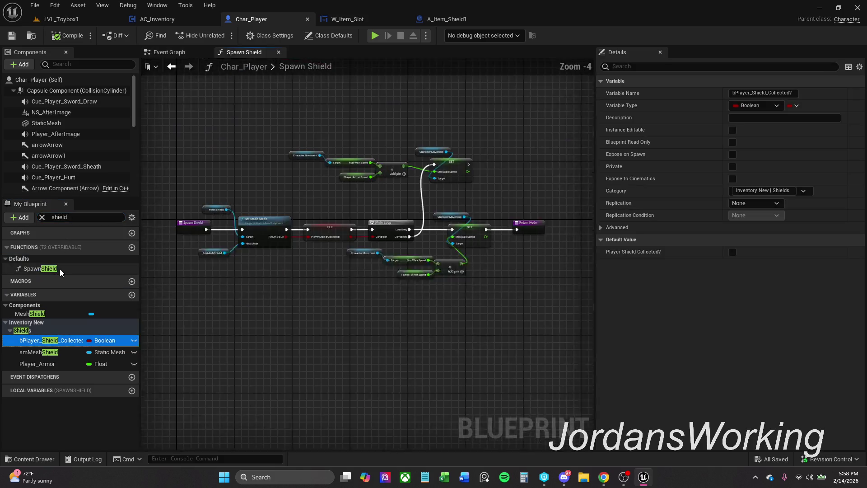
pyautogui.scroll(2, 271, 244)
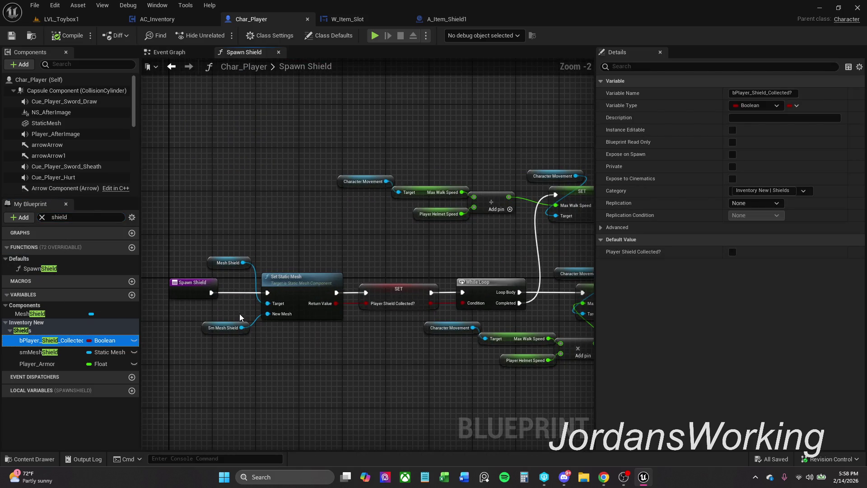
pyautogui.click(226, 328)
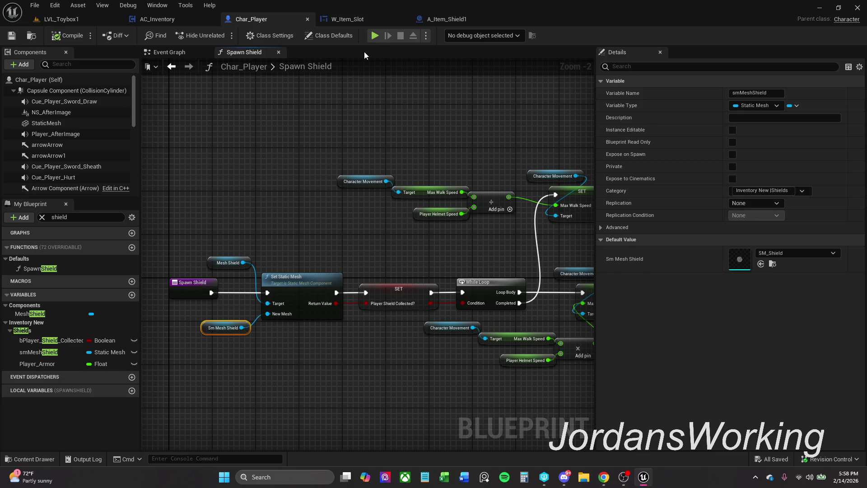
pyautogui.click(183, 52)
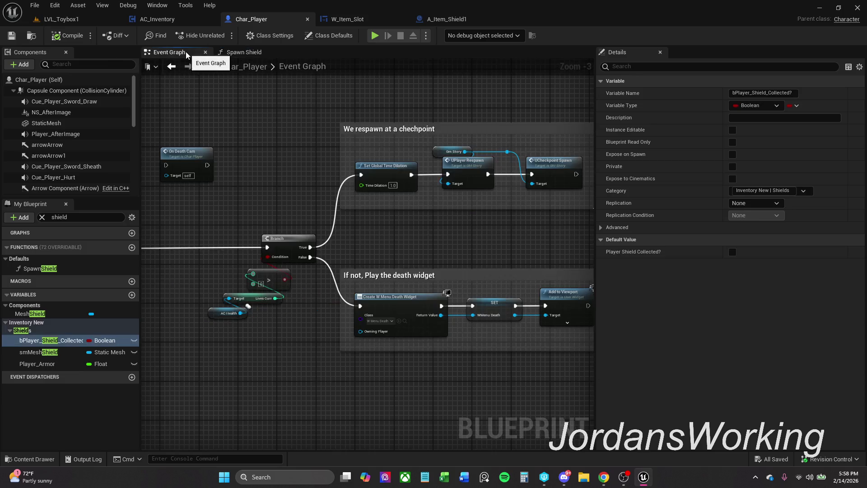
# - Wire a Spawn Shield call after the SET Has Weapon Melee? node in Char_Player's Event Graph
pyautogui.scroll(-4, 300, 194)
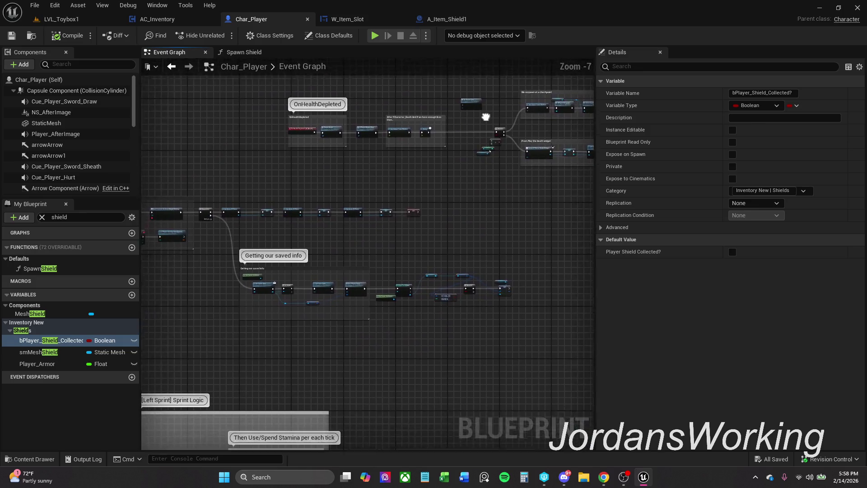
pyautogui.moveTo(261, 195)
pyautogui.mouseDown()
pyautogui.moveTo(377, 201)
pyautogui.moveTo(142, 207)
pyautogui.mouseUp()
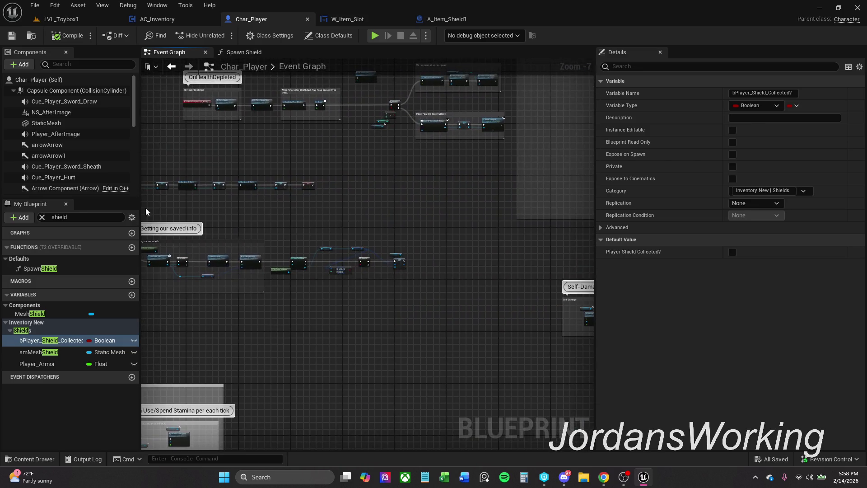
pyautogui.scroll(6, 326, 182)
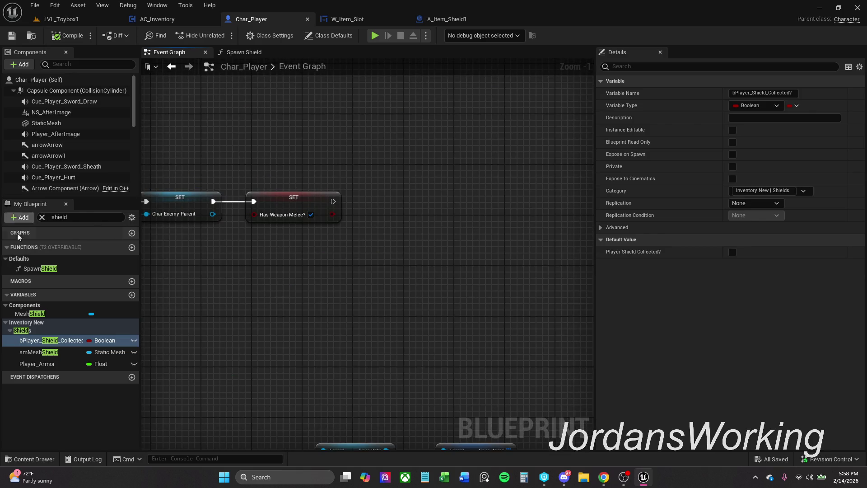
pyautogui.moveTo(32, 269)
pyautogui.mouseDown()
pyautogui.moveTo(357, 196)
pyautogui.moveTo(330, 205)
pyautogui.moveTo(415, 210)
pyautogui.moveTo(335, 202)
pyautogui.mouseUp()
pyautogui.moveTo(391, 214); pyautogui.dragTo(437, 188)
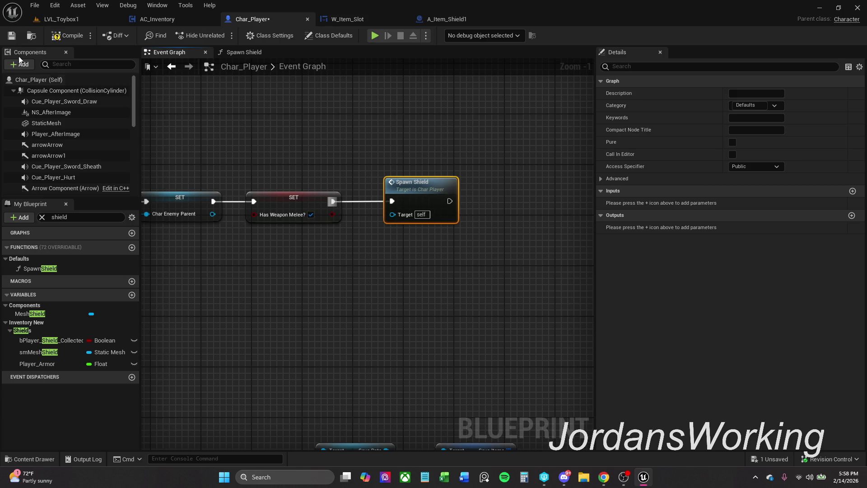
pyautogui.click(79, 20)
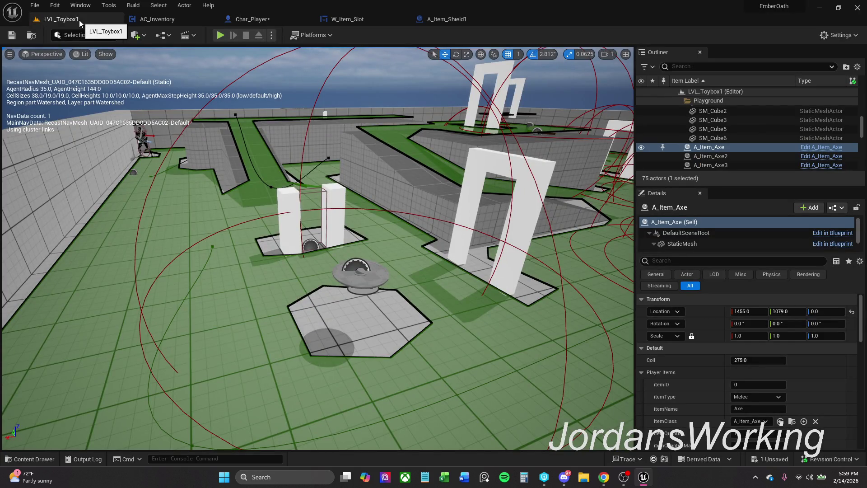
# - Play LVL_Toybox1 and walk the character up to the shield
pyautogui.click(258, 19)
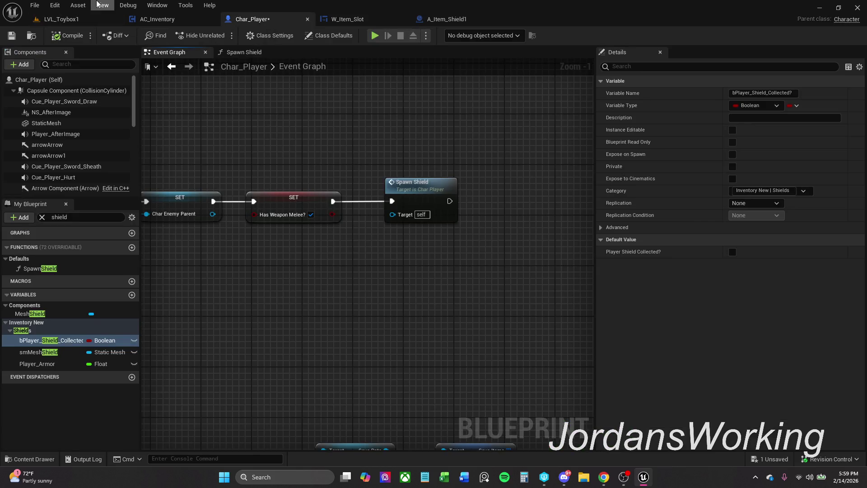
pyautogui.click(67, 22)
pyautogui.click(221, 35)
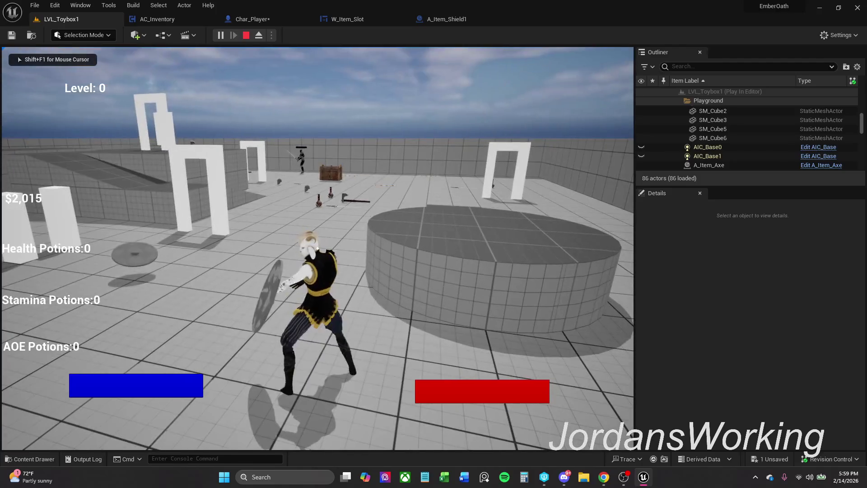
pyautogui.hotkey('shift', 'F1')
pyautogui.press('Escape')
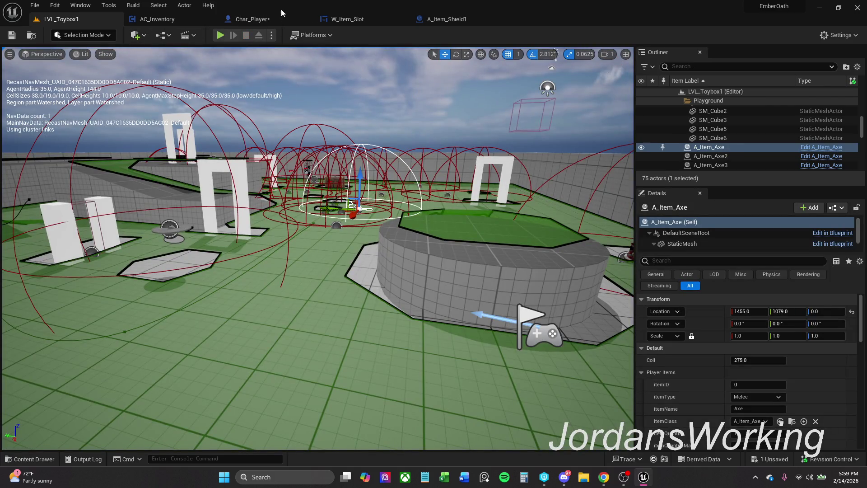
# - Delete the Spawn Shield call from Char_Player's Event Graph and save the blueprint
pyautogui.click(275, 18)
pyautogui.click(409, 192)
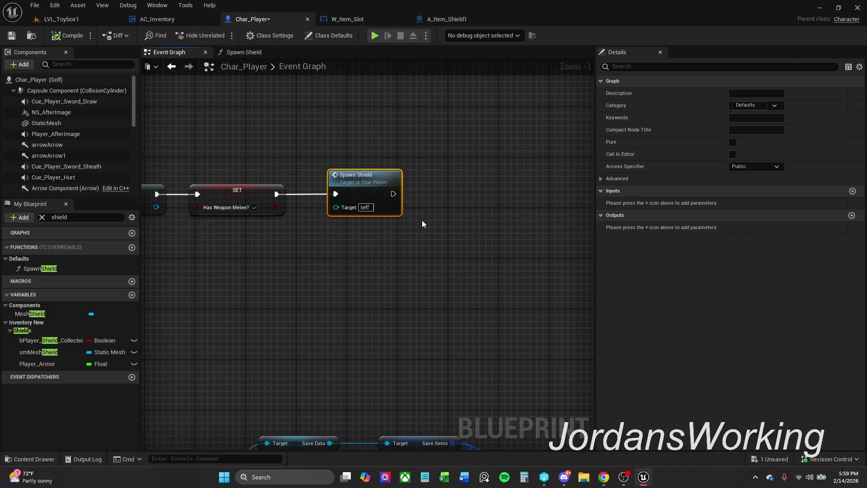
pyautogui.press('Delete')
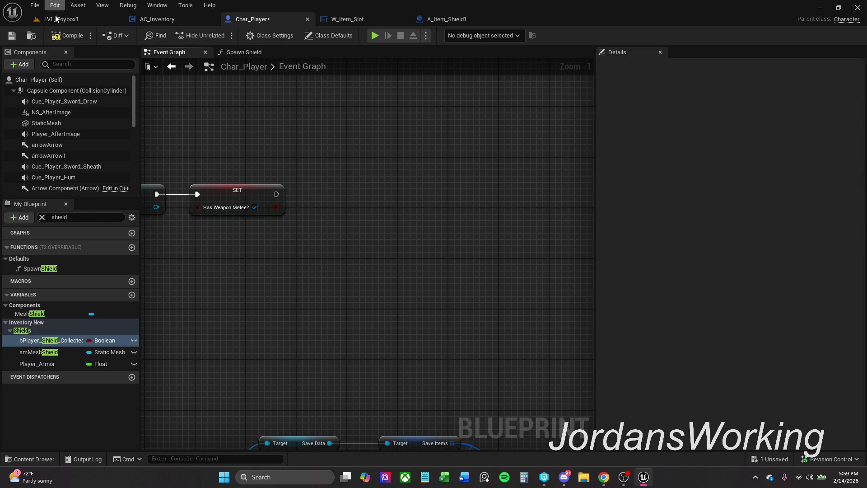
pyautogui.click(11, 36)
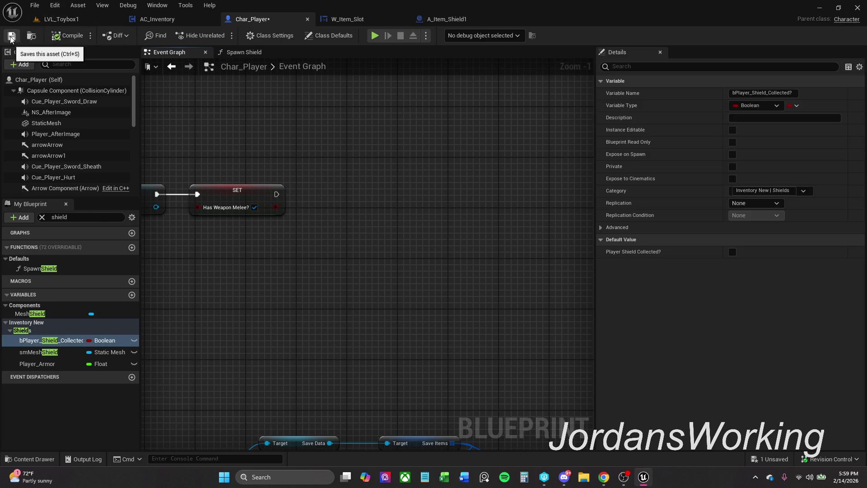
pyautogui.click(509, 340)
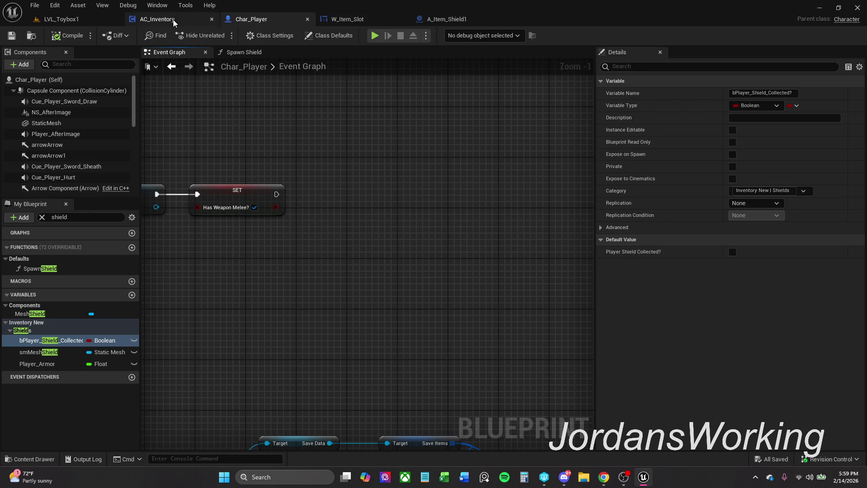
# - Return to A_Item_Shield1's Event Graph and show the Blockout StaticMeshes folder in the Content Drawer
pyautogui.click(479, 20)
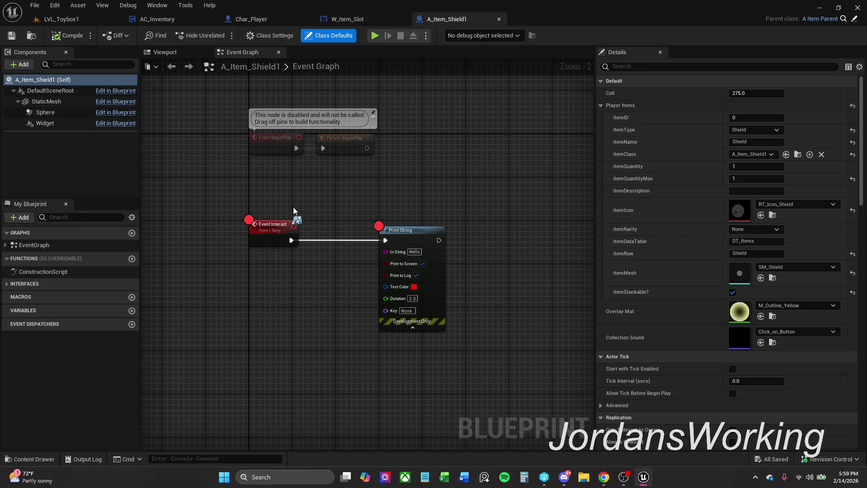
pyautogui.moveTo(315, 204); pyautogui.dragTo(318, 212)
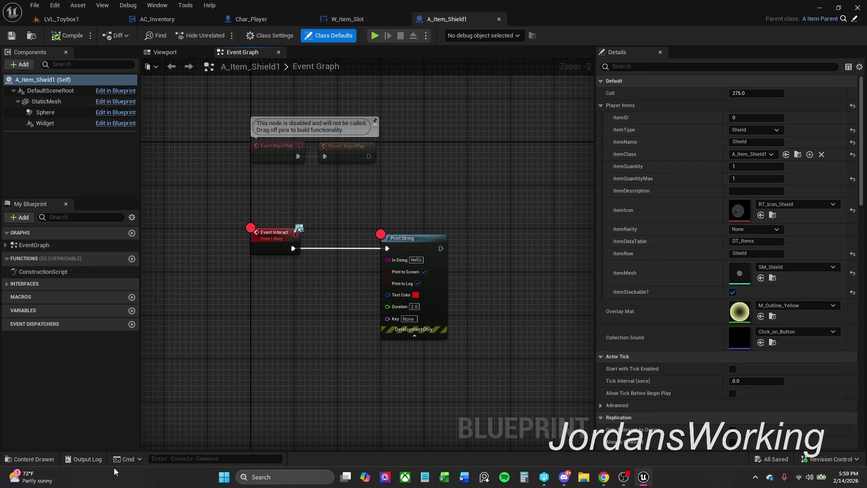
pyautogui.click(29, 459)
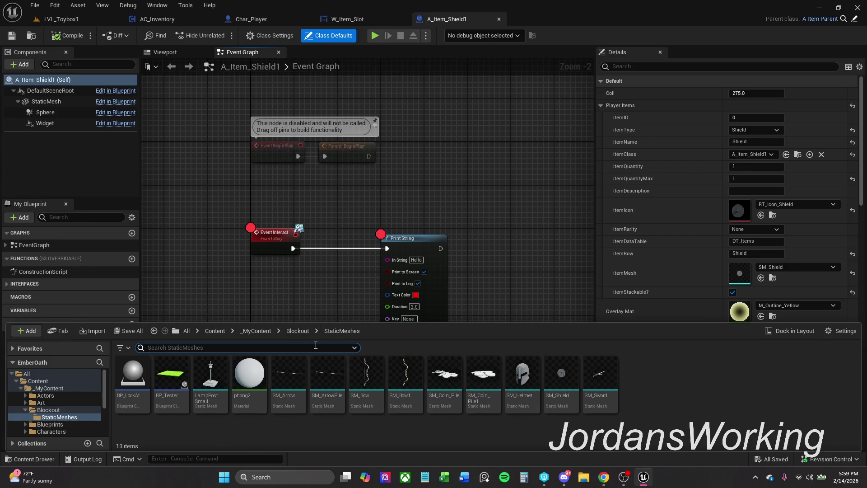
# - Open the A_Item_Helmet blueprint from _MyContent > Actors > _Items
pyautogui.click(255, 336)
pyautogui.doubleClick(135, 393)
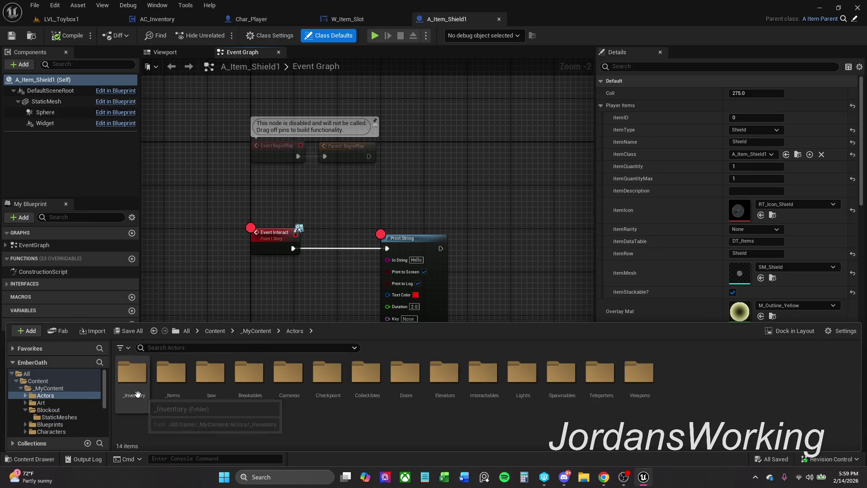
pyautogui.click(174, 391)
pyautogui.doubleClick(174, 391)
pyautogui.click(238, 379)
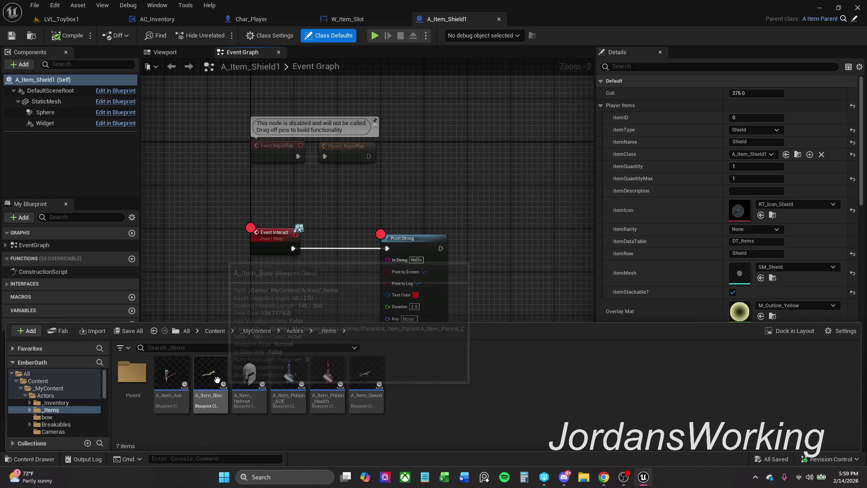
pyautogui.doubleClick(238, 378)
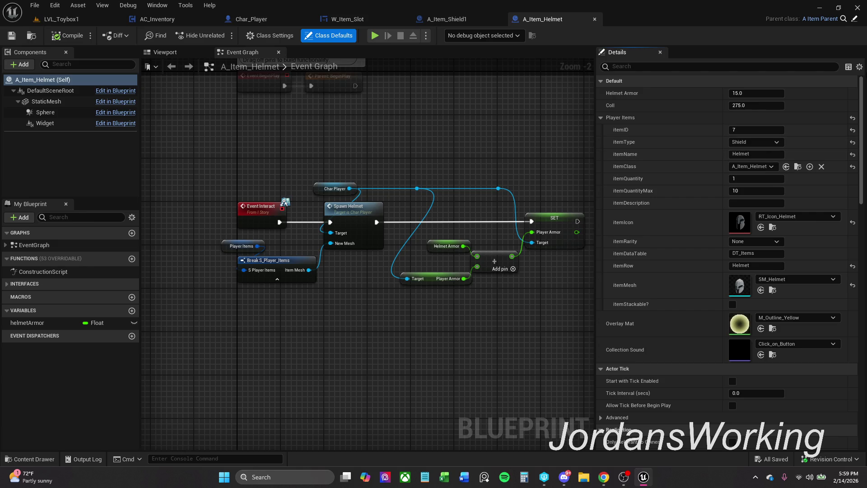
# - Check the helmet's itemType choices, leaving it unchanged, then return to A_Item_Shield1
pyautogui.click(765, 146)
pyautogui.click(765, 145)
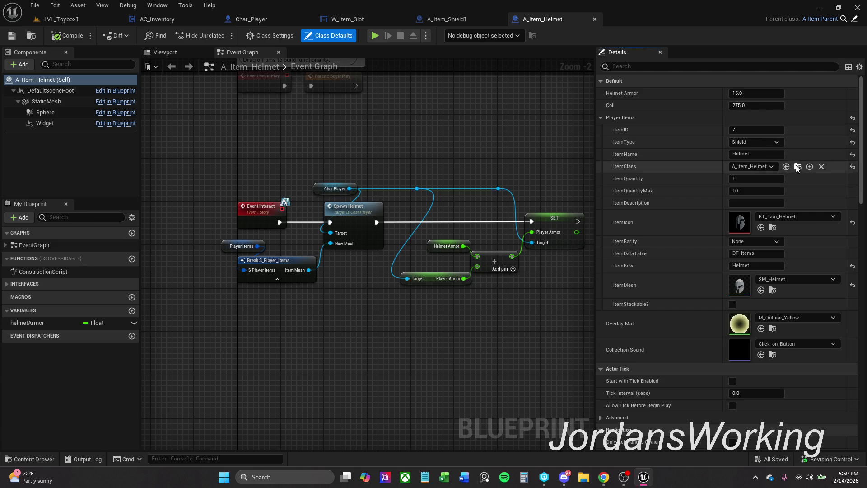
pyautogui.click(475, 18)
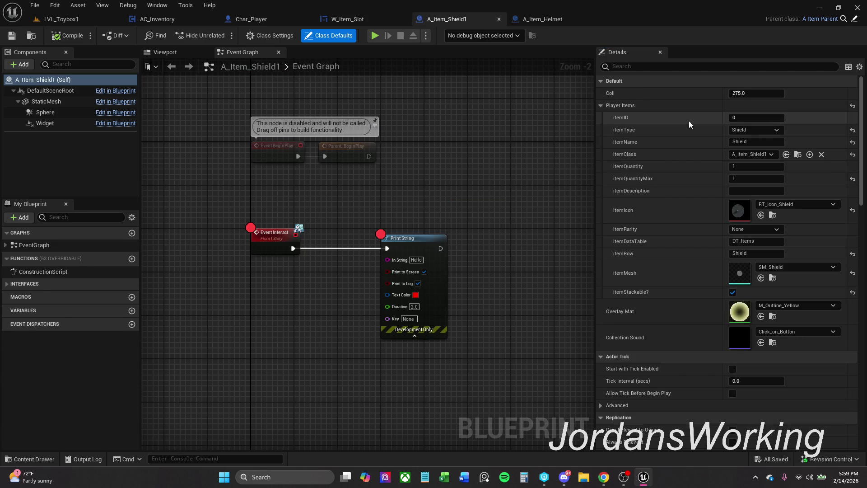
# - Reset the shield item's itemClass to A_Item_Shield1 and save the blueprint
pyautogui.click(771, 156)
pyautogui.click(772, 156)
pyautogui.click(821, 155)
pyautogui.click(763, 155)
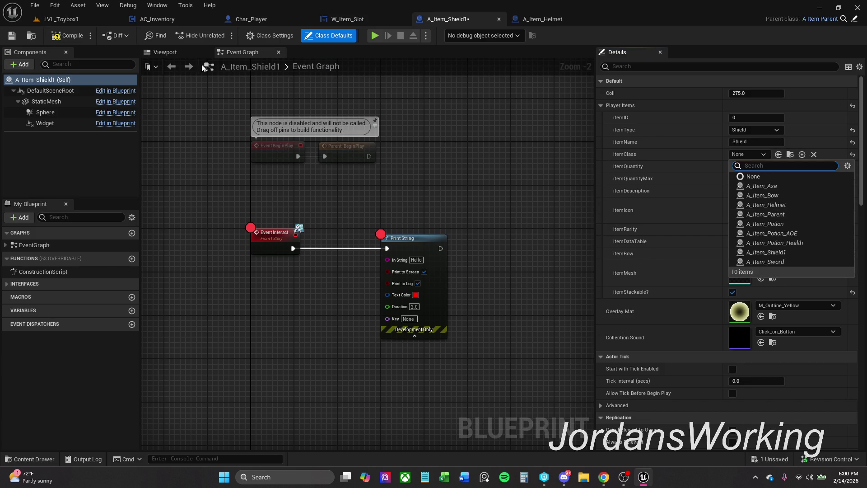
pyautogui.click(68, 35)
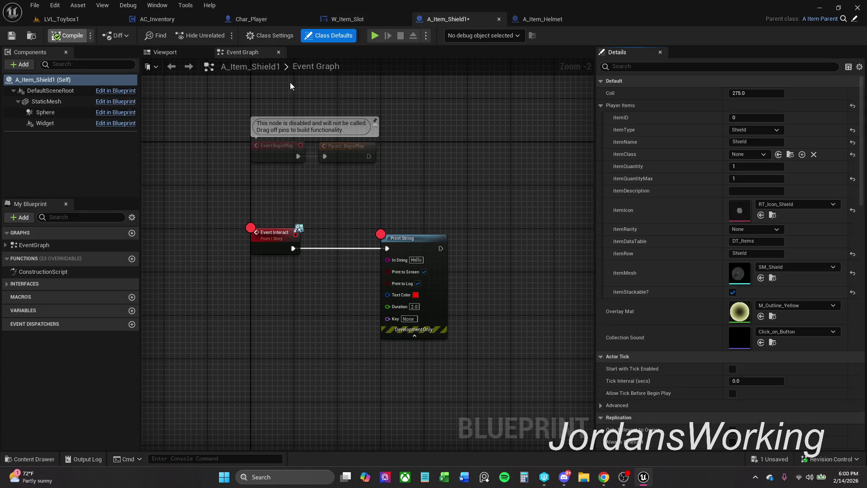
pyautogui.click(748, 155)
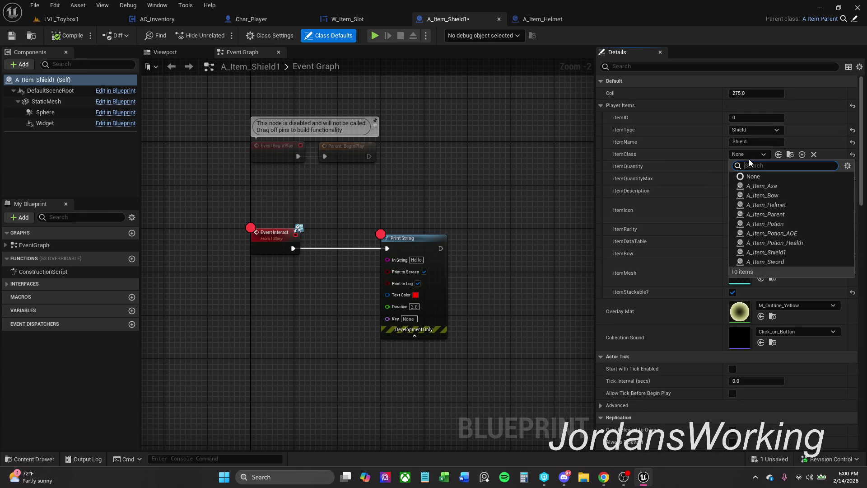
pyautogui.click(792, 253)
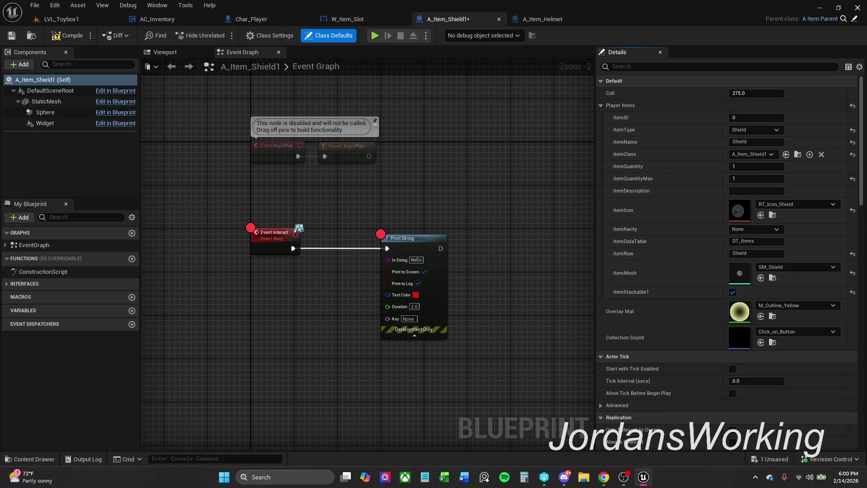
pyautogui.click(11, 35)
# - Review AC_Inventory's Item Add graph, then view W_Item_Slot's On Button Press event logic
pyautogui.click(354, 18)
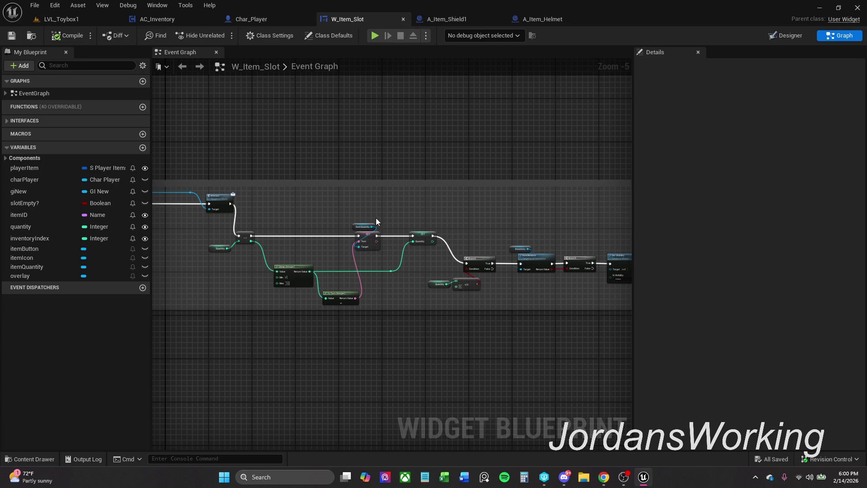
pyautogui.click(165, 20)
pyautogui.moveTo(304, 188)
pyautogui.mouseDown()
pyautogui.moveTo(561, 179)
pyautogui.moveTo(563, 159)
pyautogui.mouseUp()
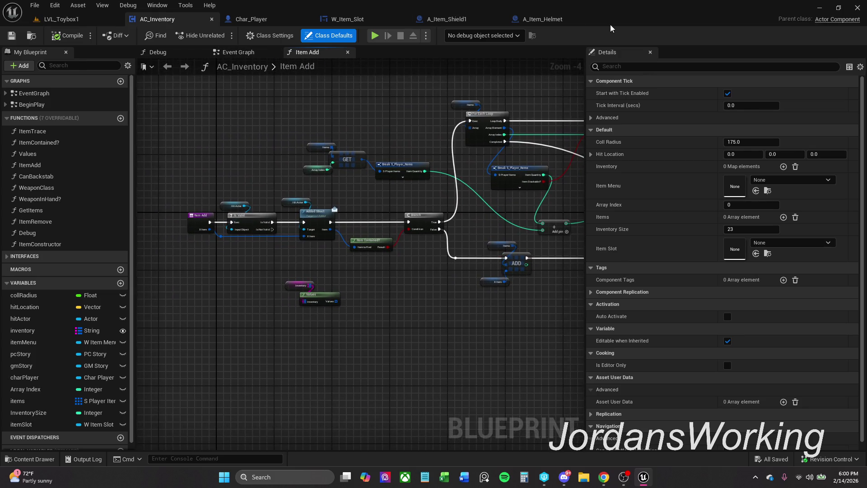
pyautogui.click(355, 19)
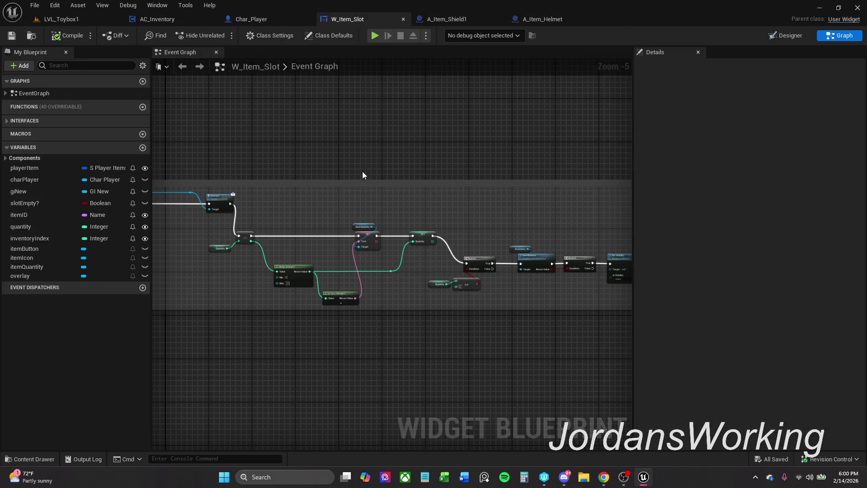
pyautogui.scroll(2, 487, 164)
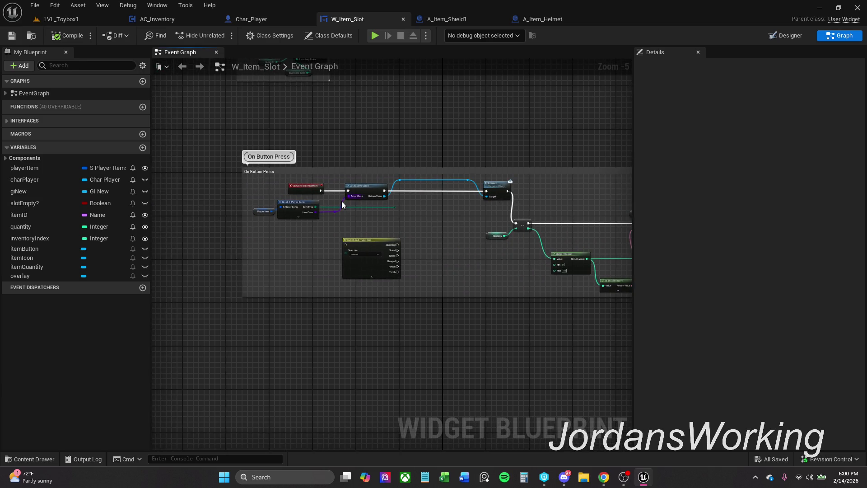
# - Attach a Get Class Display Name node to the Item Class pin, keeping On Clicked inside the On Button Press comment
pyautogui.scroll(2, 341, 202)
pyautogui.moveTo(414, 209)
pyautogui.mouseDown()
pyautogui.moveTo(483, 206)
pyautogui.moveTo(397, 186)
pyautogui.moveTo(470, 195)
pyautogui.mouseUp()
pyautogui.moveTo(337, 167); pyautogui.dragTo(150, 163)
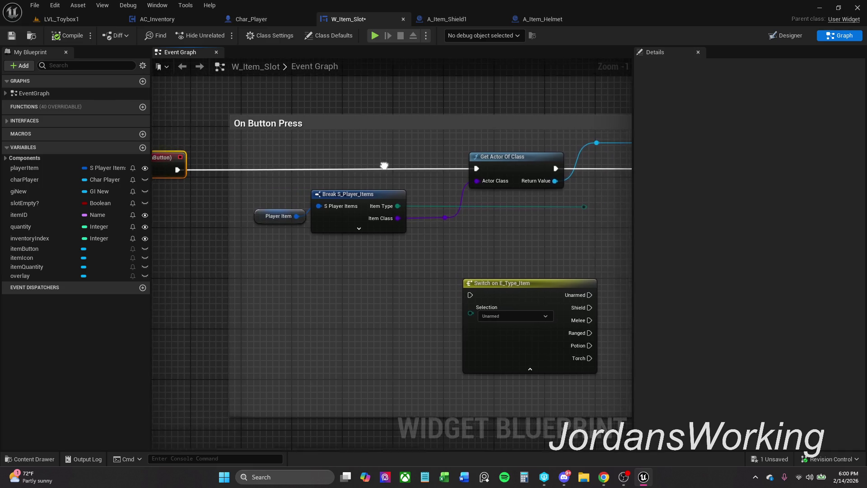
pyautogui.moveTo(384, 164); pyautogui.dragTo(359, 172)
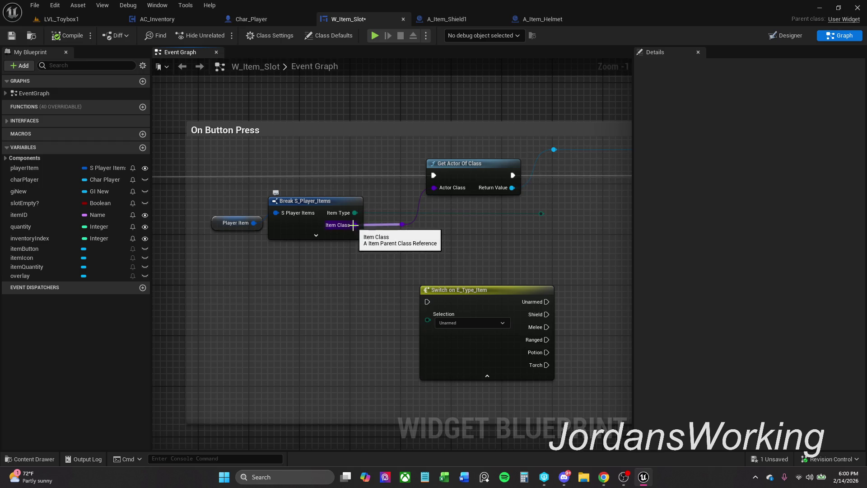
pyautogui.moveTo(353, 225)
pyautogui.mouseDown()
pyautogui.moveTo(371, 274)
pyautogui.moveTo(300, 289)
pyautogui.mouseUp()
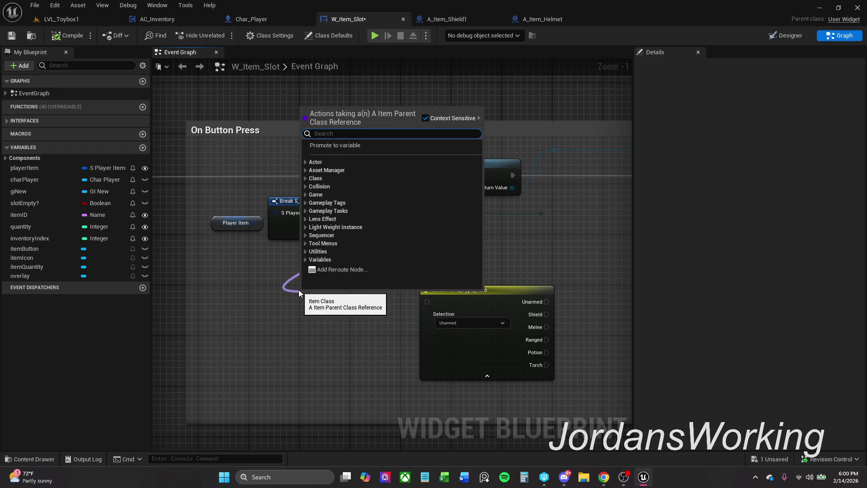
pyautogui.write('get claa')
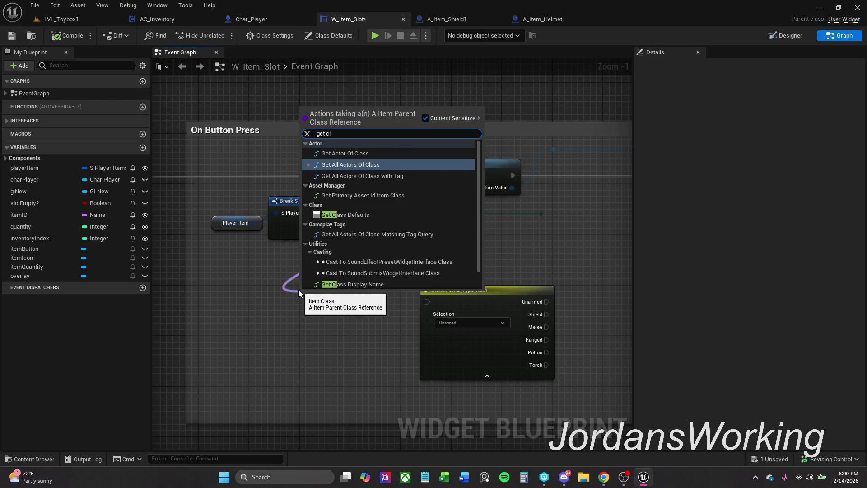
pyautogui.press('BackSpace')
pyautogui.write('ss')
pyautogui.click(374, 285)
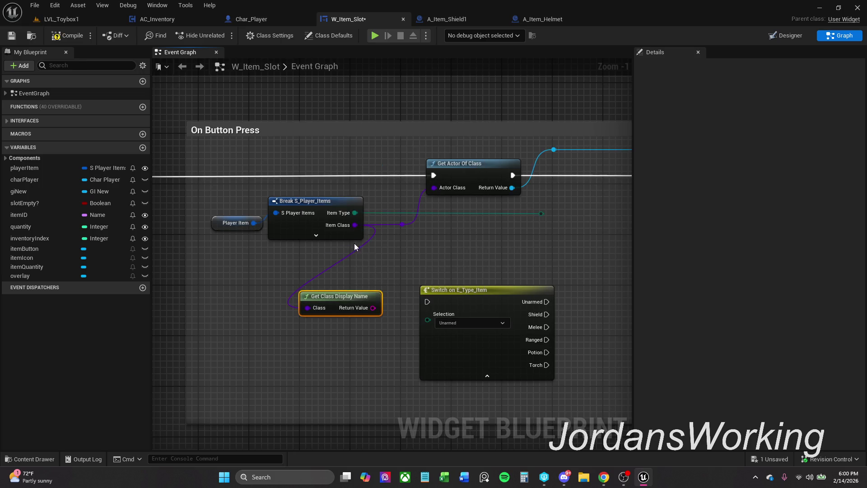
pyautogui.moveTo(347, 296)
pyautogui.mouseDown()
pyautogui.moveTo(253, 230)
pyautogui.moveTo(199, 136)
pyautogui.moveTo(197, 88)
pyautogui.moveTo(251, 105)
pyautogui.moveTo(359, 97)
pyautogui.moveTo(607, 120)
pyautogui.moveTo(618, 113)
pyautogui.mouseUp()
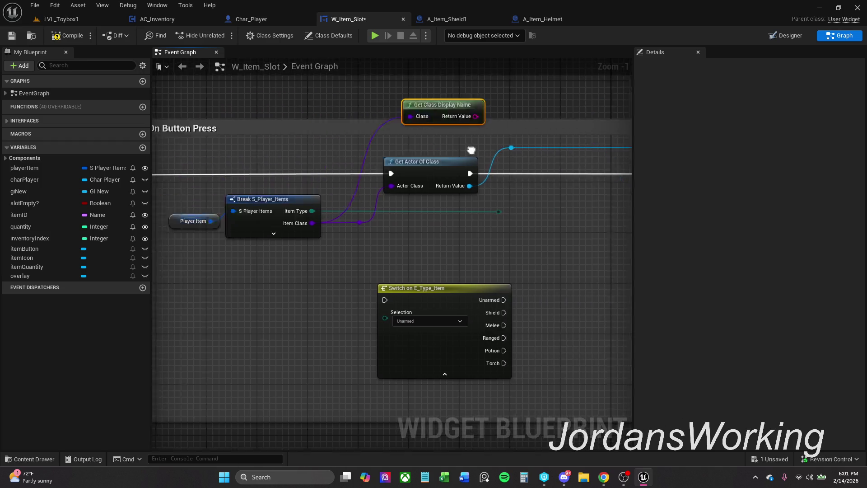
pyautogui.moveTo(216, 168)
pyautogui.mouseDown()
pyautogui.moveTo(471, 166)
pyautogui.moveTo(462, 167)
pyautogui.mouseUp()
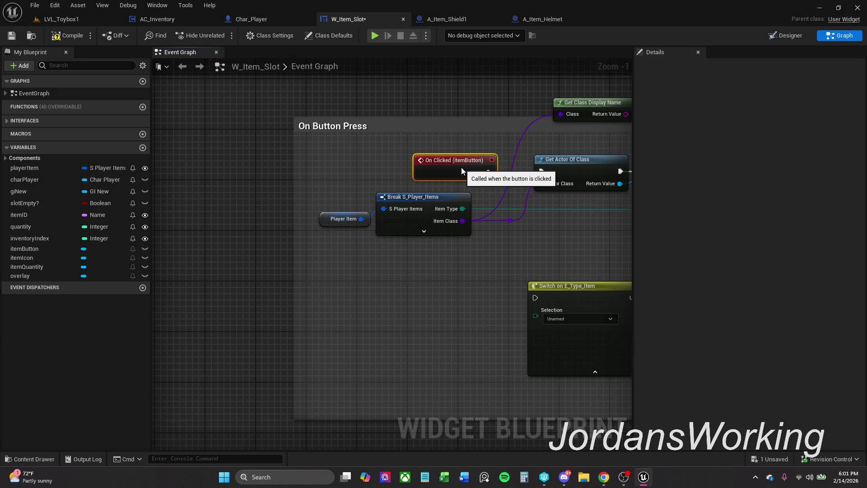
# - Add a Print String after Get Actor Of Class that prints the class display name, then save
pyautogui.keyDown('ctrl'); pyautogui.click(357, 170); pyautogui.keyUp('ctrl')
pyautogui.click(433, 217)
pyautogui.moveTo(349, 171); pyautogui.dragTo(424, 172)
pyautogui.write('pri')
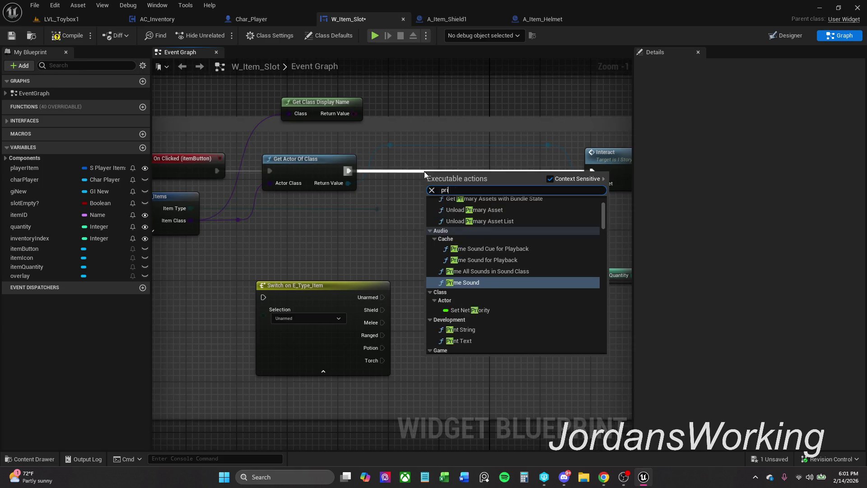
pyautogui.write('nt')
pyautogui.press('Return')
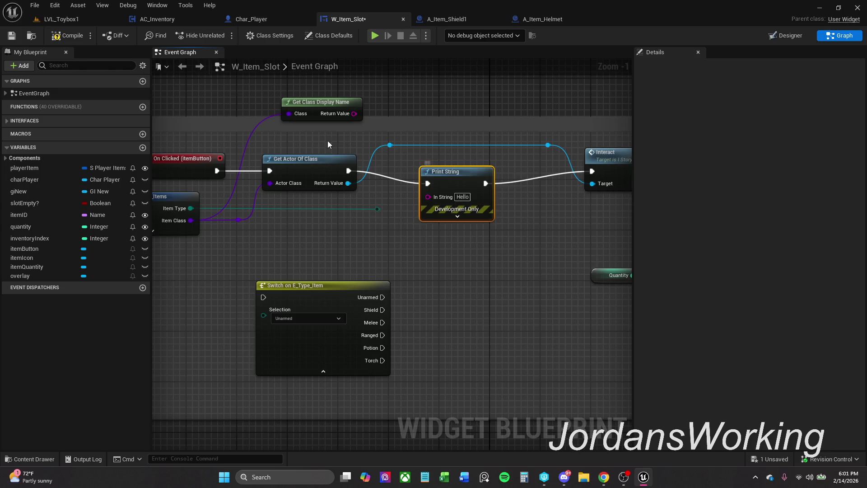
pyautogui.press('q')
pyautogui.click(408, 227)
pyautogui.moveTo(354, 113)
pyautogui.mouseDown()
pyautogui.moveTo(419, 143)
pyautogui.moveTo(429, 184)
pyautogui.mouseUp()
pyautogui.moveTo(336, 106); pyautogui.dragTo(330, 93)
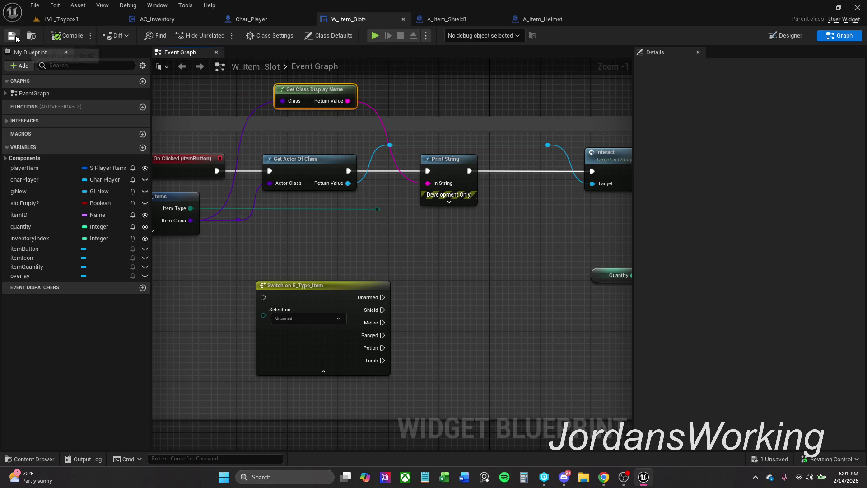
pyautogui.hotkey('ctrl', 's')
pyautogui.click(67, 19)
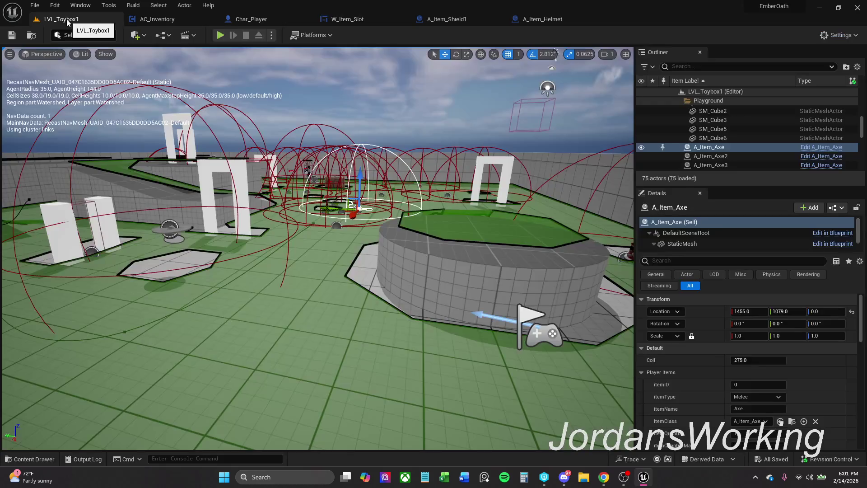
pyautogui.click(220, 35)
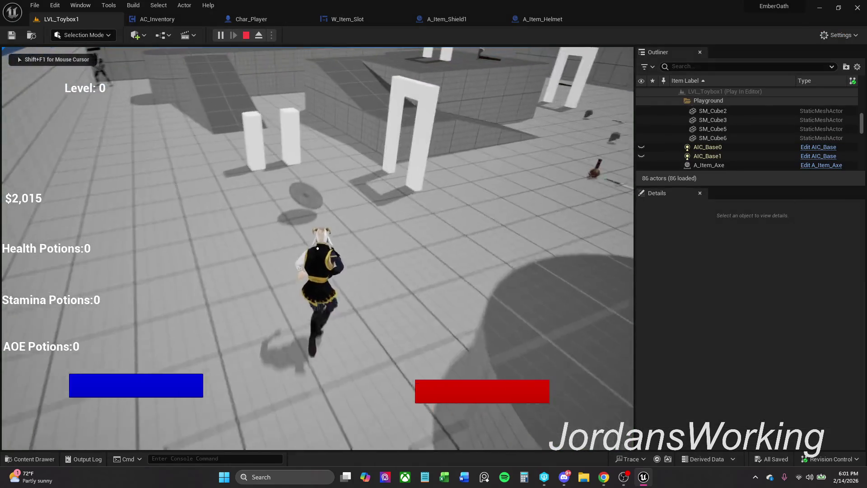
pyautogui.press('w')
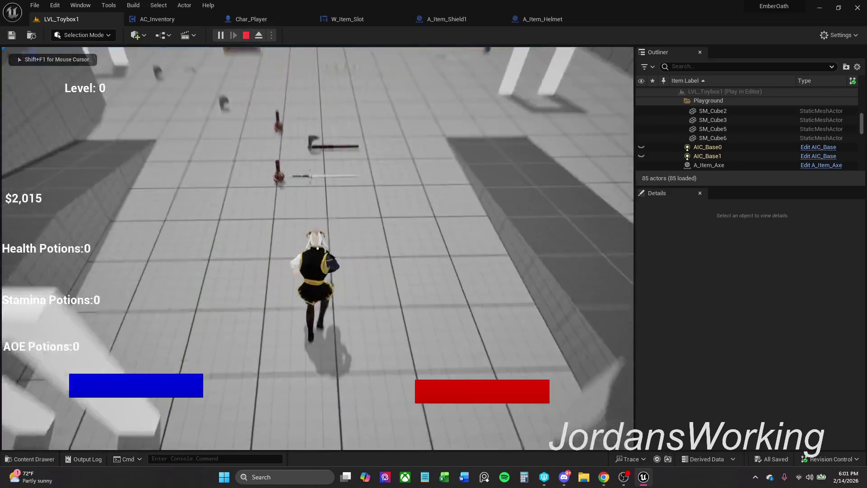
pyautogui.press('e')
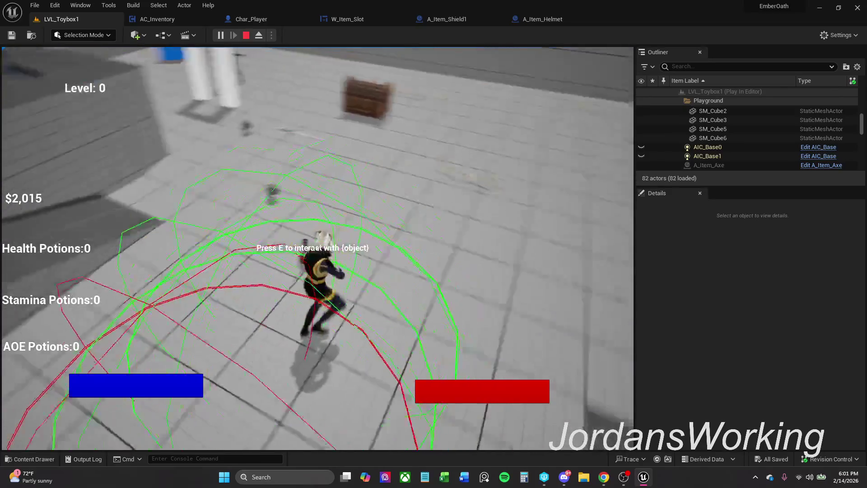
pyautogui.press('Escape')
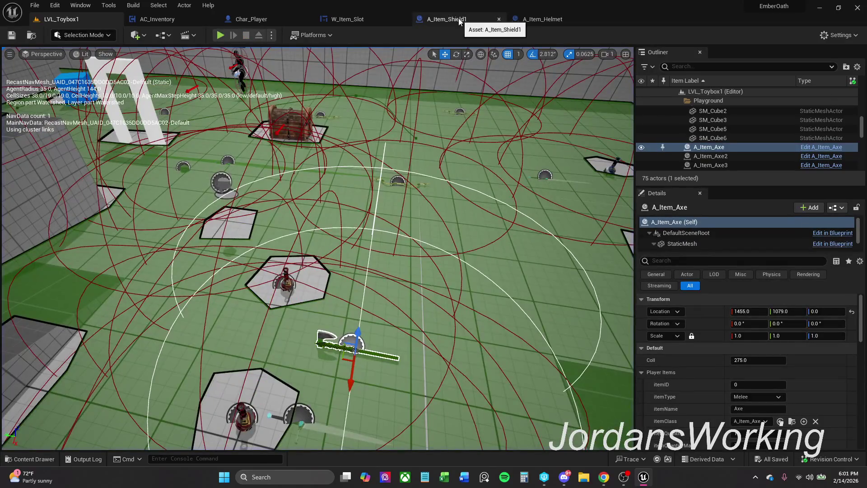
pyautogui.click(185, 18)
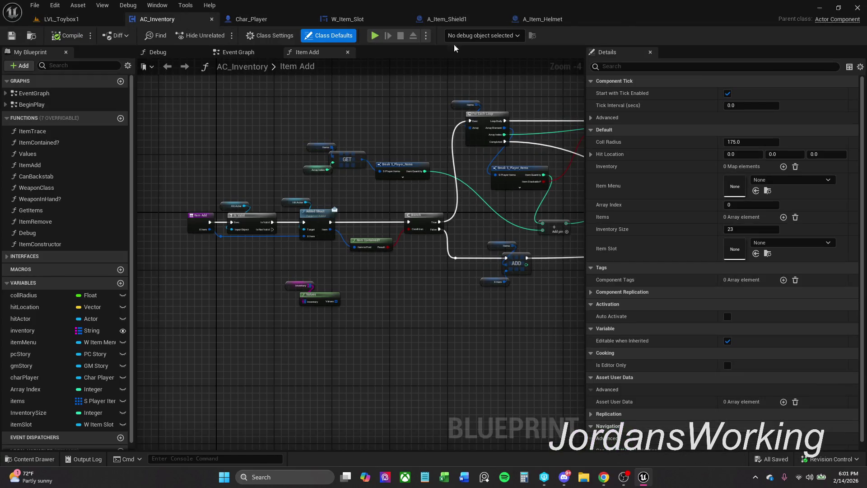
pyautogui.click(64, 19)
pyautogui.click(219, 35)
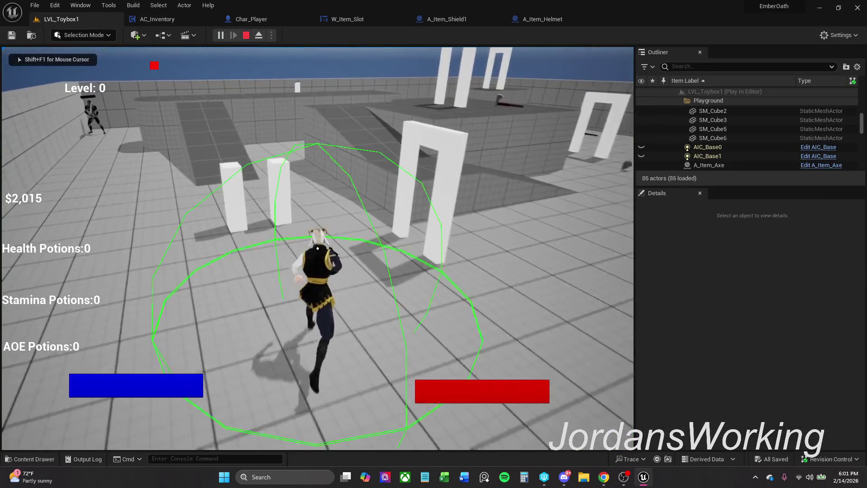
pyautogui.press('i')
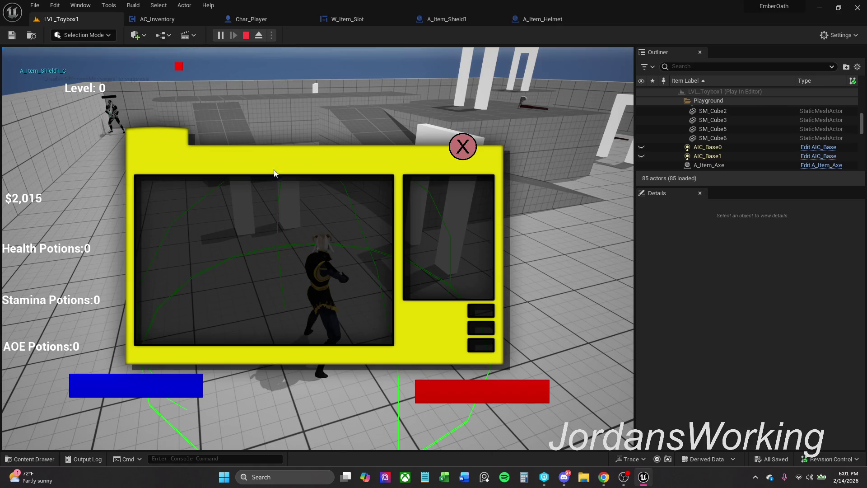
pyautogui.click(462, 146)
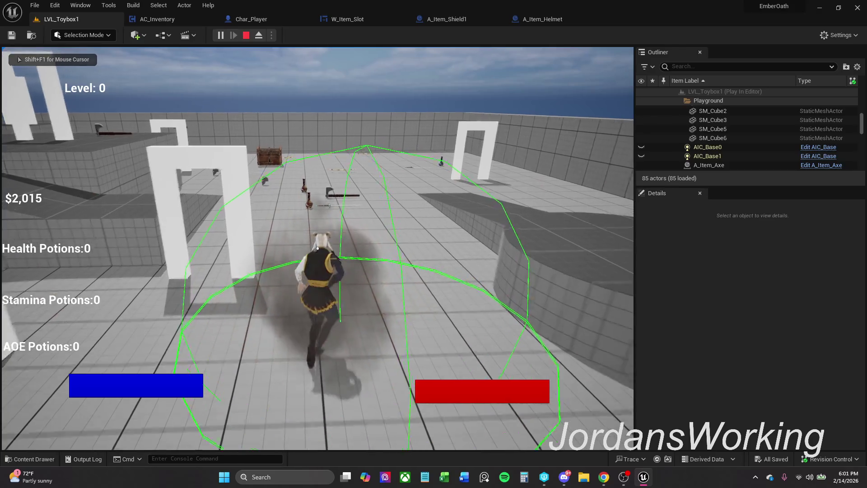
pyautogui.press('w')
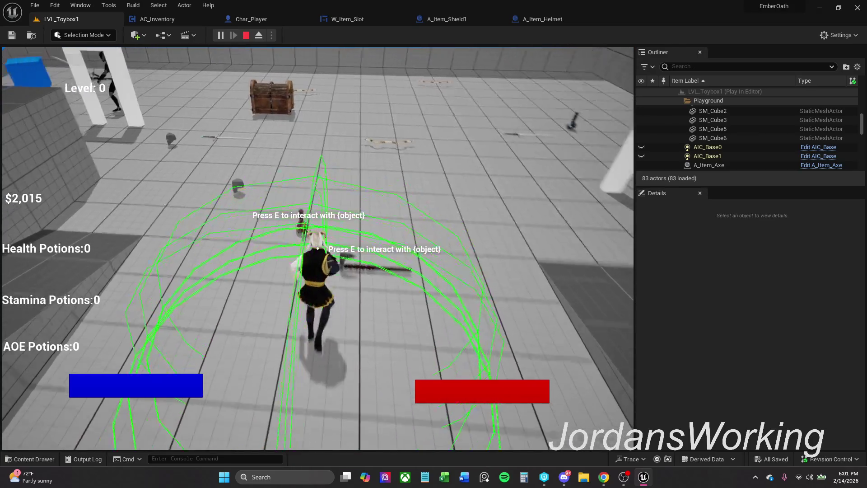
pyautogui.press('e')
pyautogui.press('i')
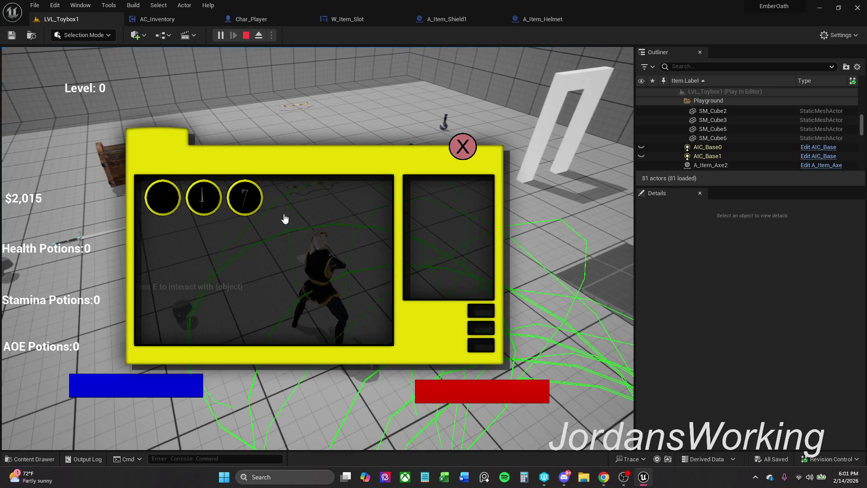
pyautogui.click(164, 207)
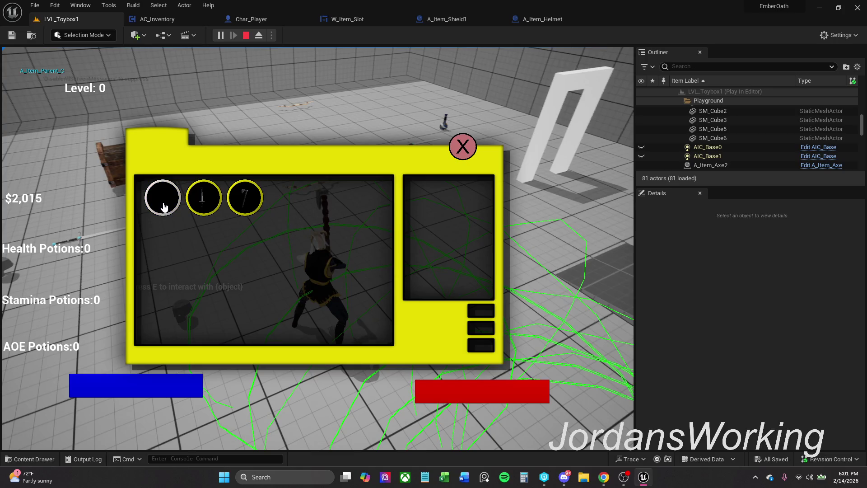
pyautogui.click(164, 207)
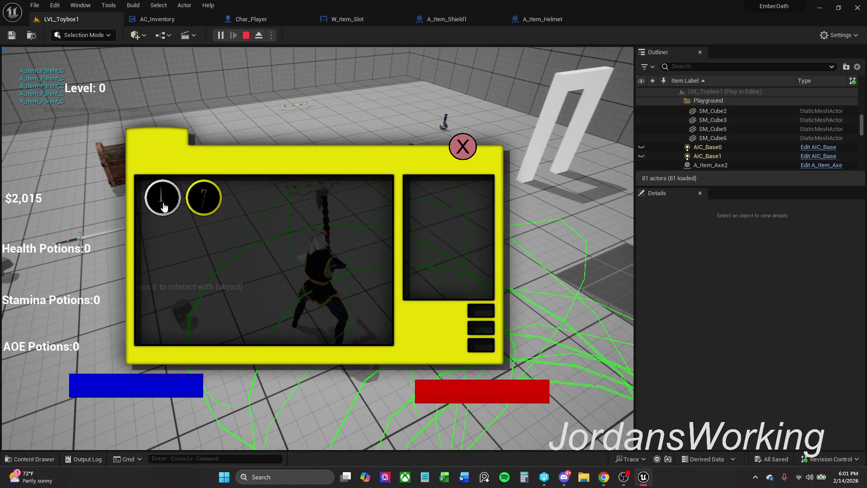
pyautogui.click(164, 207)
pyautogui.click(165, 207)
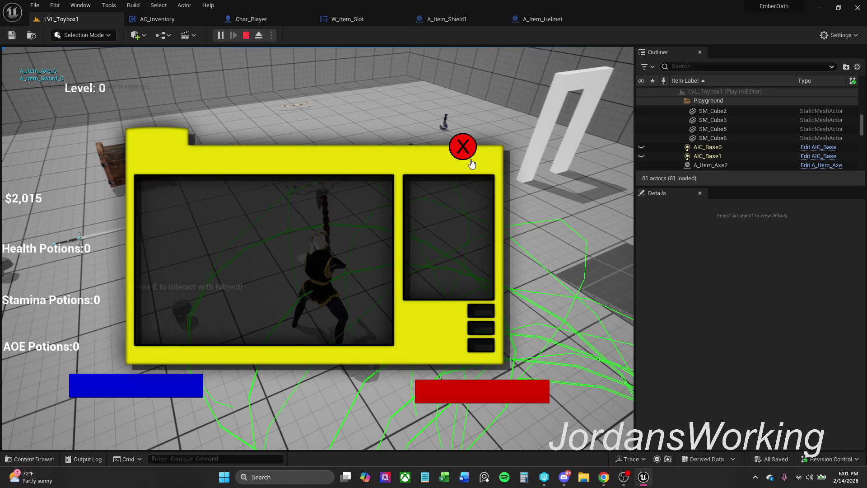
pyautogui.click(470, 160)
pyautogui.press('Escape')
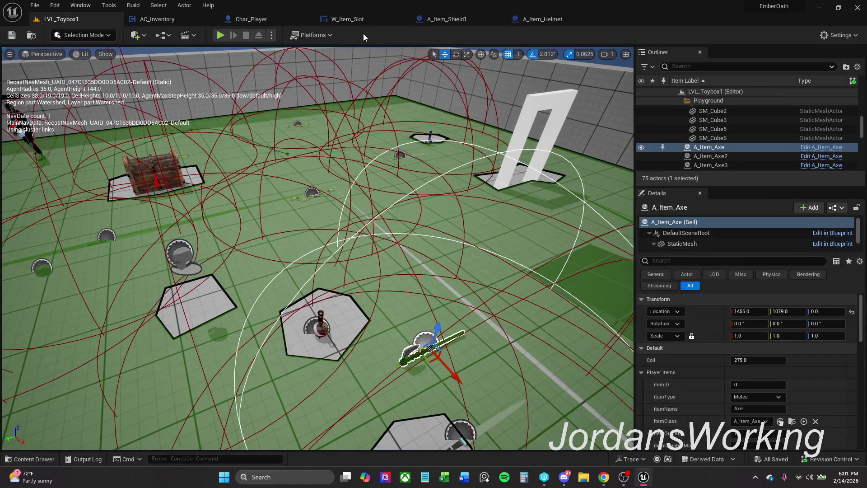
pyautogui.click(224, 35)
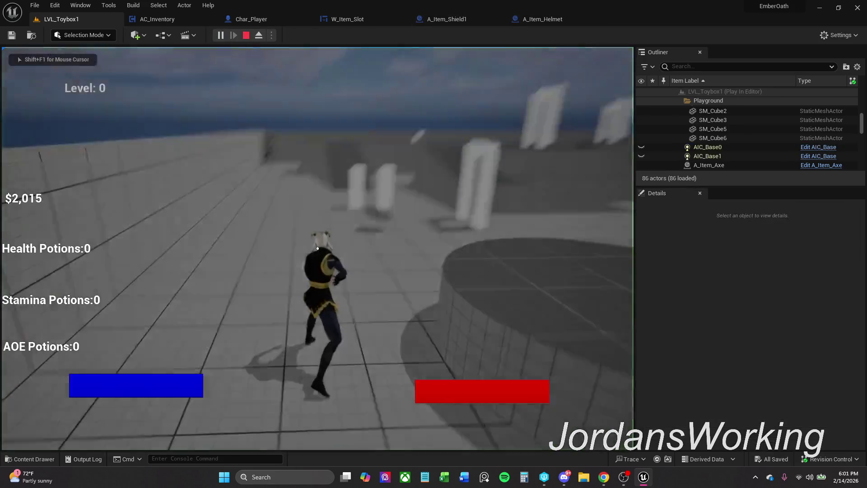
pyautogui.press('e')
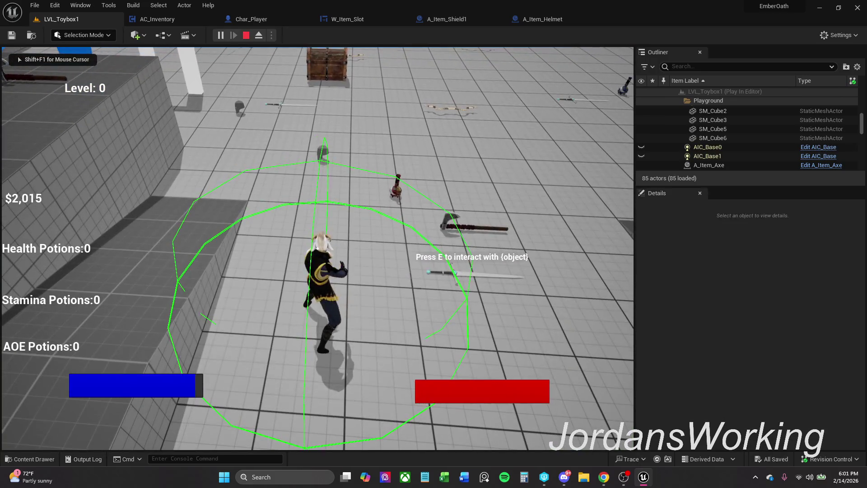
pyautogui.press('i')
pyautogui.click(473, 149)
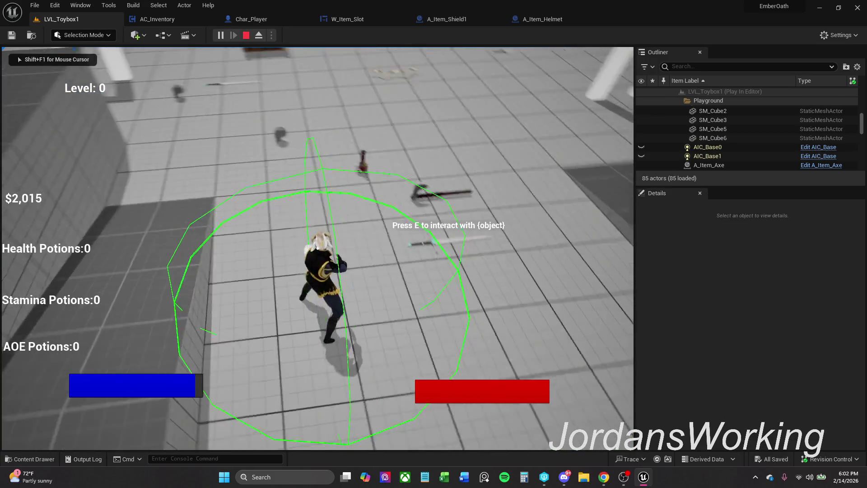
pyautogui.press('e')
pyautogui.press('i')
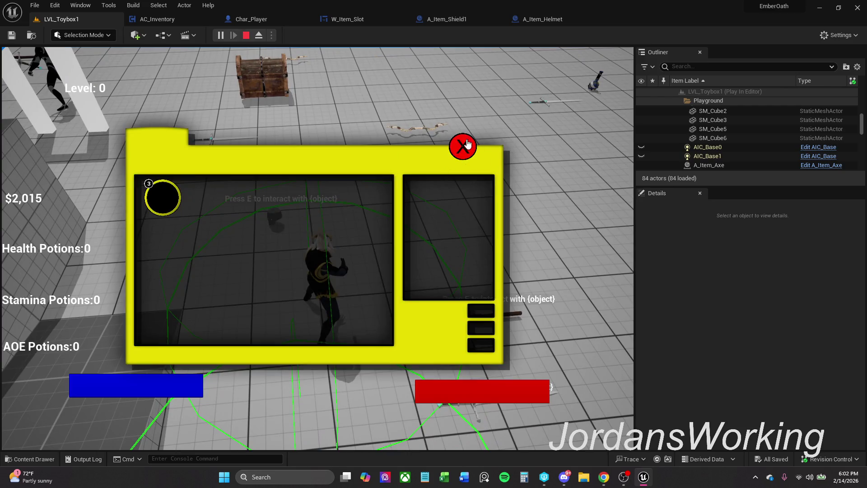
pyautogui.click(460, 154)
pyautogui.press('Escape')
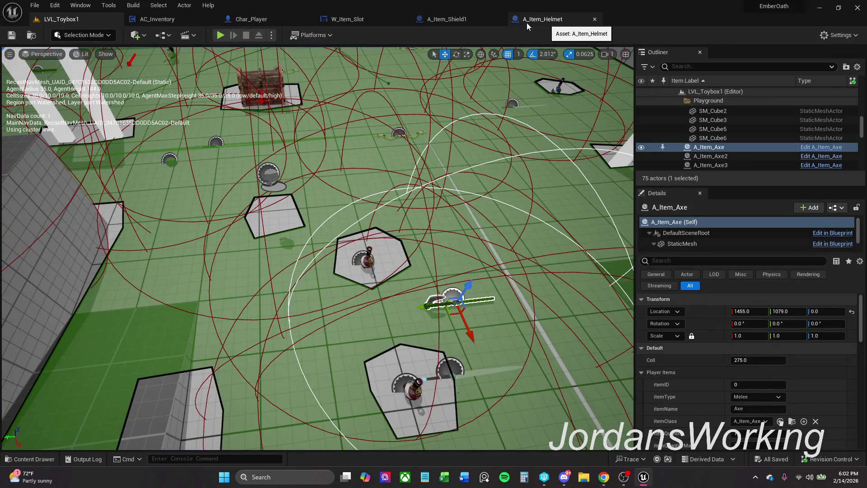
# - Open AC_Inventory's Item Add graph and delete the Make S_Player_Items node
pyautogui.click(173, 21)
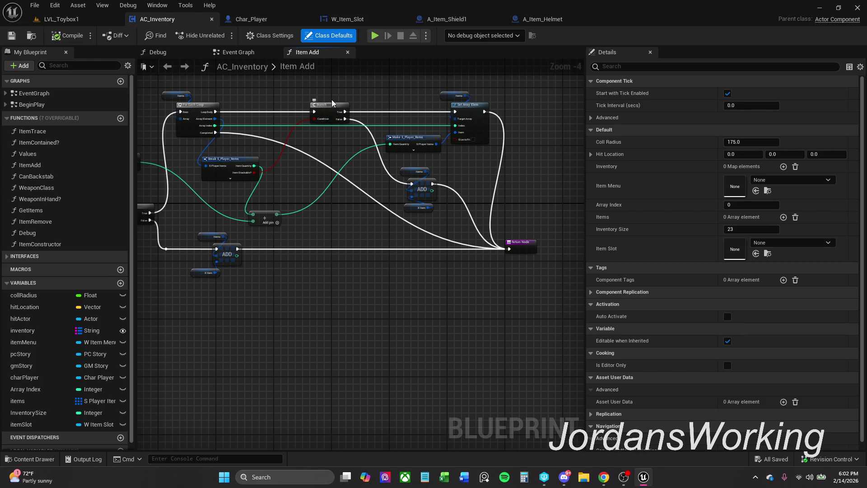
pyautogui.moveTo(331, 109); pyautogui.dragTo(311, 109)
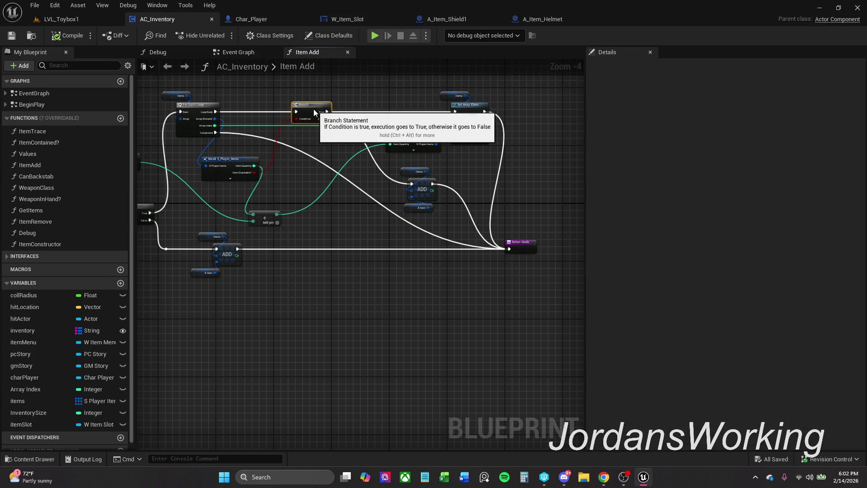
pyautogui.click(423, 148)
pyautogui.press('Delete')
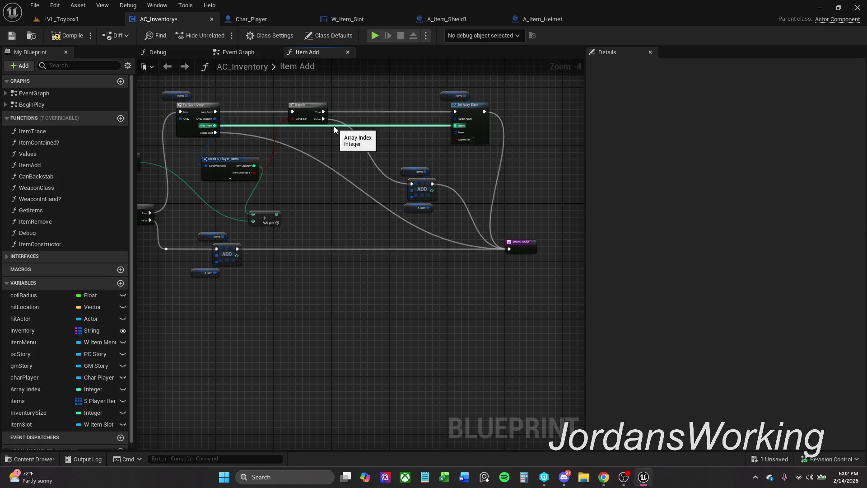
# - Add a Set members in S_Player_Items node from the loop's Array Element, between Branch and Set Array Elem
pyautogui.moveTo(350, 115); pyautogui.dragTo(346, 167)
pyautogui.scroll(1, 346, 158)
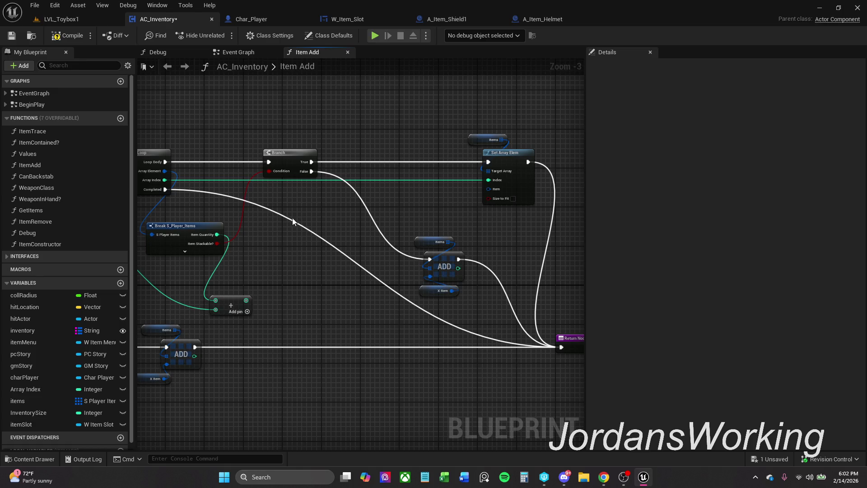
pyautogui.moveTo(293, 254)
pyautogui.mouseDown()
pyautogui.moveTo(316, 339)
pyautogui.moveTo(339, 320)
pyautogui.moveTo(364, 256)
pyautogui.moveTo(306, 256)
pyautogui.moveTo(318, 255)
pyautogui.mouseUp()
pyautogui.moveTo(534, 146)
pyautogui.mouseDown()
pyautogui.moveTo(462, 164)
pyautogui.moveTo(425, 159)
pyautogui.mouseUp()
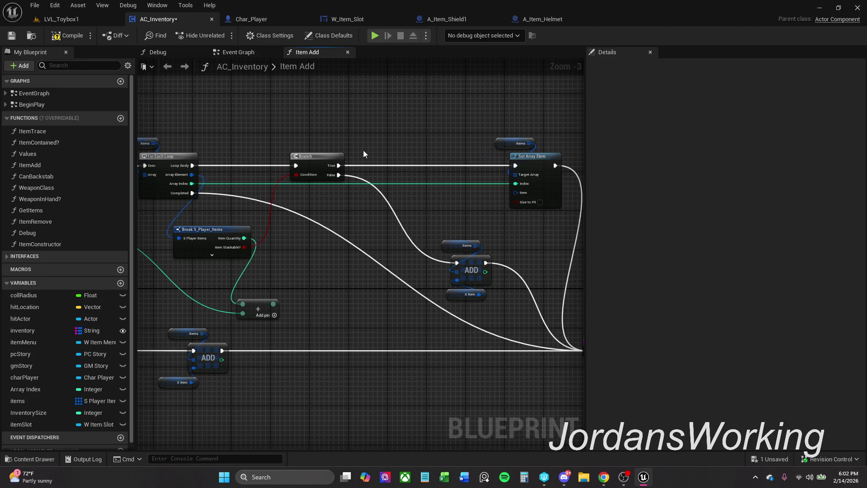
pyautogui.moveTo(362, 149); pyautogui.dragTo(506, 138)
pyautogui.moveTo(330, 137)
pyautogui.mouseDown()
pyautogui.moveTo(299, 121)
pyautogui.moveTo(216, 147)
pyautogui.moveTo(199, 133)
pyautogui.moveTo(446, 173)
pyautogui.moveTo(416, 161)
pyautogui.mouseUp()
pyautogui.write('set memb')
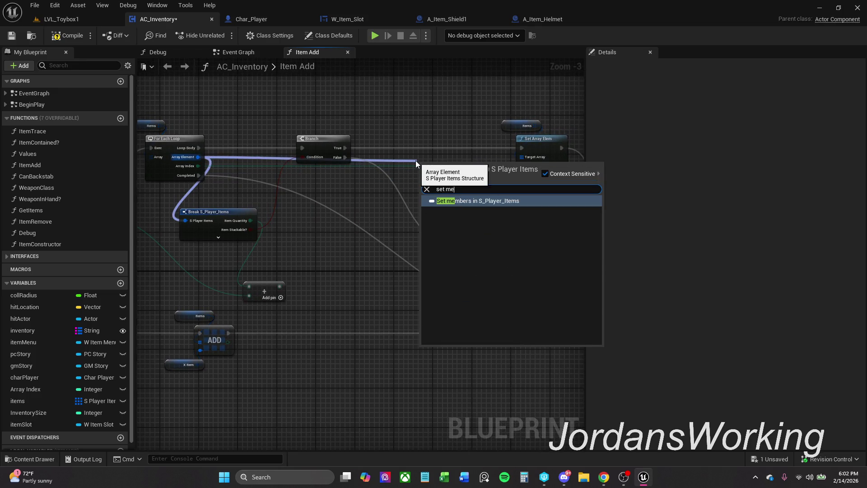
pyautogui.press('Return')
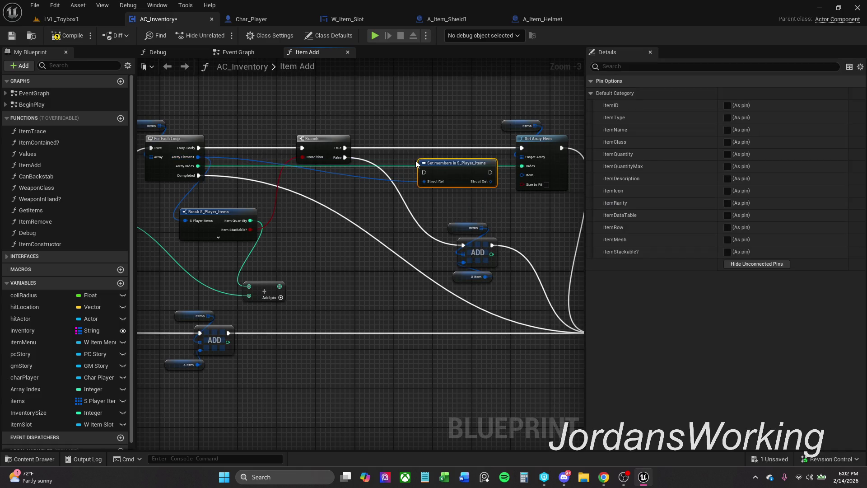
pyautogui.moveTo(446, 170); pyautogui.dragTo(427, 147)
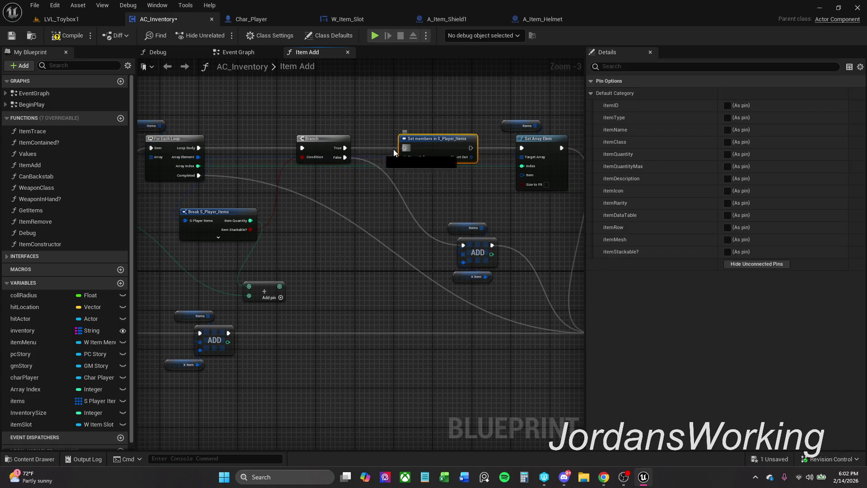
# - Route the Array Element wire through reroute points and connect Struct Out to Set Array Elem's Item
pyautogui.doubleClick(381, 154)
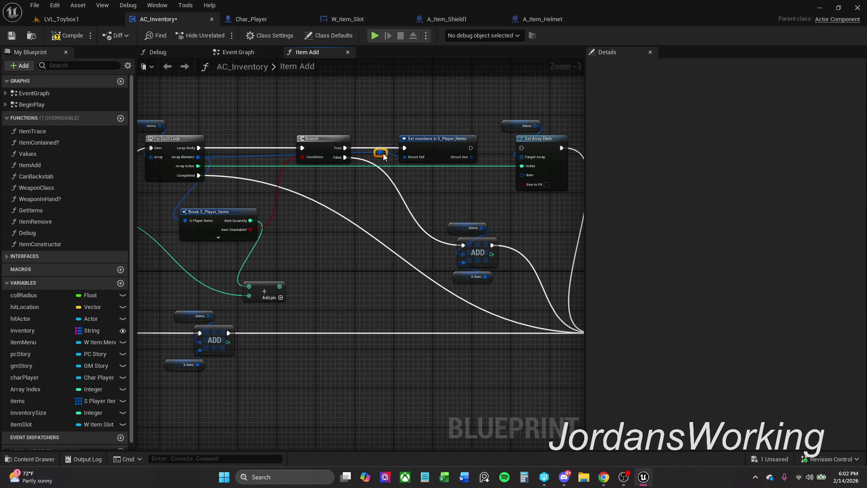
pyautogui.moveTo(354, 110); pyautogui.dragTo(322, 111)
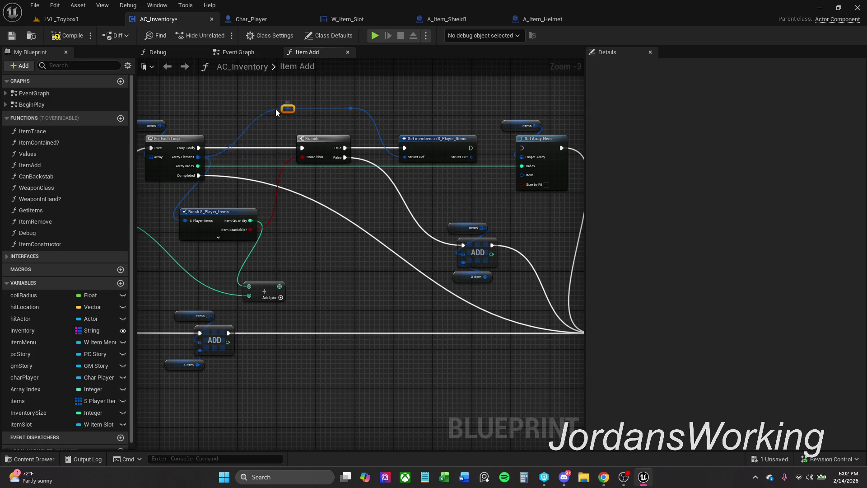
pyautogui.moveTo(238, 116)
pyautogui.mouseDown()
pyautogui.moveTo(217, 127)
pyautogui.moveTo(231, 127)
pyautogui.mouseUp()
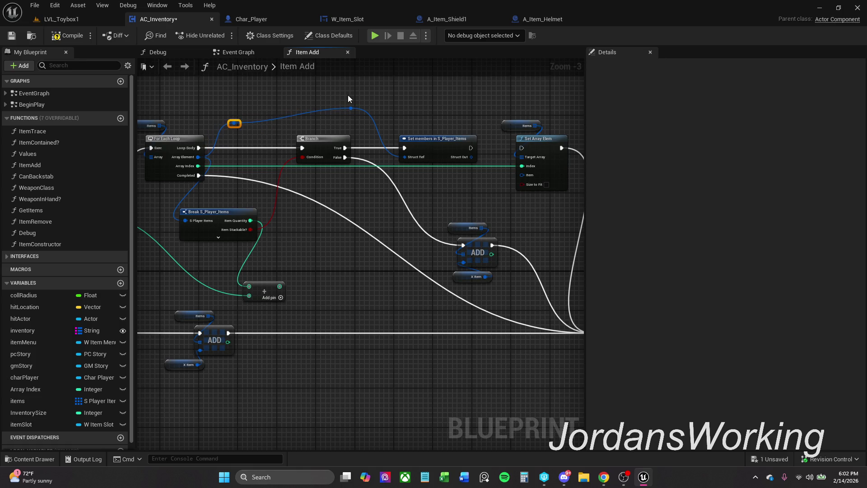
pyautogui.click(351, 109)
pyautogui.click(479, 148)
pyautogui.moveTo(478, 151)
pyautogui.mouseDown()
pyautogui.moveTo(520, 150)
pyautogui.moveTo(478, 158)
pyautogui.mouseUp()
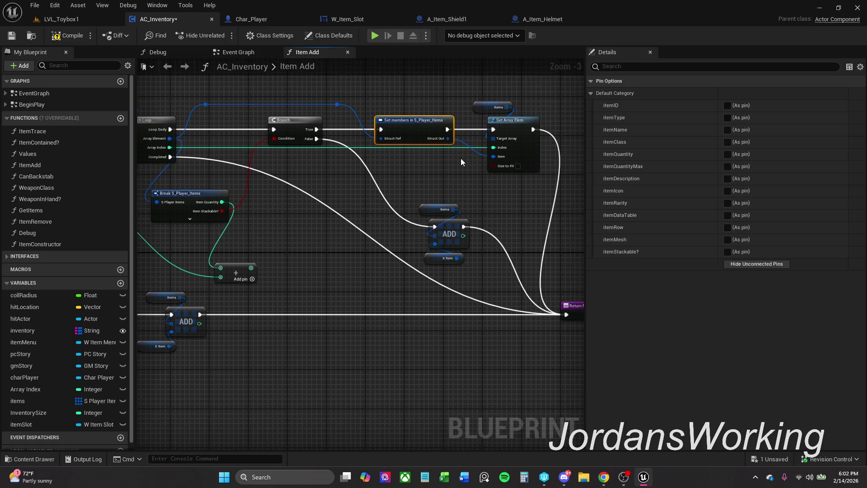
pyautogui.click(73, 21)
pyautogui.click(222, 35)
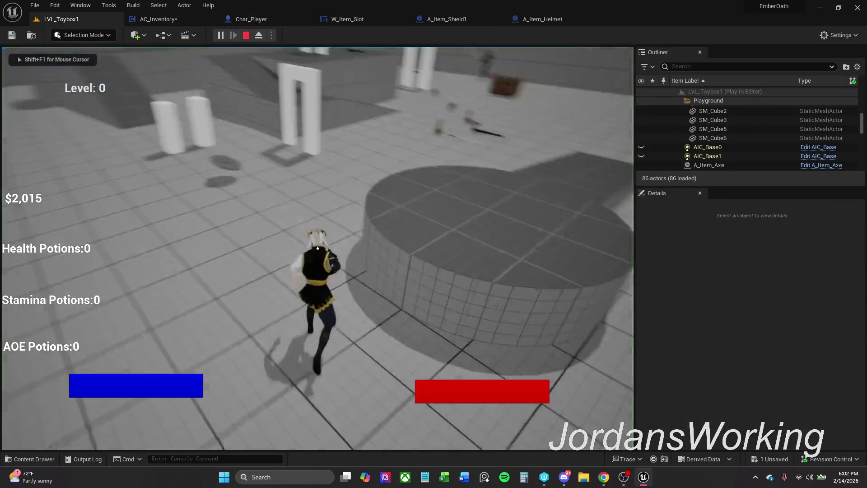
pyautogui.press('w')
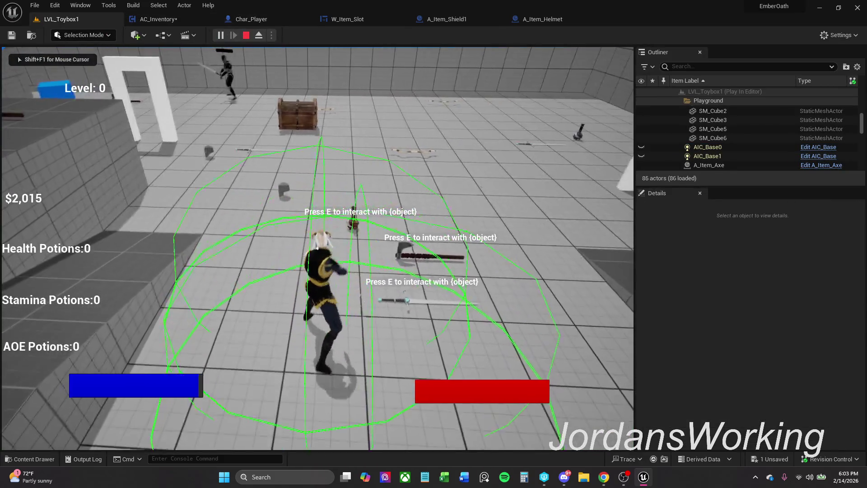
pyautogui.press('e')
pyautogui.press('i')
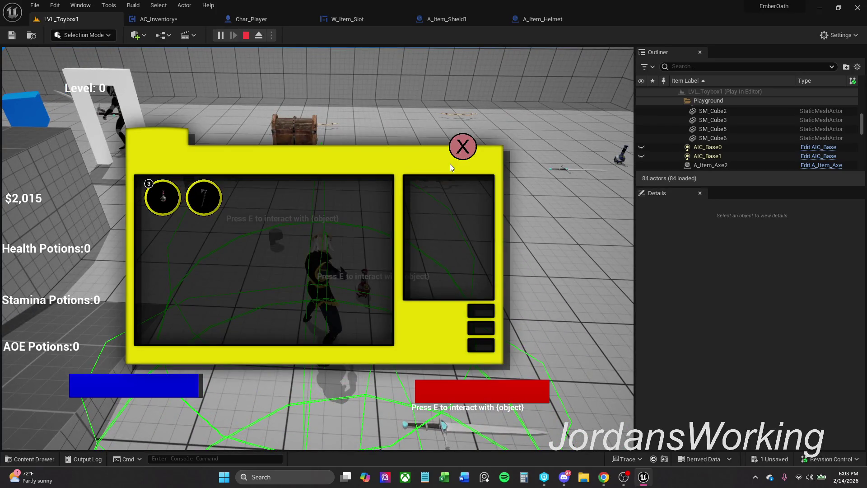
pyautogui.click(460, 149)
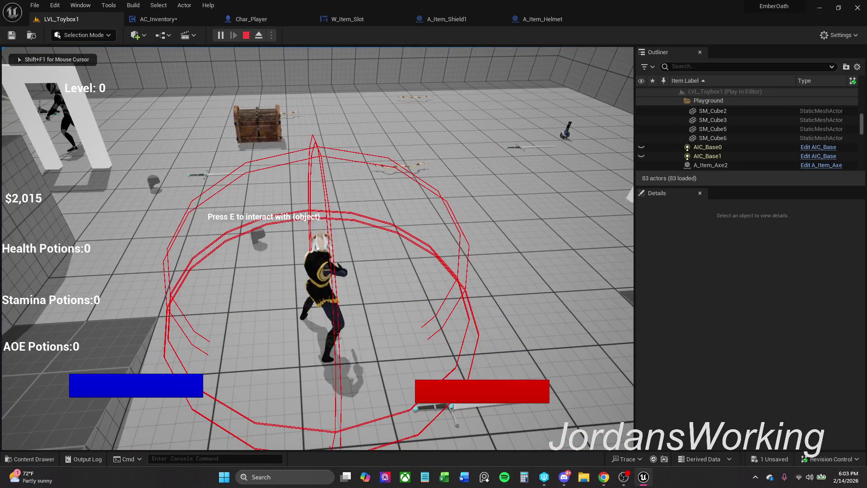
pyautogui.press('i')
pyautogui.click(461, 144)
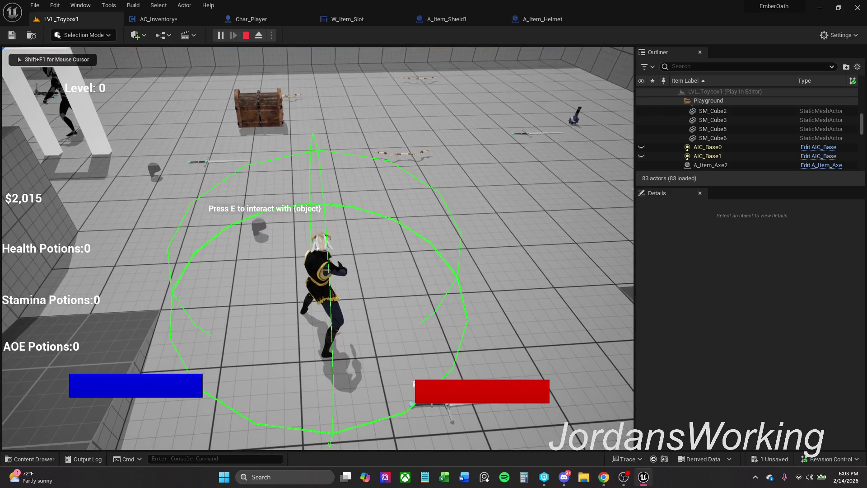
pyautogui.press('Escape')
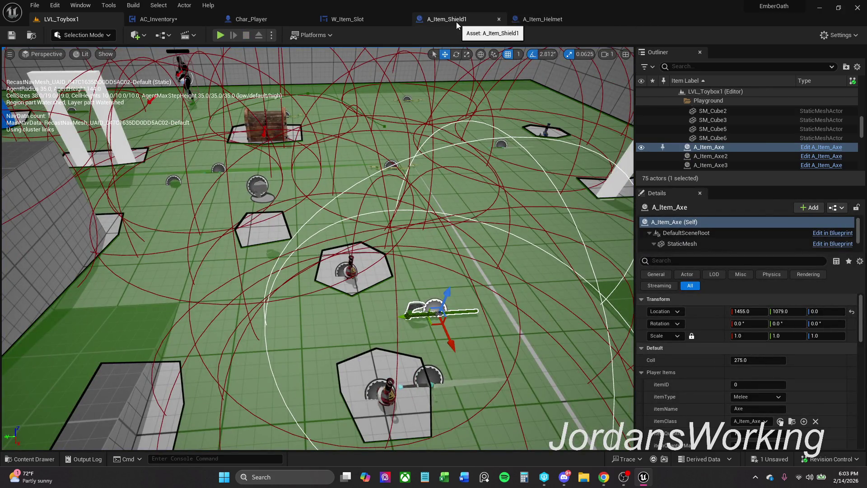
pyautogui.click(451, 20)
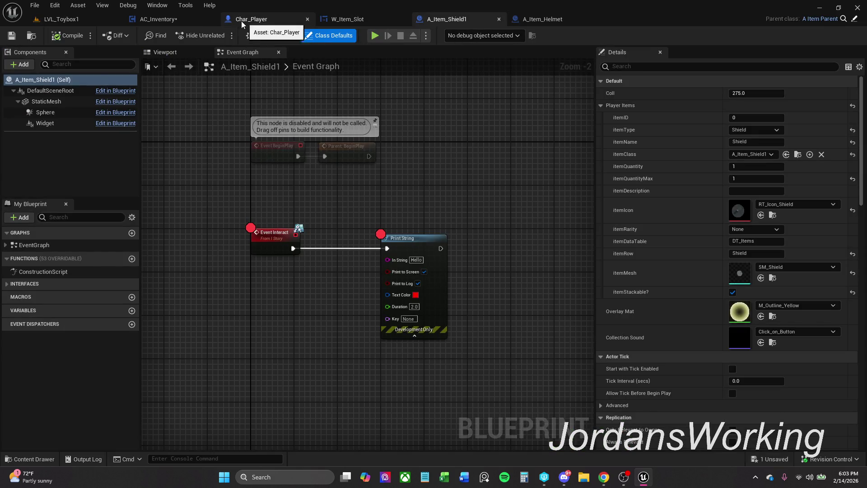
pyautogui.click(156, 19)
pyautogui.moveTo(409, 170); pyautogui.dragTo(449, 170)
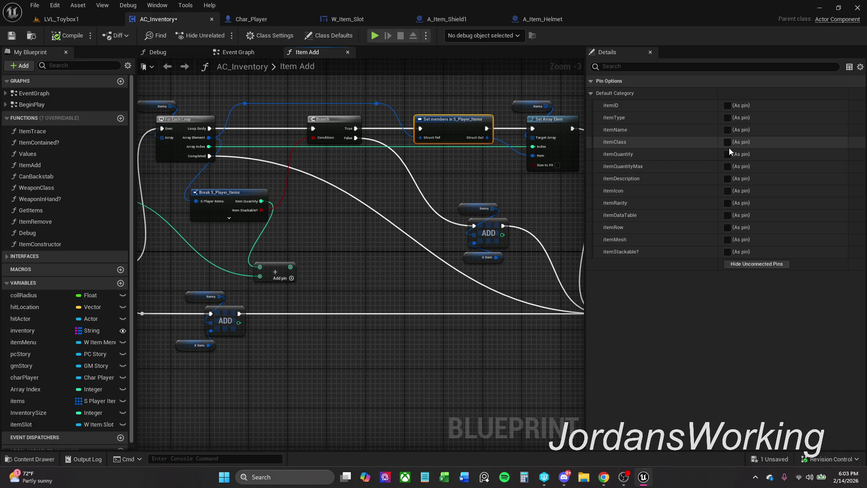
# - Expose Item Quantity on Set members and feed it the Add node's result
pyautogui.click(727, 154)
pyautogui.click(409, 183)
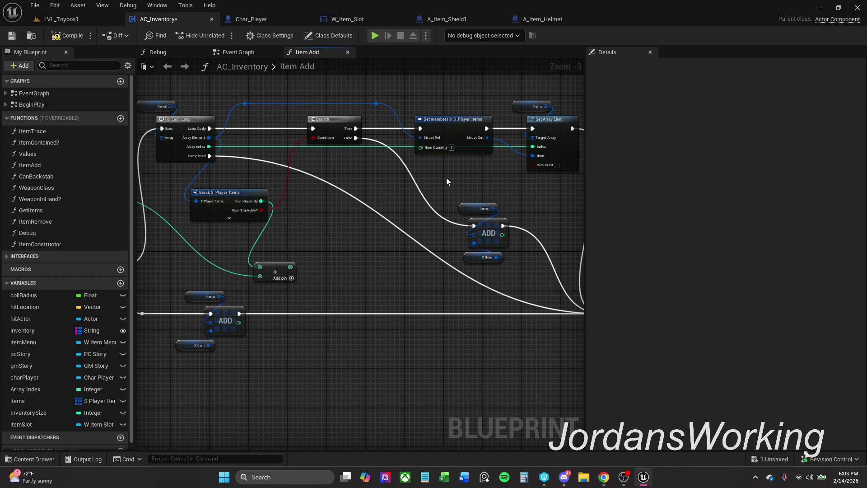
pyautogui.moveTo(292, 263); pyautogui.dragTo(436, 147)
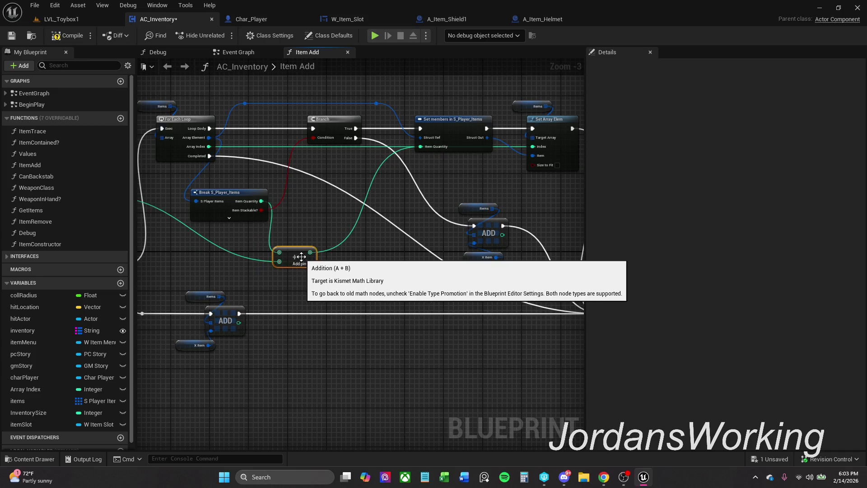
# - Select all nodes in the Item Add graph and apply an action from their right-click menu
pyautogui.click(277, 272)
pyautogui.scroll(-3, 416, 216)
pyautogui.moveTo(205, 158)
pyautogui.mouseDown()
pyautogui.moveTo(513, 265)
pyautogui.moveTo(571, 302)
pyautogui.mouseUp()
pyautogui.rightClick(476, 182)
pyautogui.click(517, 229)
pyautogui.scroll(3, 464, 190)
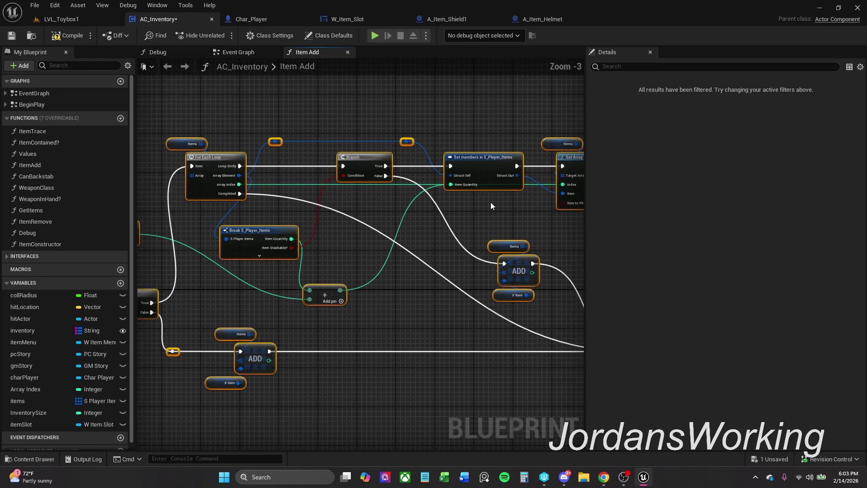
pyautogui.click(492, 206)
# - Compile and save AC_Inventory, checking out the asset, then return to LVL_Toybox1
pyautogui.click(68, 36)
pyautogui.click(12, 35)
pyautogui.click(447, 338)
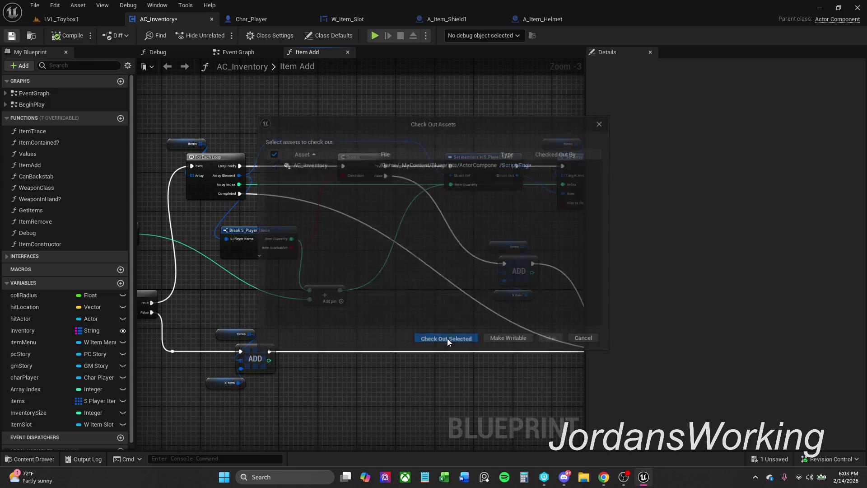
pyautogui.moveTo(468, 290); pyautogui.dragTo(354, 253)
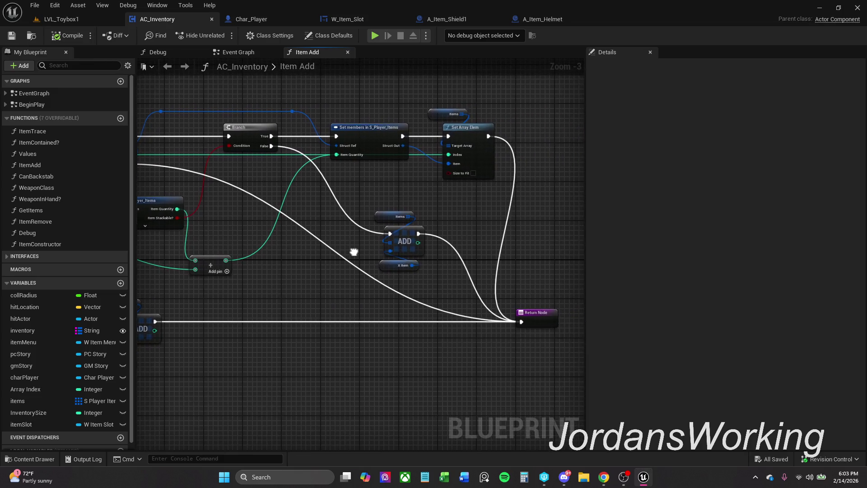
pyautogui.click(94, 22)
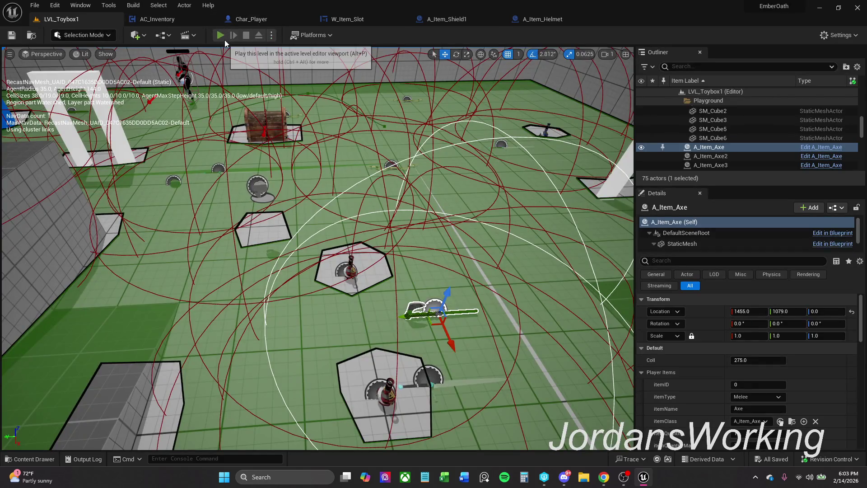
# - Play the level, walk forward, use both health potions from the inventory, then stop
pyautogui.click(224, 38)
pyautogui.press('w')
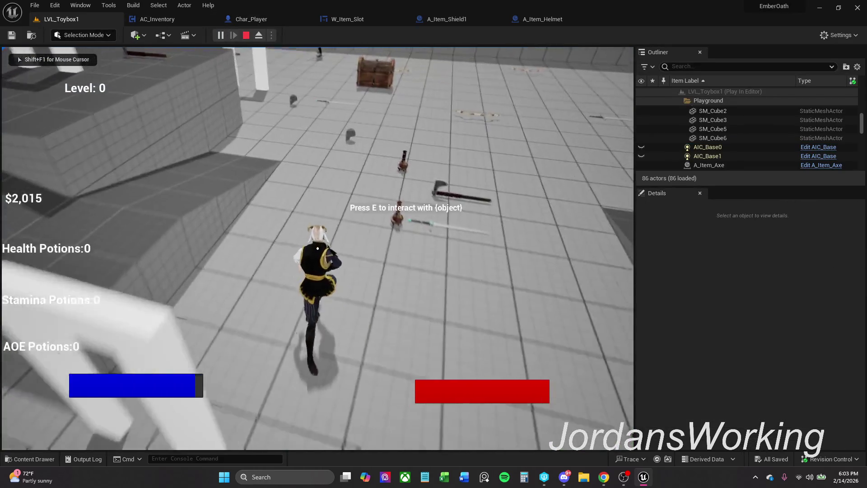
pyautogui.press('w')
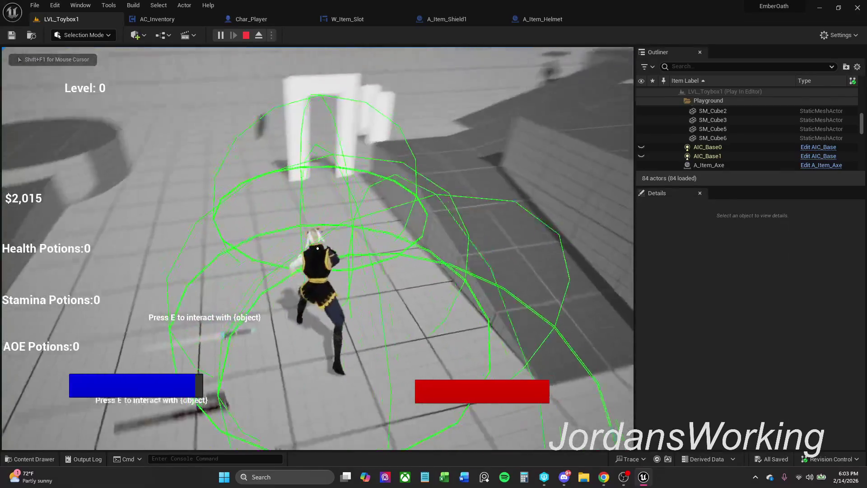
pyautogui.press('i')
pyautogui.click(156, 204)
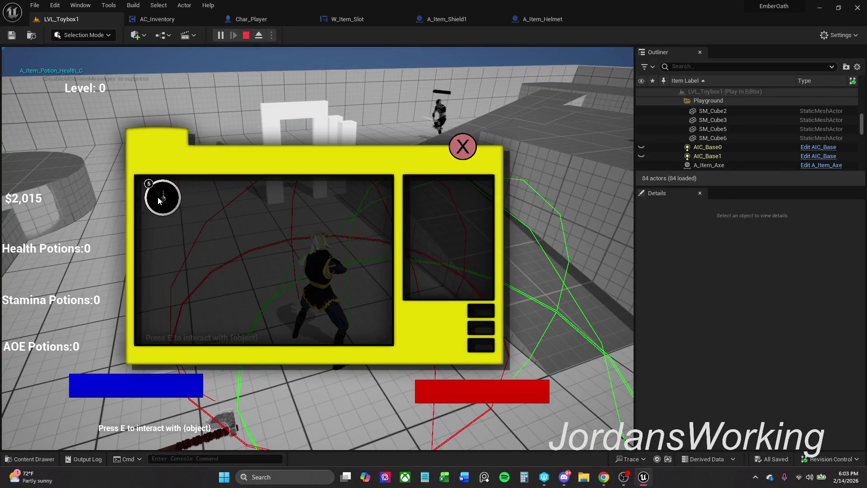
pyautogui.click(159, 199)
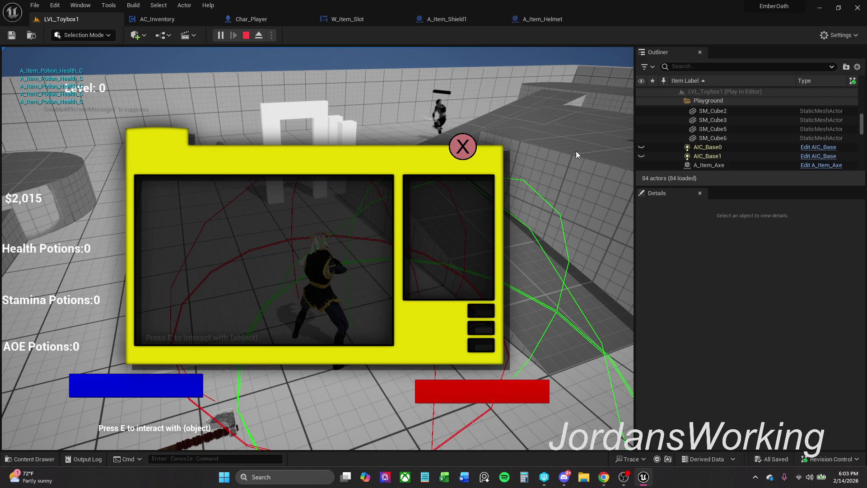
pyautogui.press('i')
pyautogui.press('Escape')
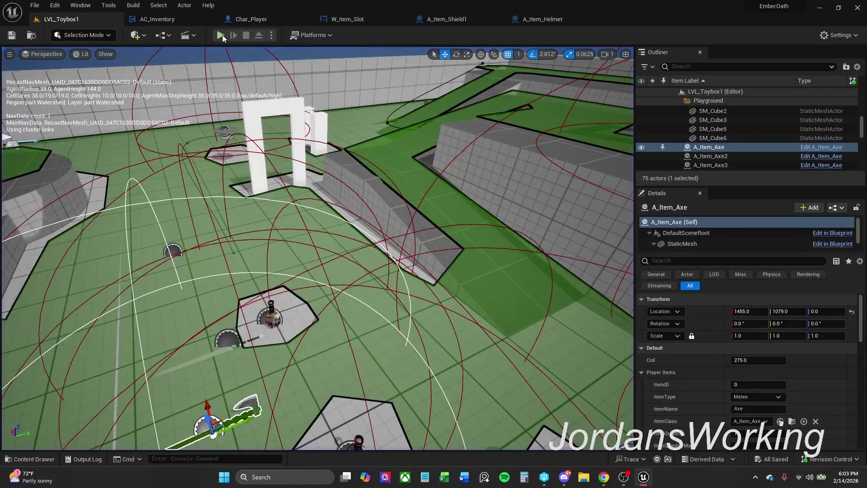
# - Play again, run through the doorway, pick up a floor item, check the inventory, then stop
pyautogui.click(221, 35)
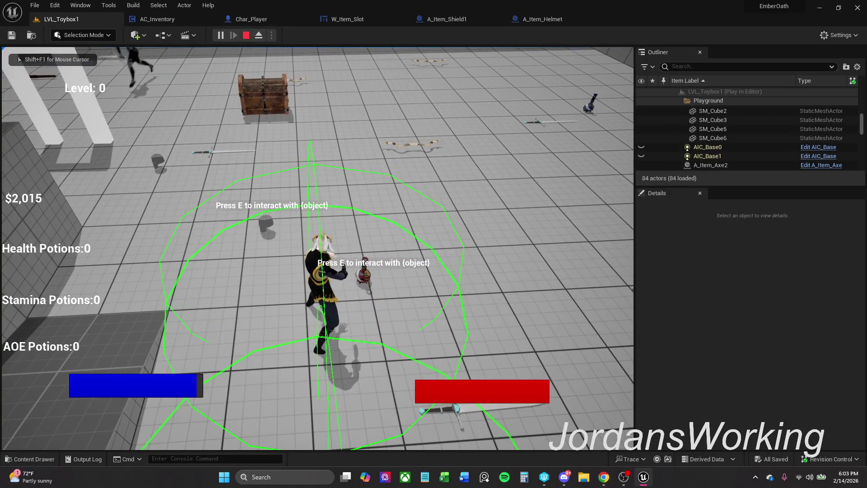
pyautogui.press('i')
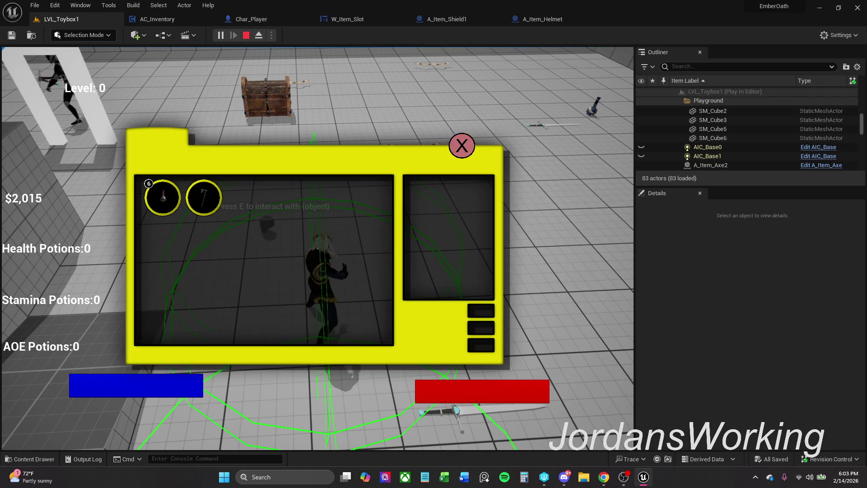
pyautogui.press('i')
pyautogui.press('w')
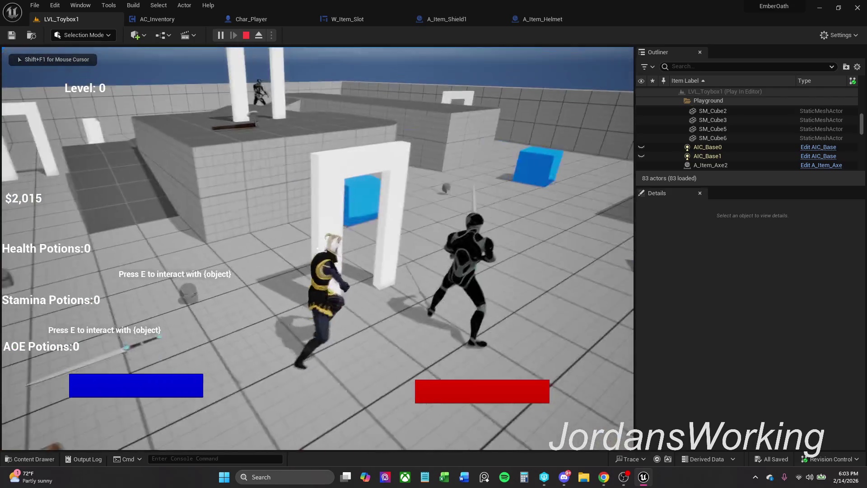
pyautogui.press('w')
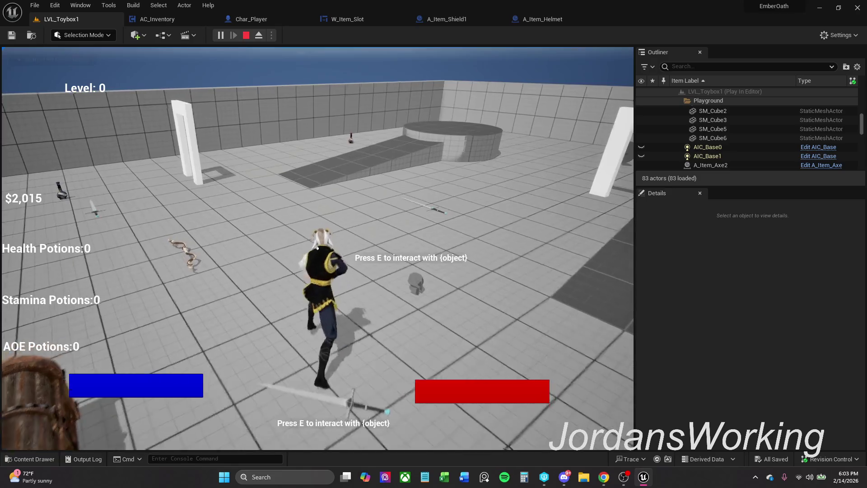
pyautogui.press('w')
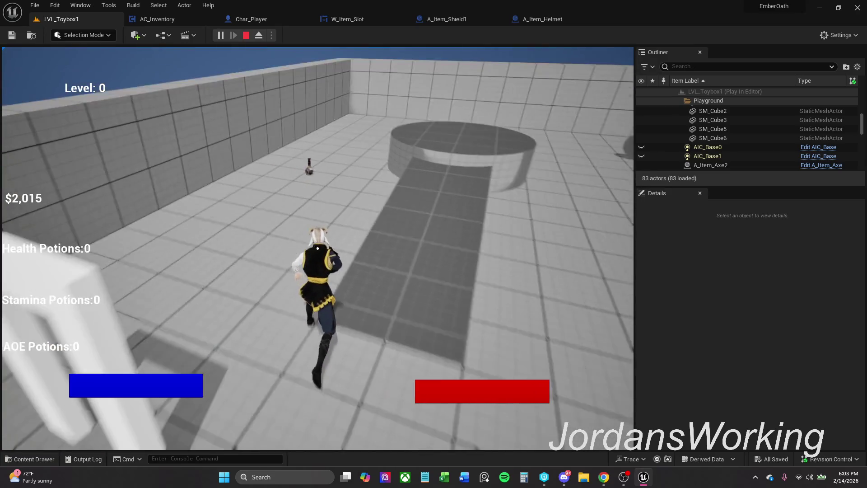
pyautogui.press('e')
pyautogui.press('i')
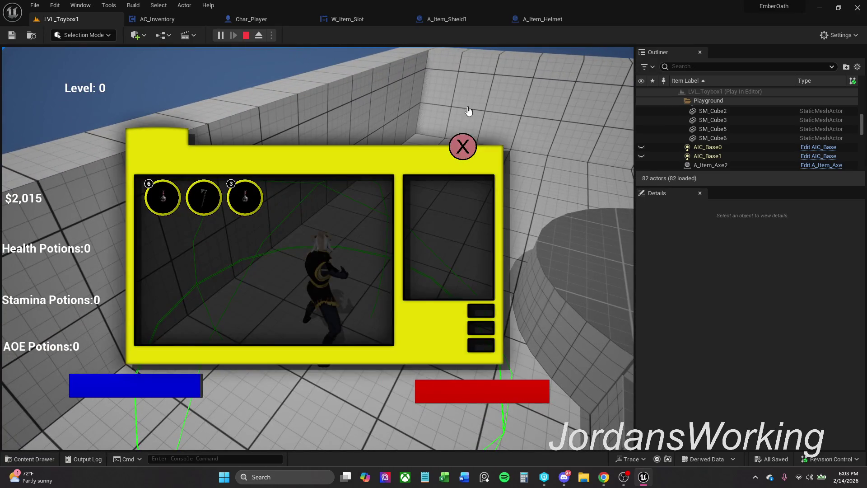
pyautogui.press('Escape')
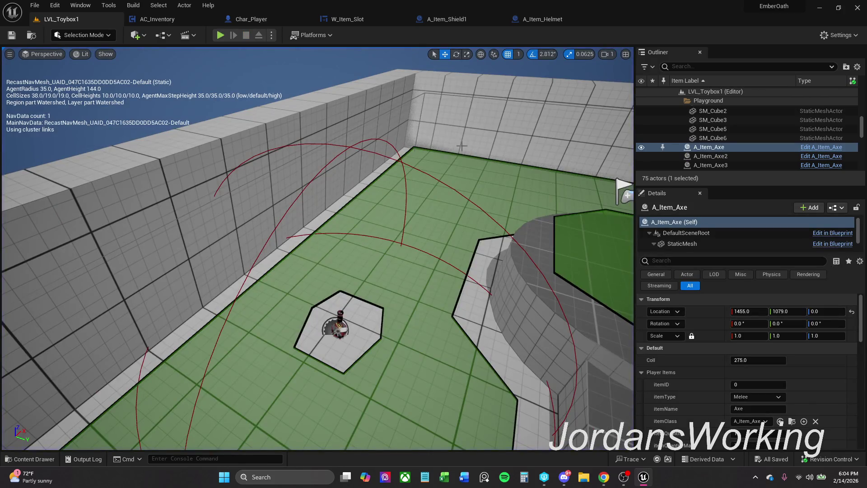
pyautogui.scroll(-10, 316, 248)
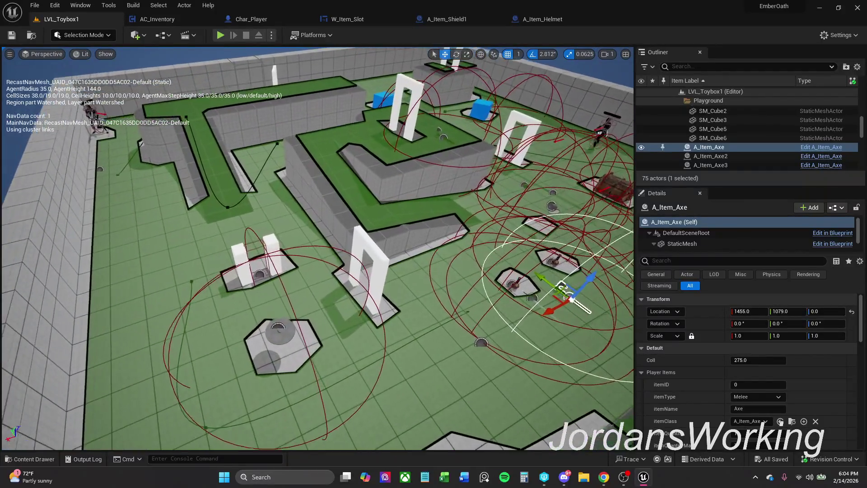
pyautogui.moveTo(409, 140); pyautogui.dragTo(409, 140)
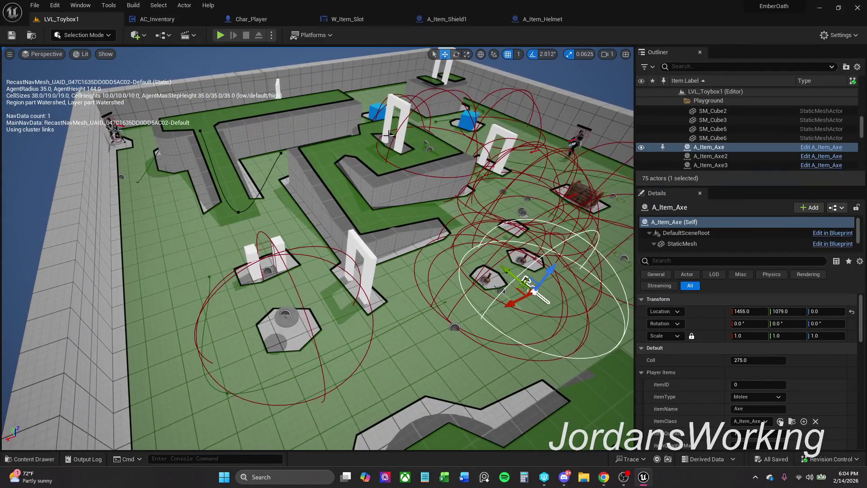
pyautogui.click(549, 19)
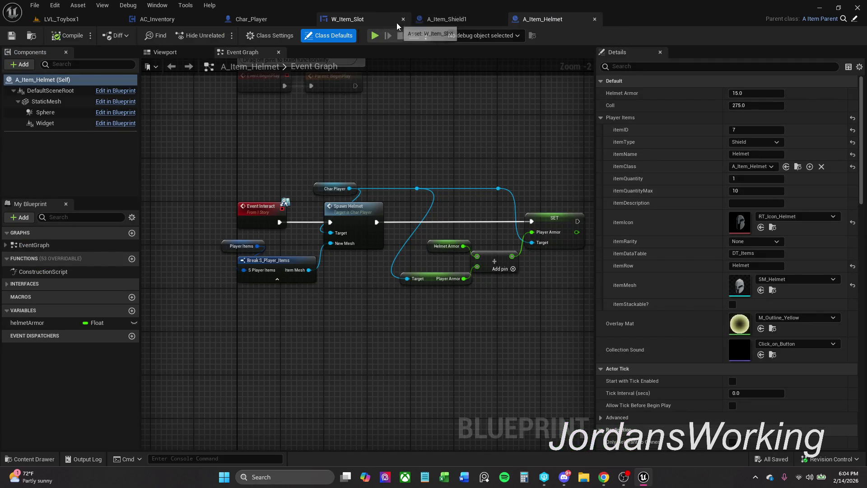
pyautogui.click(438, 18)
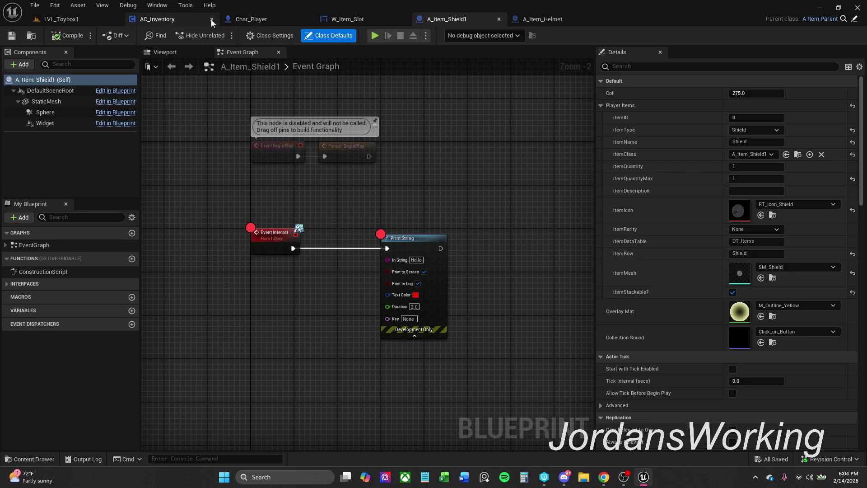
pyautogui.click(68, 19)
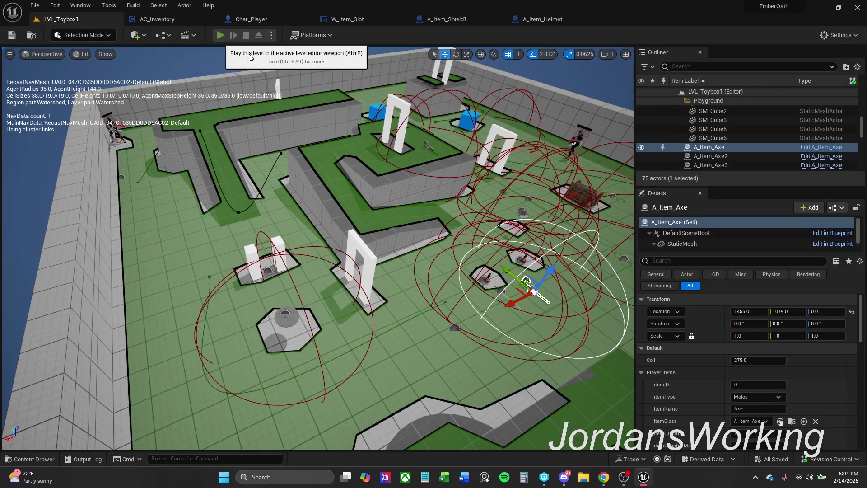
# - Play the level, open and close the inventory, then stop the session
pyautogui.click(220, 35)
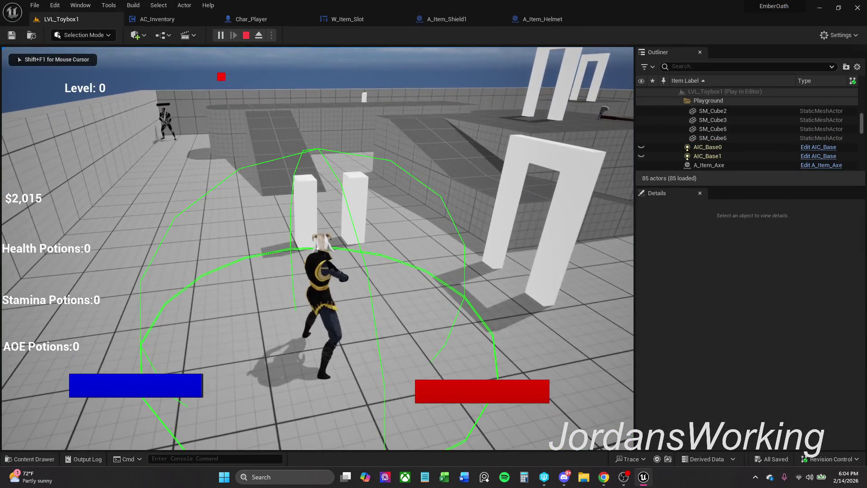
pyautogui.press('i')
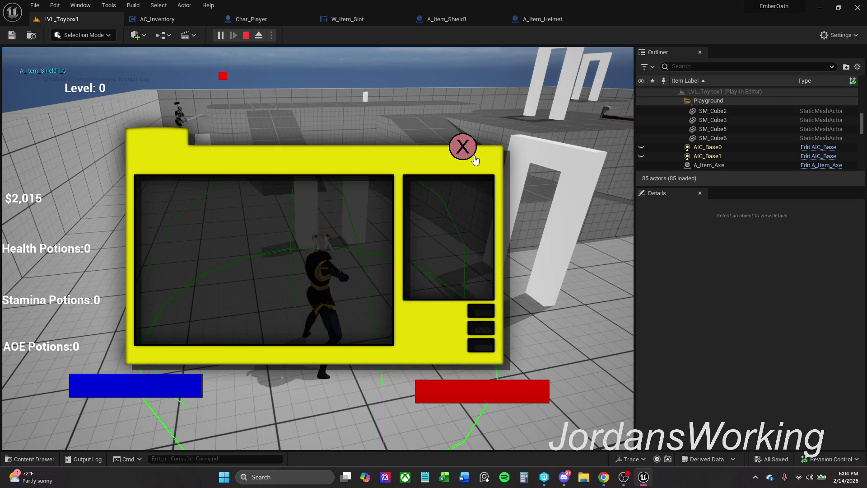
pyautogui.click(461, 155)
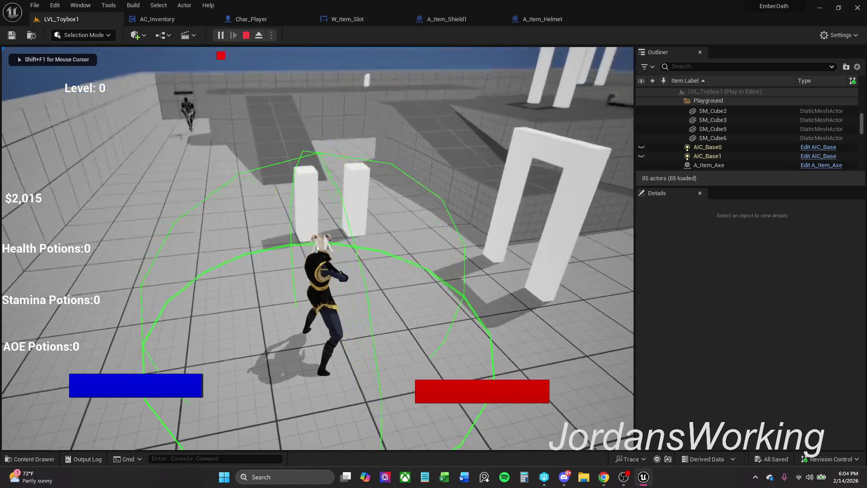
pyautogui.press('Escape')
# - Look over the A_Item_Shield1 and A_Item_Helmet event graphs, then return to the W_Item_Slot graph
pyautogui.click(481, 15)
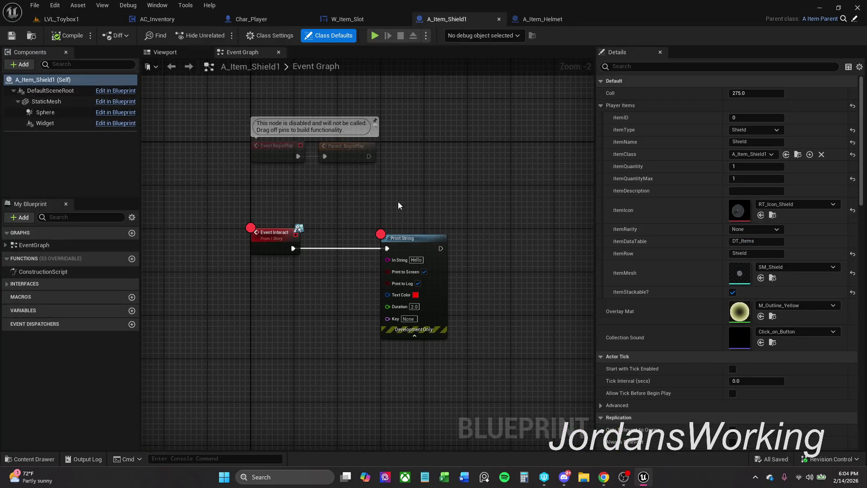
pyautogui.click(551, 20)
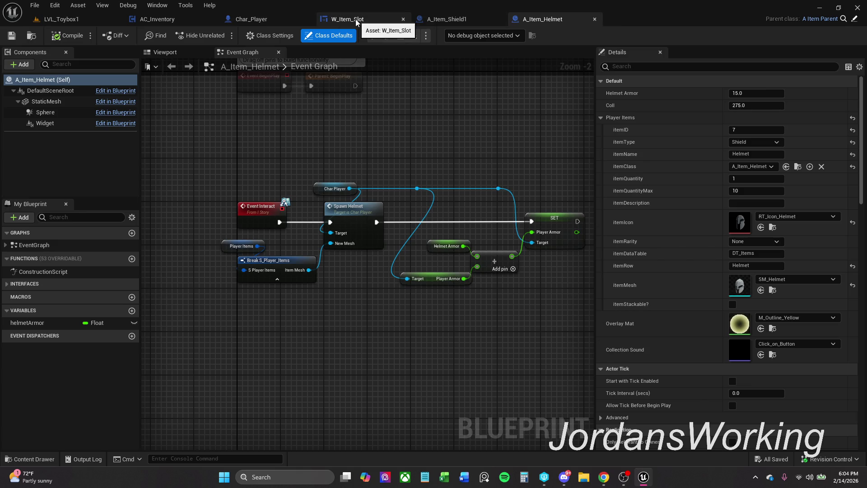
pyautogui.click(356, 19)
pyautogui.moveTo(397, 128)
pyautogui.mouseDown()
pyautogui.moveTo(418, 145)
pyautogui.moveTo(419, 129)
pyautogui.mouseUp()
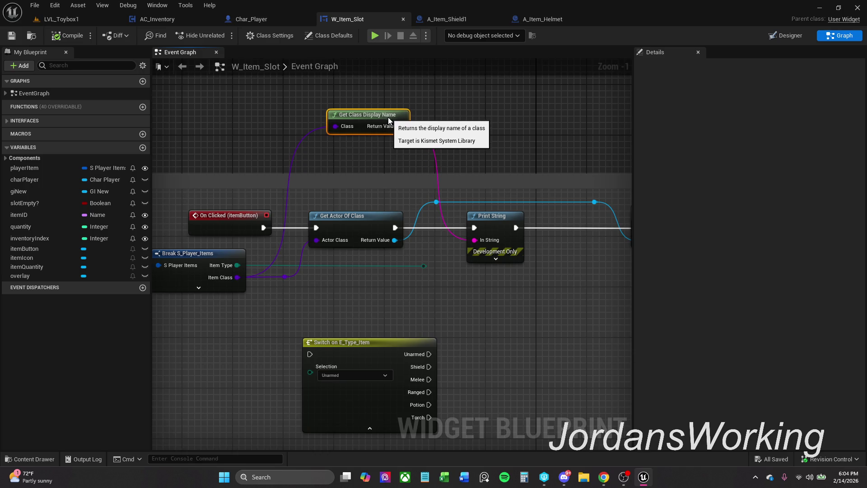
# - Set a breakpoint on the Interact node in the W_Item_Slot graph
pyautogui.scroll(-1, 464, 134)
pyautogui.moveTo(465, 134); pyautogui.dragTo(358, 113)
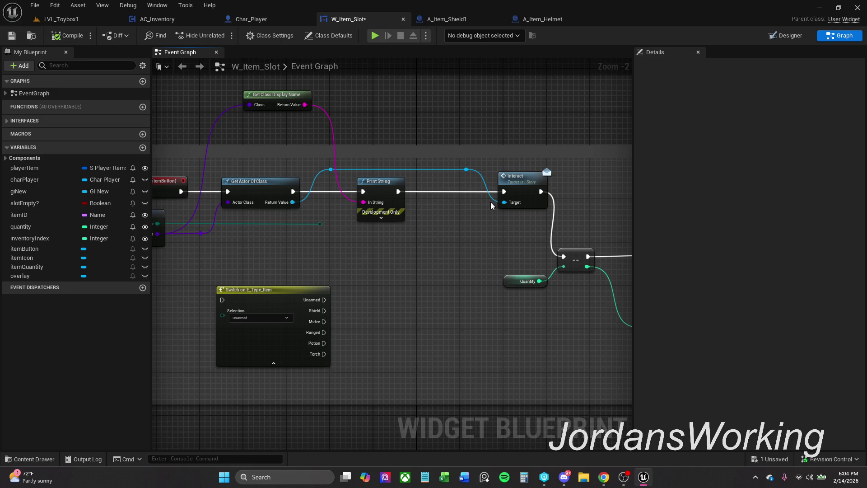
pyautogui.rightClick(524, 189)
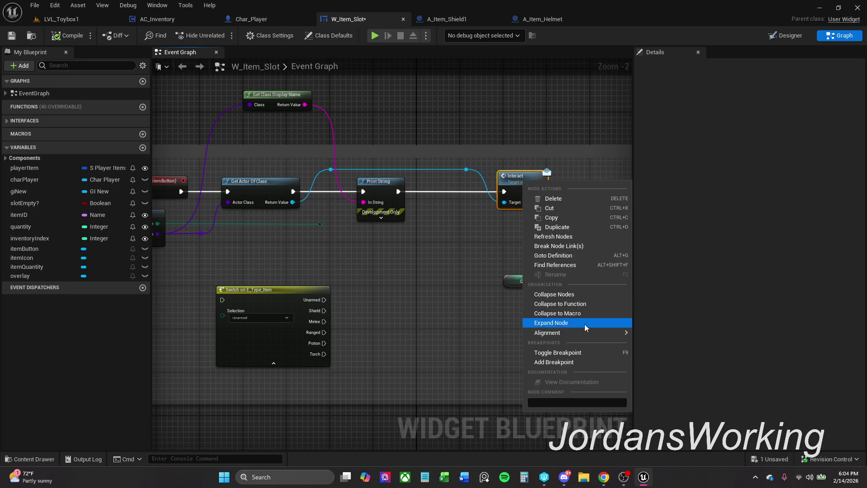
pyautogui.click(583, 353)
pyautogui.click(453, 21)
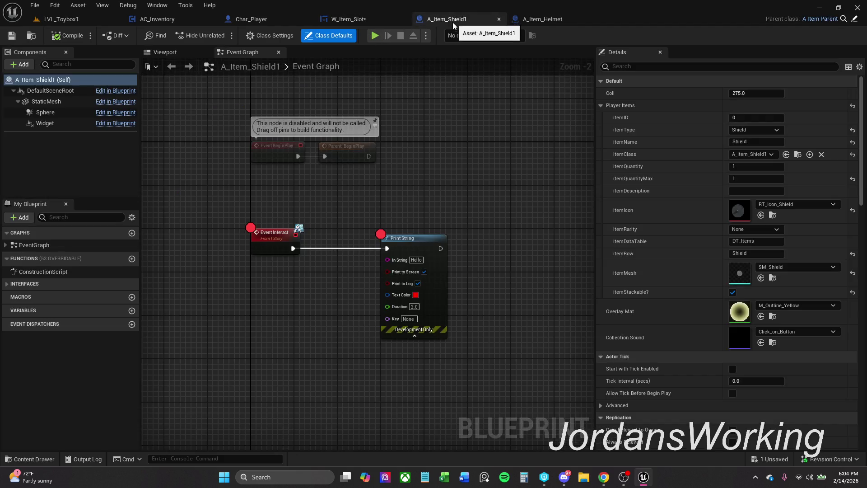
pyautogui.click(365, 20)
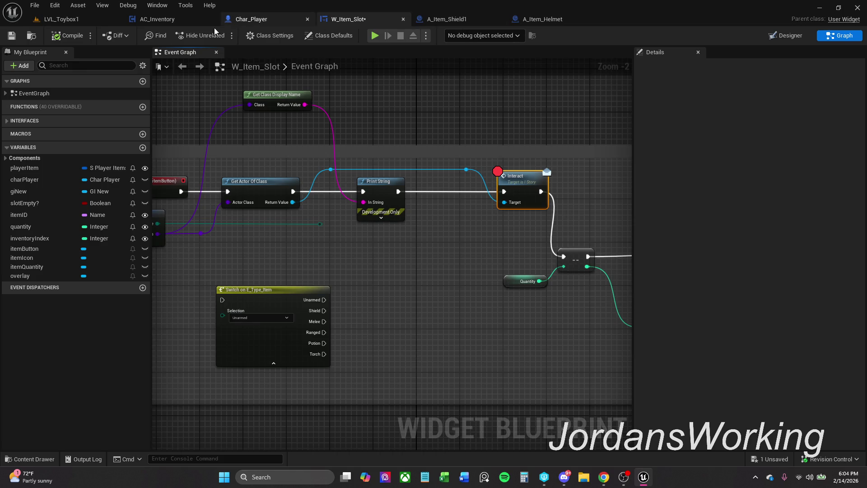
# - Select every node in the W_Item_Slot graph and refresh them all
pyautogui.scroll(-8, 364, 113)
pyautogui.scroll(-1, 276, 131)
pyautogui.moveTo(276, 130)
pyautogui.mouseDown()
pyautogui.moveTo(238, 193)
pyautogui.moveTo(263, 234)
pyautogui.mouseUp()
pyautogui.moveTo(334, 190); pyautogui.dragTo(318, 251)
pyautogui.moveTo(226, 80)
pyautogui.mouseDown()
pyautogui.moveTo(513, 359)
pyautogui.moveTo(573, 386)
pyautogui.mouseUp()
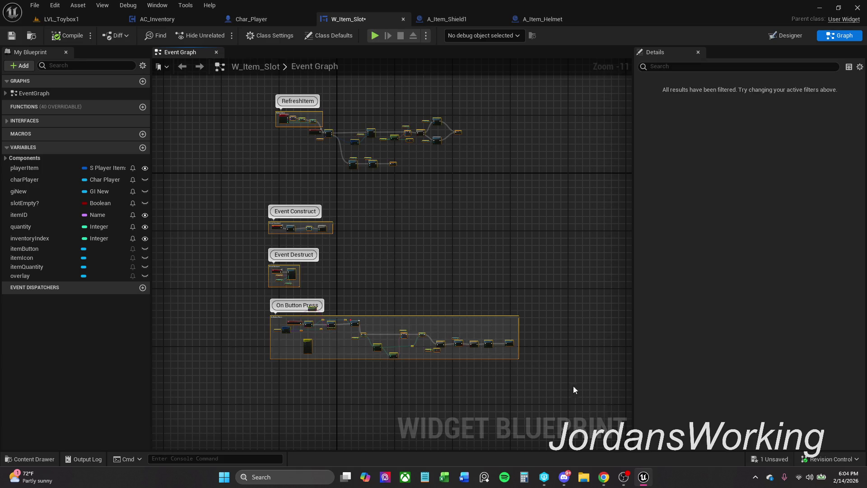
pyautogui.rightClick(512, 348)
pyautogui.click(557, 169)
# - Compile and save W_Item_Slot, then go back to LVL_Toybox1
pyautogui.scroll(-1, 445, 289)
pyautogui.scroll(6, 443, 289)
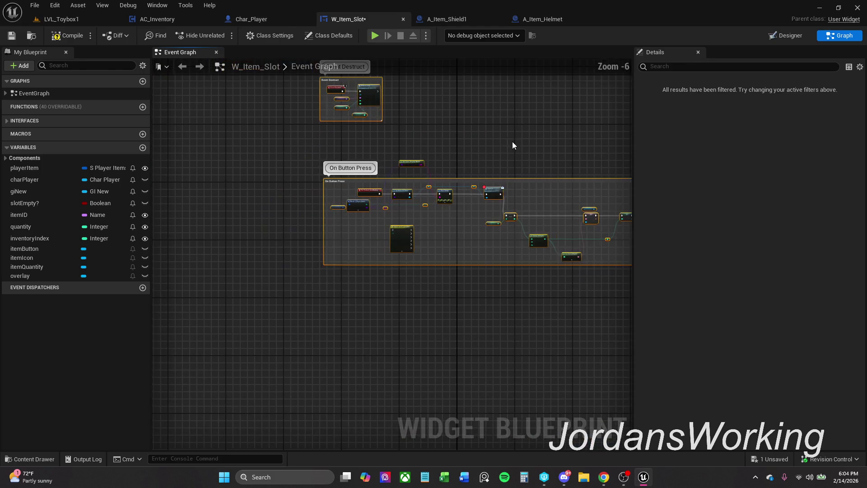
pyautogui.scroll(2, 485, 166)
pyautogui.click(58, 36)
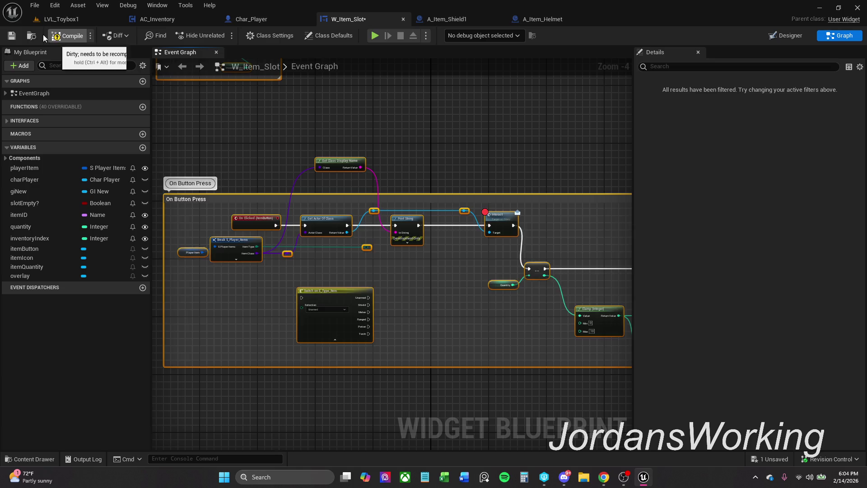
pyautogui.click(13, 36)
pyautogui.click(77, 19)
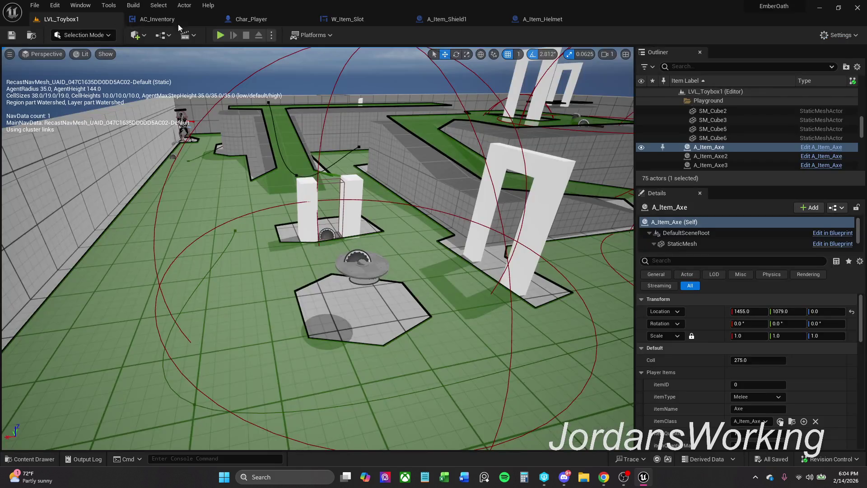
# - Play the level, pick up an item and use it from the inventory to hit the Interact breakpoint
pyautogui.click(220, 36)
pyautogui.press('w')
pyautogui.press('e')
pyautogui.press('i')
pyautogui.click(163, 198)
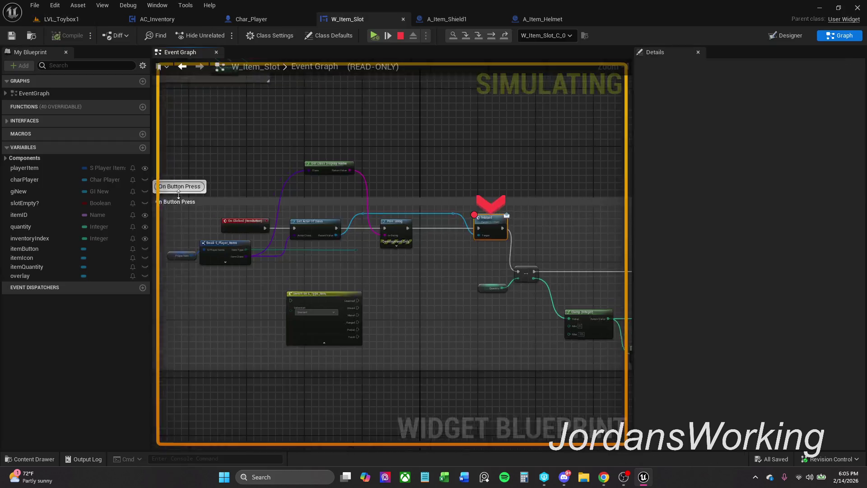
# - Resume past the breakpoint, close the inventory, stop play and open A_Item_Shield1's graph
pyautogui.click(372, 35)
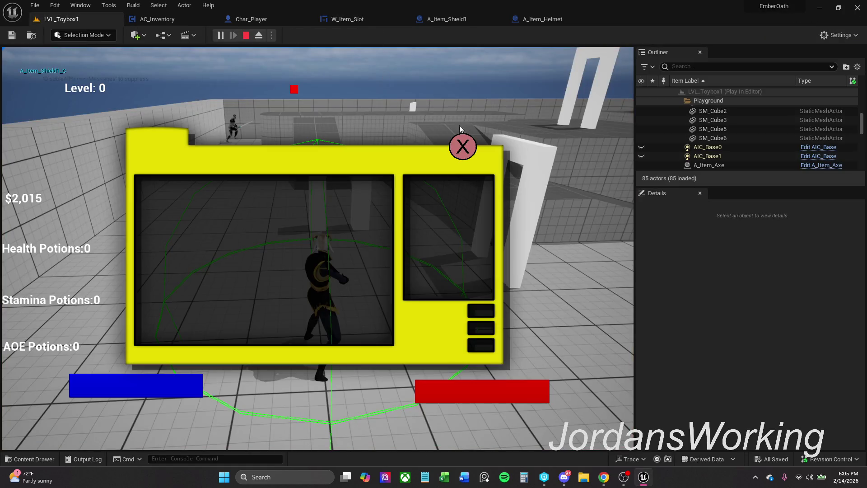
pyautogui.click(461, 143)
pyautogui.press('Escape')
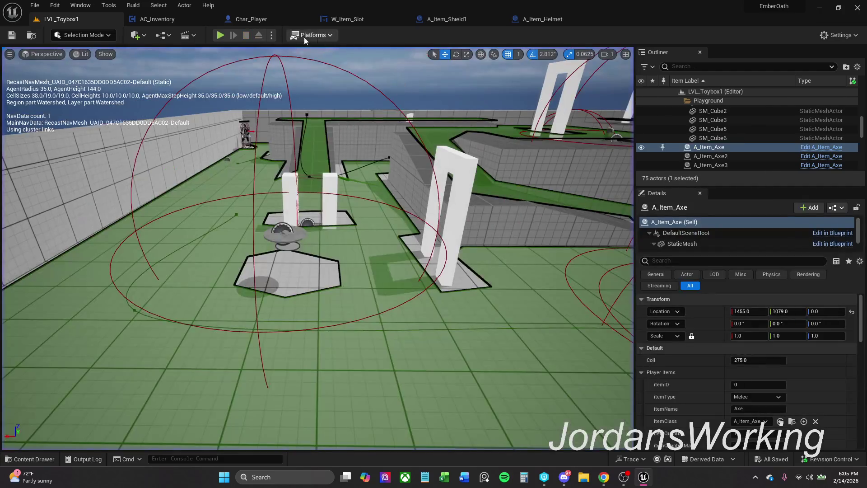
pyautogui.click(477, 20)
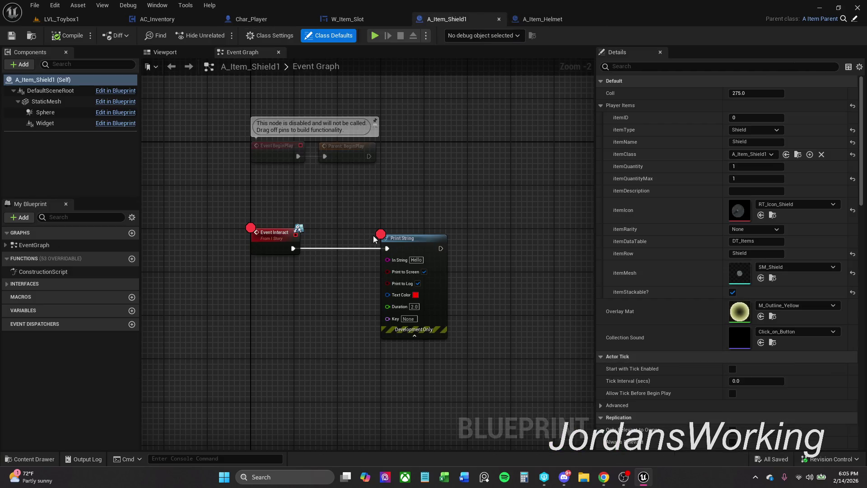
# - Replace Event Interact's Print String with a Set Game Paused node with Paused ticked
pyautogui.moveTo(360, 212); pyautogui.dragTo(484, 273)
pyautogui.press('Delete')
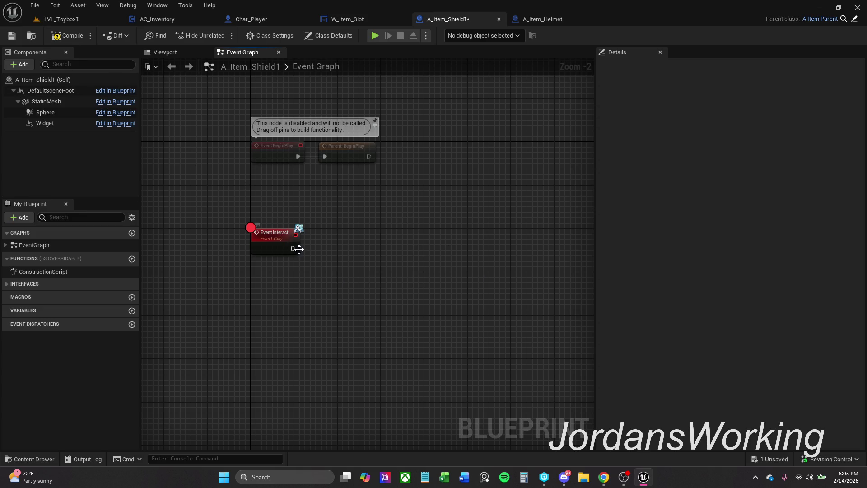
pyautogui.moveTo(310, 249); pyautogui.dragTo(332, 251)
pyautogui.write('set')
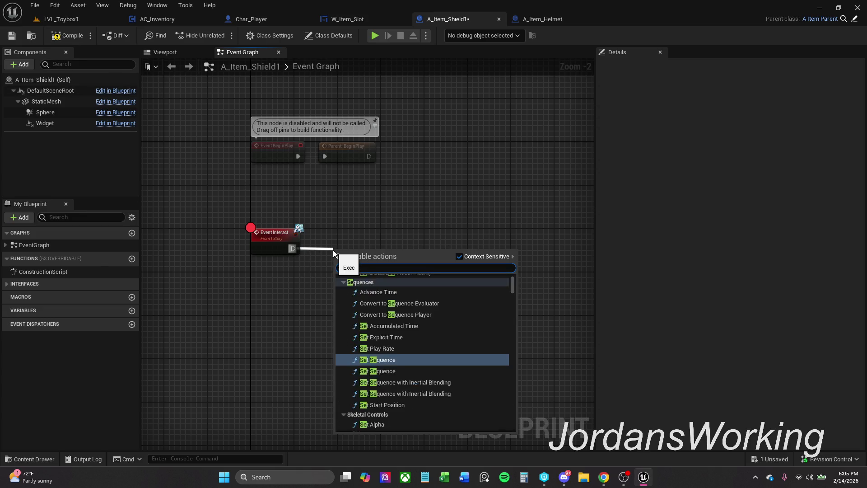
pyautogui.write(' game')
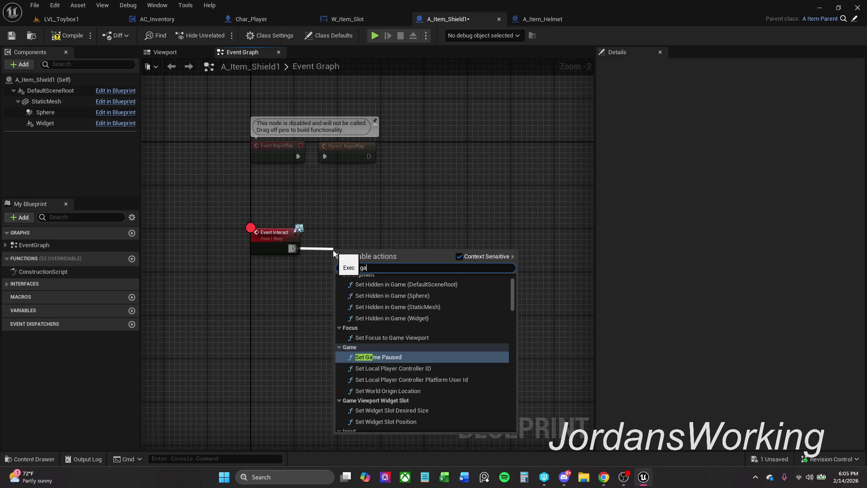
pyautogui.press('Return')
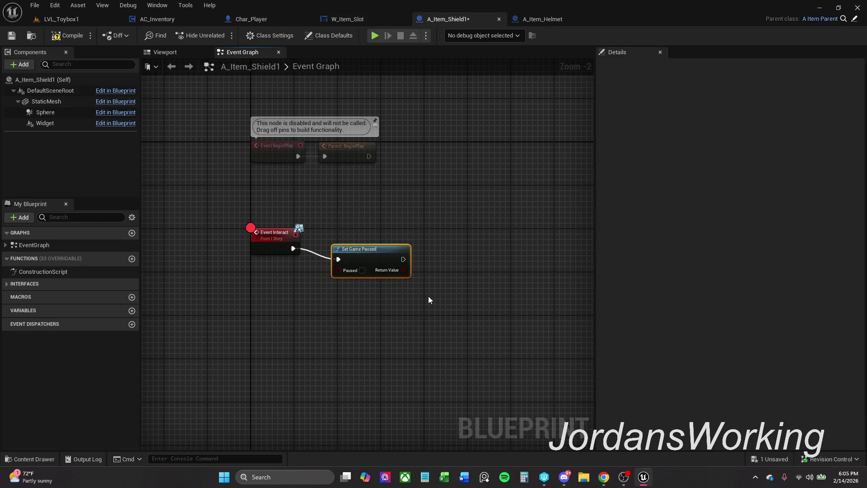
pyautogui.click(362, 270)
# - Line Set Game Paused up with Event Interact, then return to LVL_Toybox1
pyautogui.moveTo(373, 265); pyautogui.dragTo(373, 254)
pyautogui.moveTo(239, 208); pyautogui.dragTo(431, 289)
pyautogui.click(379, 306)
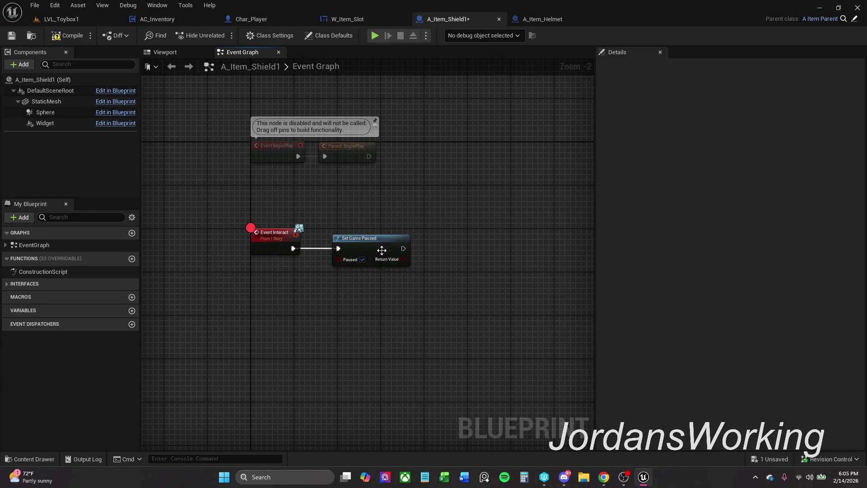
pyautogui.moveTo(381, 250); pyautogui.dragTo(393, 251)
pyautogui.moveTo(242, 208); pyautogui.dragTo(421, 283)
pyautogui.click(389, 272)
pyautogui.moveTo(374, 247); pyautogui.dragTo(369, 246)
pyautogui.moveTo(245, 208); pyautogui.dragTo(399, 290)
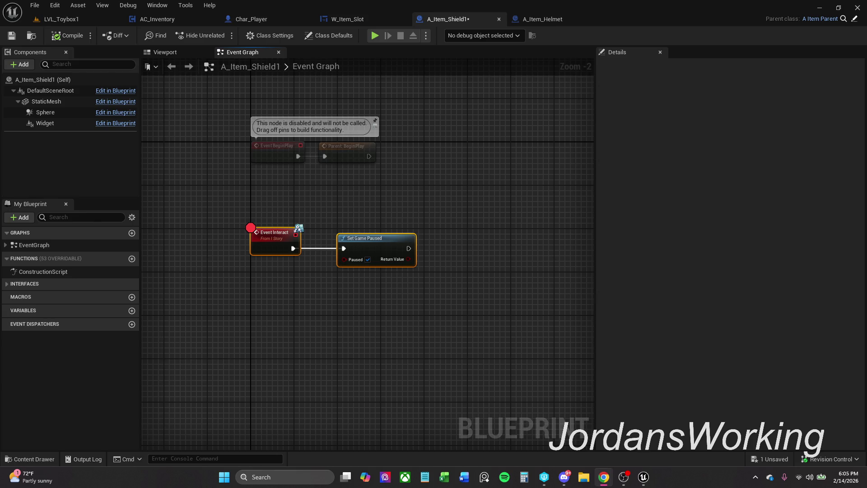
pyautogui.moveTo(200, 152)
pyautogui.mouseDown()
pyautogui.moveTo(201, 161)
pyautogui.moveTo(215, 137)
pyautogui.mouseUp()
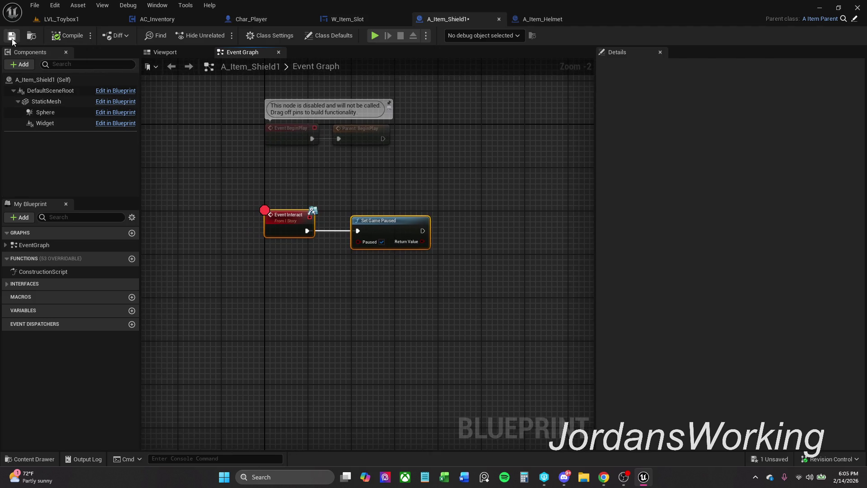
pyautogui.click(54, 18)
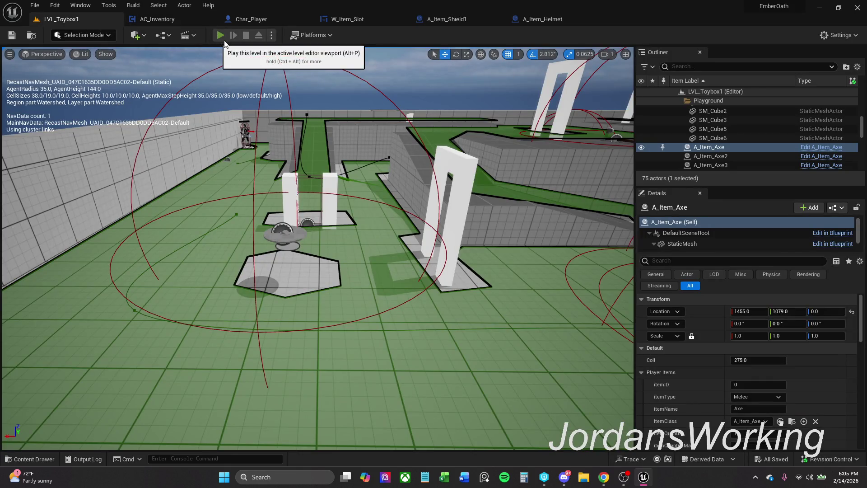
# - Playtest LVL_Toybox1: pick up and use an item, resume past the Interact breakpoint, then stop
pyautogui.click(219, 35)
pyautogui.press('e')
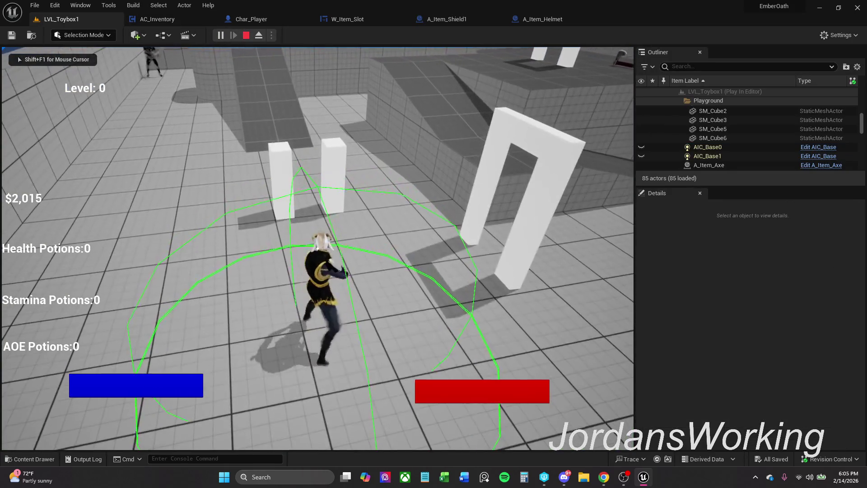
pyautogui.press('i')
pyautogui.click(162, 197)
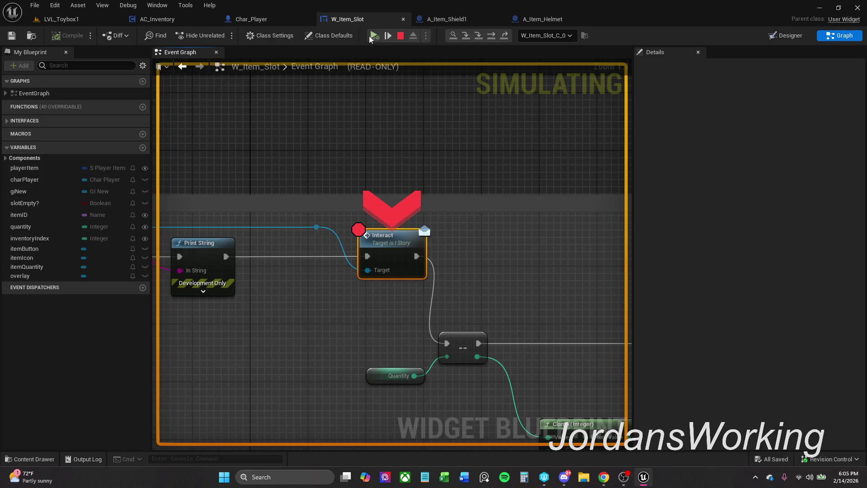
pyautogui.click(372, 36)
pyautogui.click(470, 146)
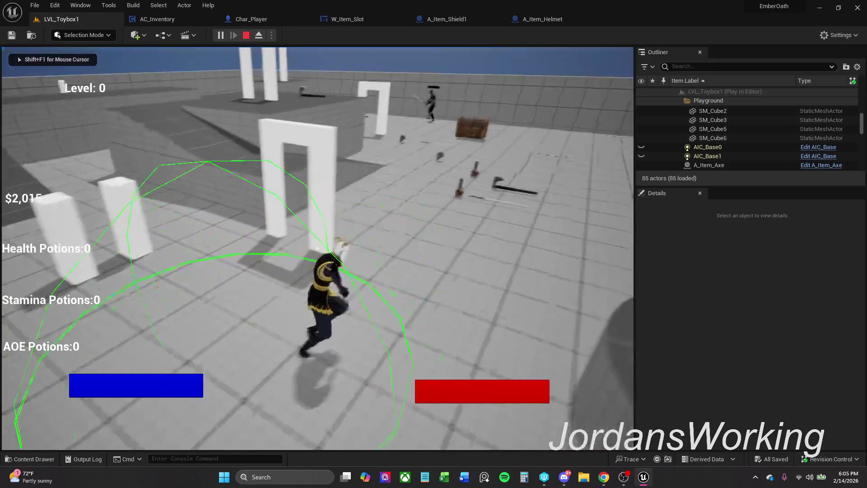
pyautogui.press('Escape')
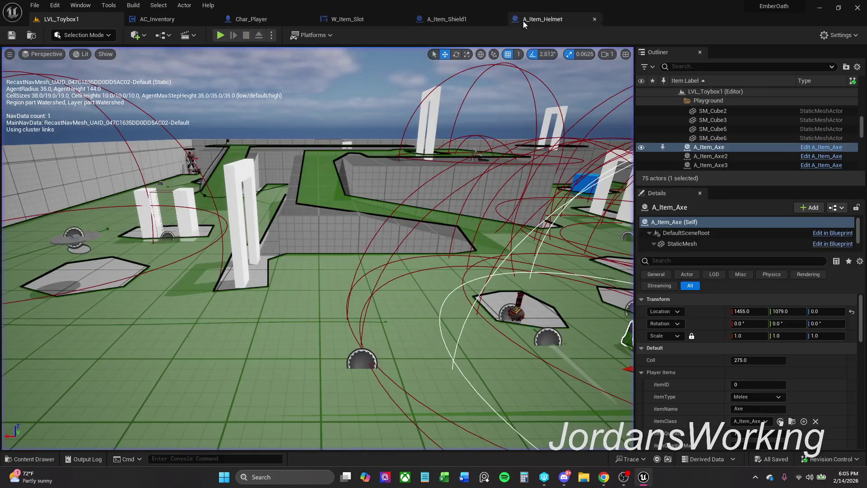
# - Reposition W_Item_Slot's Interact node near Get Actor Of Class and the Switch node
pyautogui.click(348, 18)
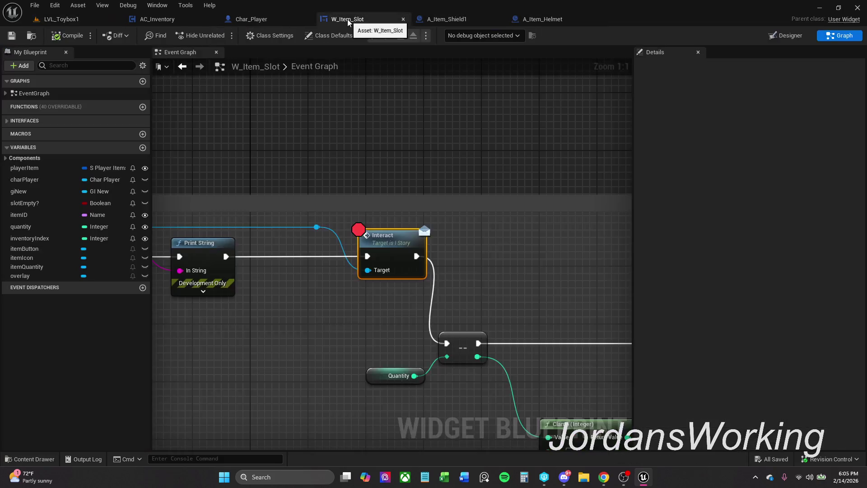
pyautogui.click(427, 149)
pyautogui.moveTo(429, 147); pyautogui.dragTo(503, 130)
pyautogui.scroll(-1, 503, 130)
pyautogui.moveTo(590, 130); pyautogui.dragTo(546, 129)
pyautogui.moveTo(511, 212)
pyautogui.mouseDown()
pyautogui.moveTo(493, 212)
pyautogui.moveTo(511, 218)
pyautogui.mouseUp()
pyautogui.click(562, 217)
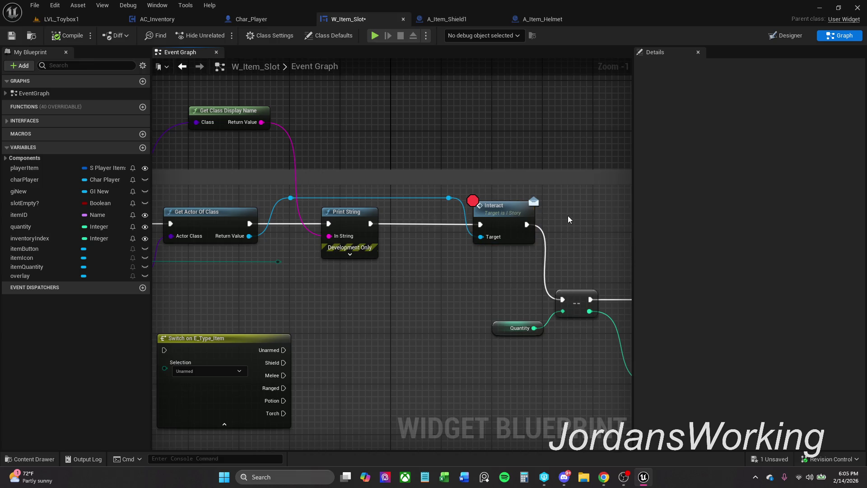
pyautogui.moveTo(569, 220); pyautogui.dragTo(529, 196)
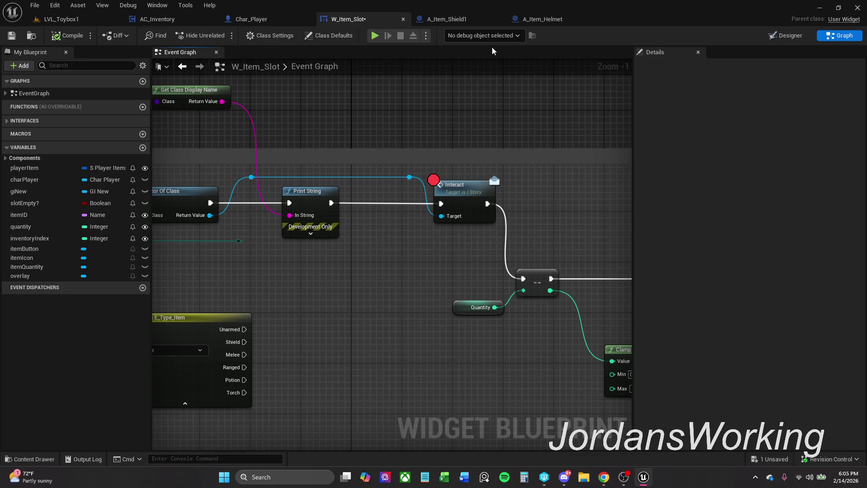
pyautogui.click(447, 19)
pyautogui.click(351, 185)
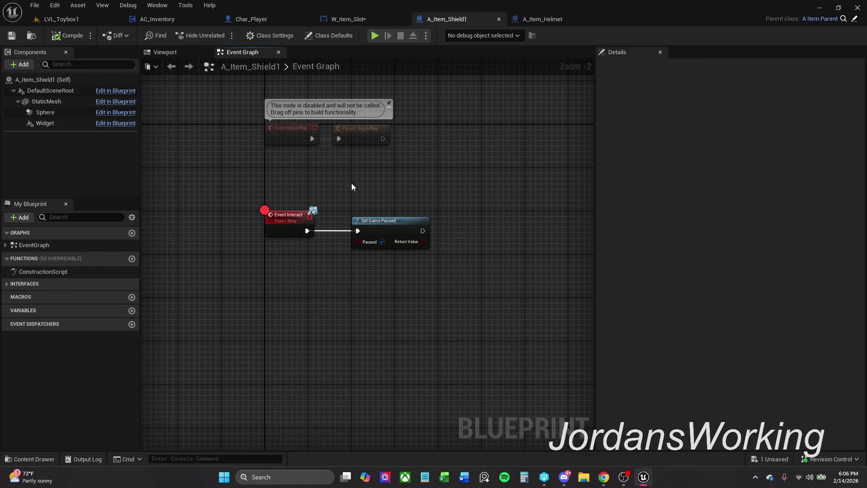
# - Add breakpoints to both BeginPlay nodes in A_Item_Shield1
pyautogui.moveTo(273, 185); pyautogui.dragTo(280, 216)
pyautogui.rightClick(293, 174)
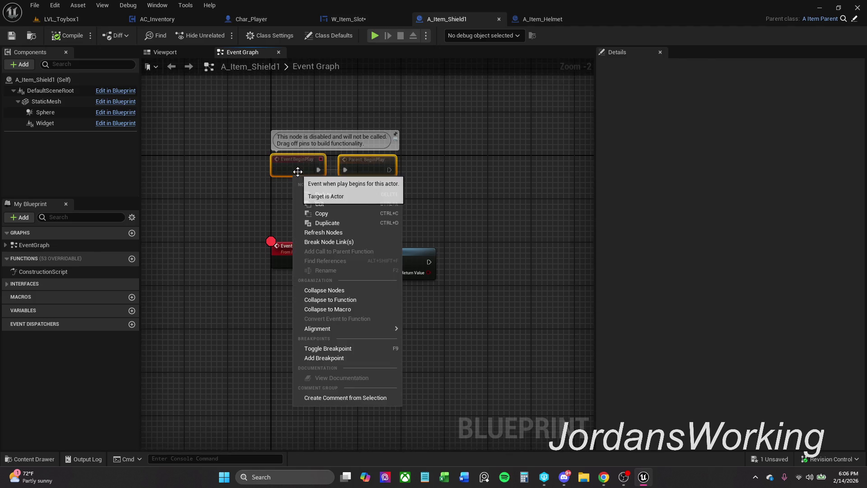
pyautogui.click(346, 347)
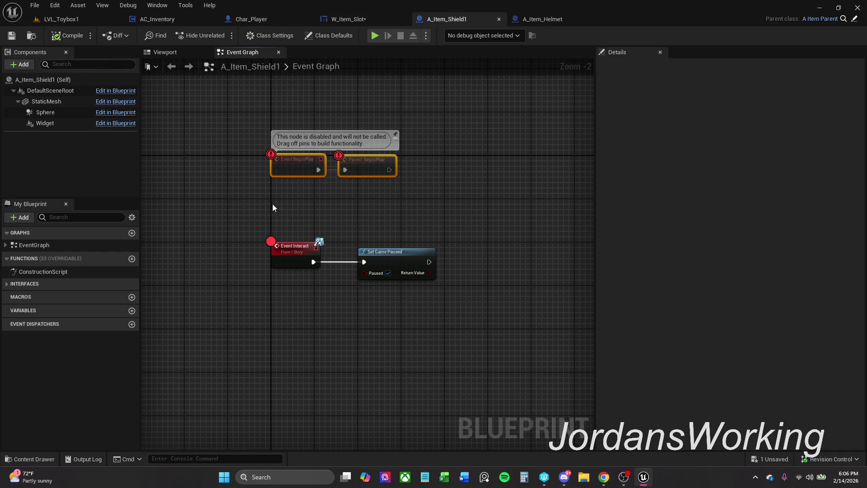
pyautogui.click(396, 187)
# - Attach a Print String after Parent BeginPlay, straighten it onto the exec line, and compile
pyautogui.moveTo(412, 180)
pyautogui.mouseDown()
pyautogui.moveTo(329, 180)
pyautogui.moveTo(359, 180)
pyautogui.mouseUp()
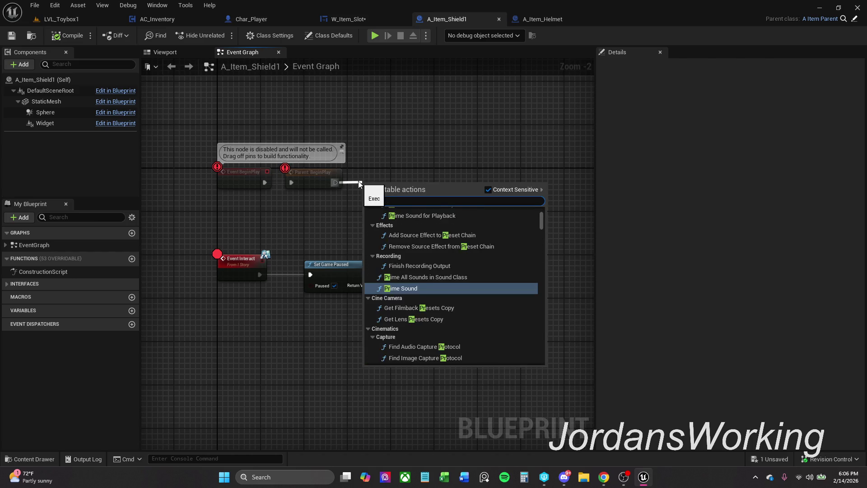
pyautogui.press('Escape')
pyautogui.moveTo(230, 155)
pyautogui.mouseDown()
pyautogui.moveTo(348, 188)
pyautogui.moveTo(425, 191)
pyautogui.moveTo(384, 194)
pyautogui.mouseUp()
pyautogui.press('q')
pyautogui.click(445, 176)
pyautogui.click(66, 36)
# - Play LVL_Toybox1 and remove the Parent: BeginPlay breakpoint when it pauses, then resume
pyautogui.click(91, 18)
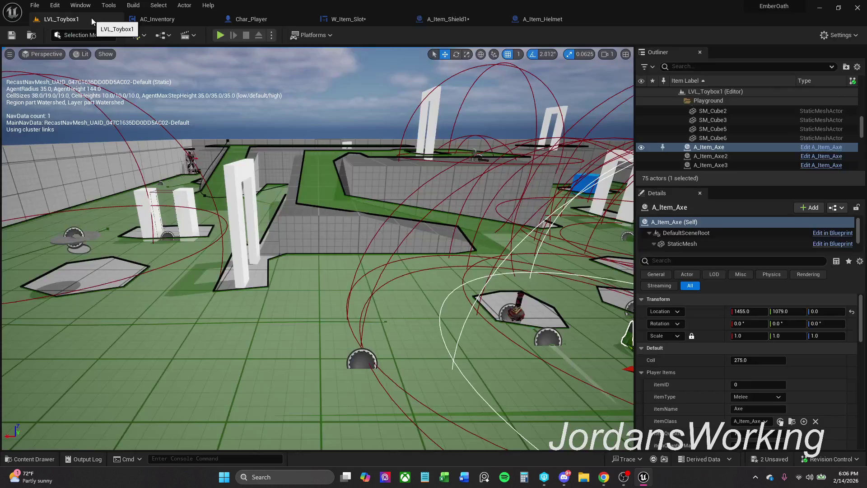
pyautogui.click(213, 37)
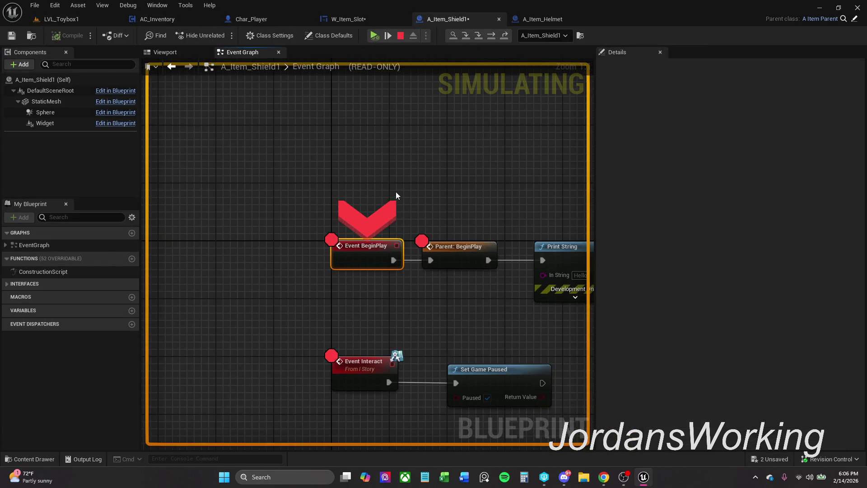
pyautogui.click(393, 267)
pyautogui.rightClick(401, 256)
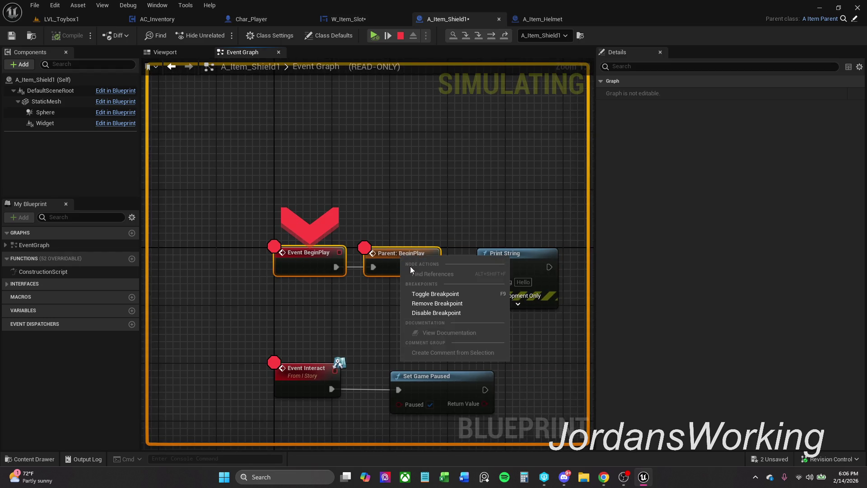
pyautogui.click(453, 295)
pyautogui.click(375, 36)
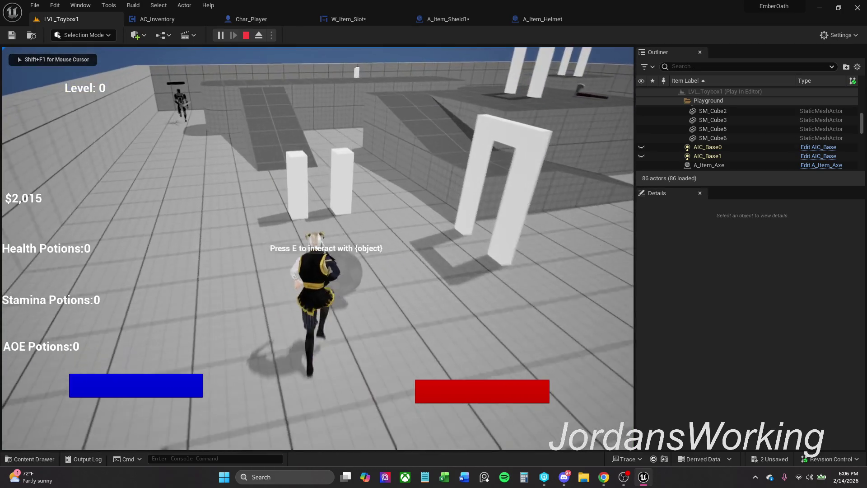
# - Pick up the shield, use it from the inventory, and resume past the breakpoint
pyautogui.press('e')
pyautogui.press('i')
pyautogui.click(169, 199)
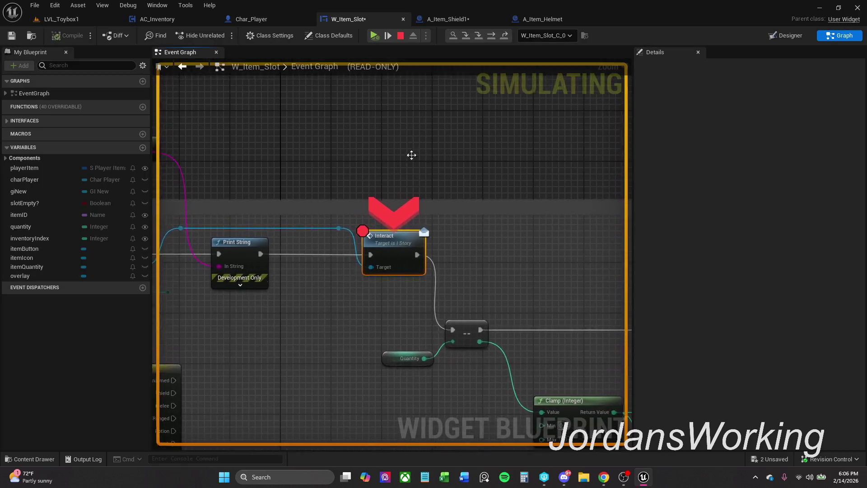
pyautogui.click(370, 37)
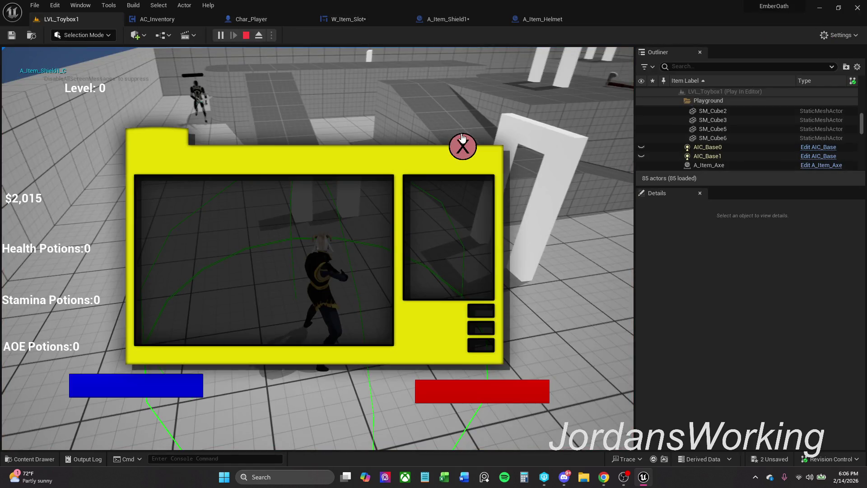
pyautogui.click(463, 137)
# - Pick up and use another item, remove the Interact breakpoint with F9, then stop play
pyautogui.press('w')
pyautogui.press('e')
pyautogui.press('i')
pyautogui.click(152, 196)
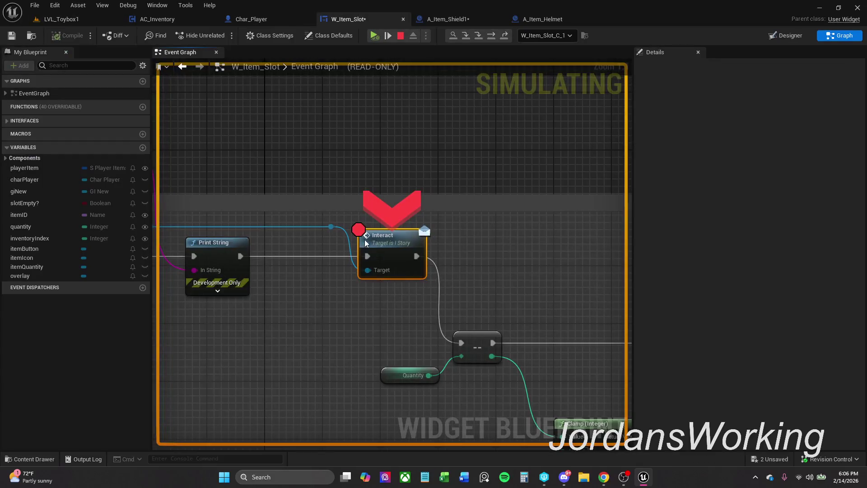
pyautogui.rightClick(374, 241)
pyautogui.press('F9')
pyautogui.click(372, 39)
pyautogui.click(463, 146)
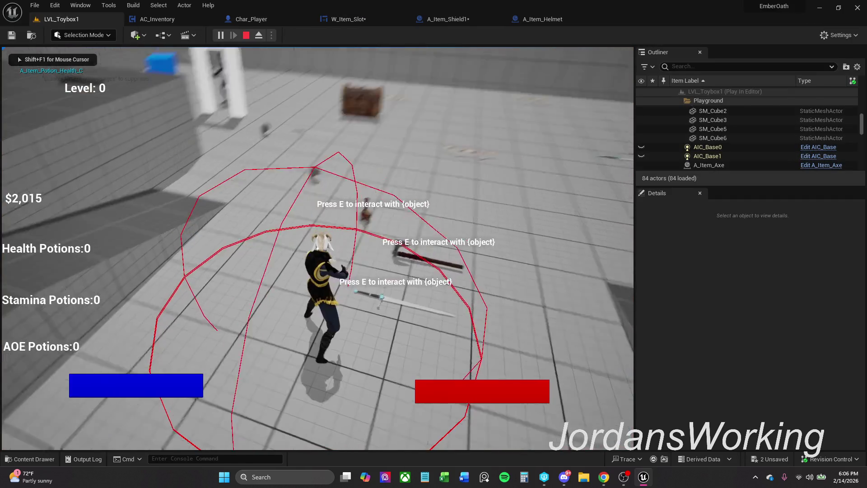
pyautogui.press('Escape')
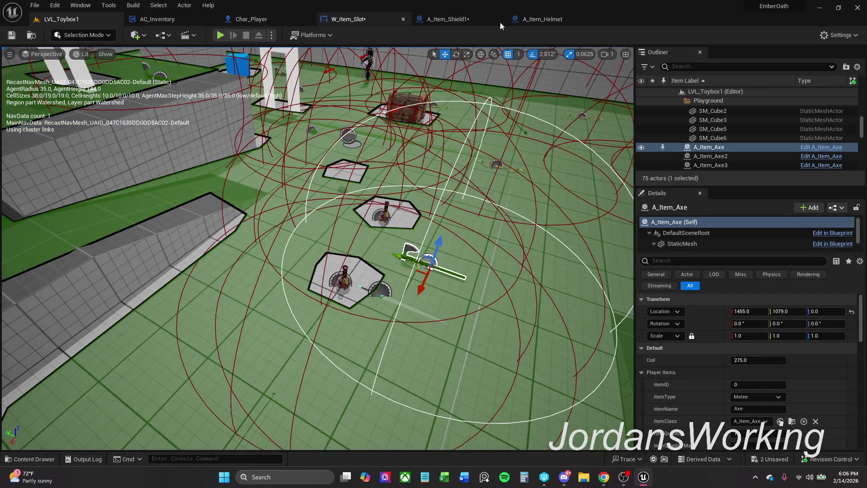
# - Delete the Print String node from A_Item_Shield1's BeginPlay chain and compile
pyautogui.click(469, 20)
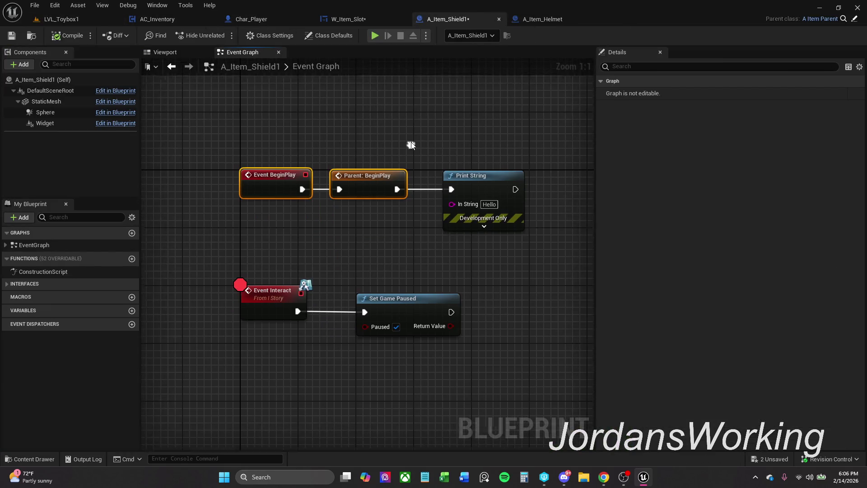
pyautogui.scroll(-1, 417, 213)
pyautogui.moveTo(434, 137); pyautogui.dragTo(522, 215)
pyautogui.press('Delete')
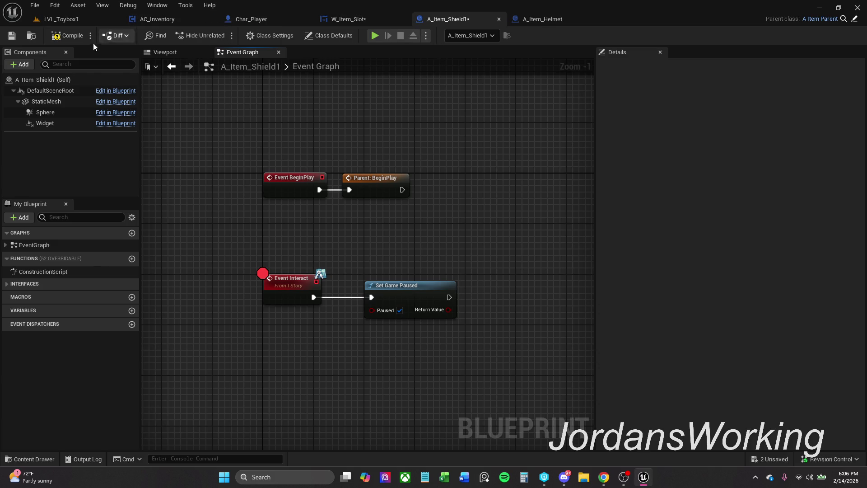
pyautogui.click(70, 35)
pyautogui.click(539, 18)
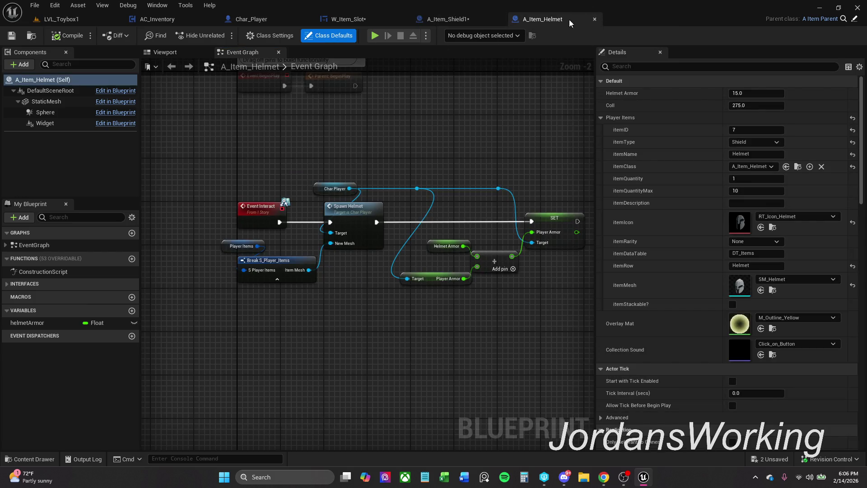
# - Look over the A_Item_Shield1, W_Item_Slot and A_Item_Helmet event graphs
pyautogui.click(441, 19)
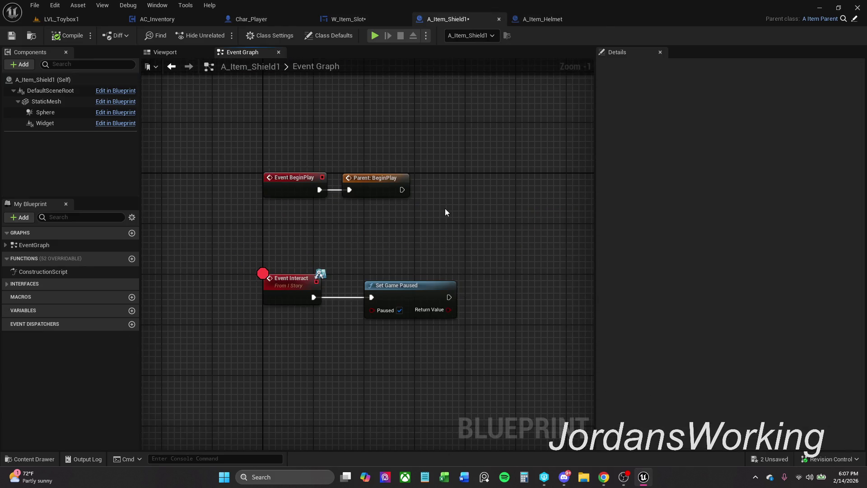
pyautogui.click(367, 18)
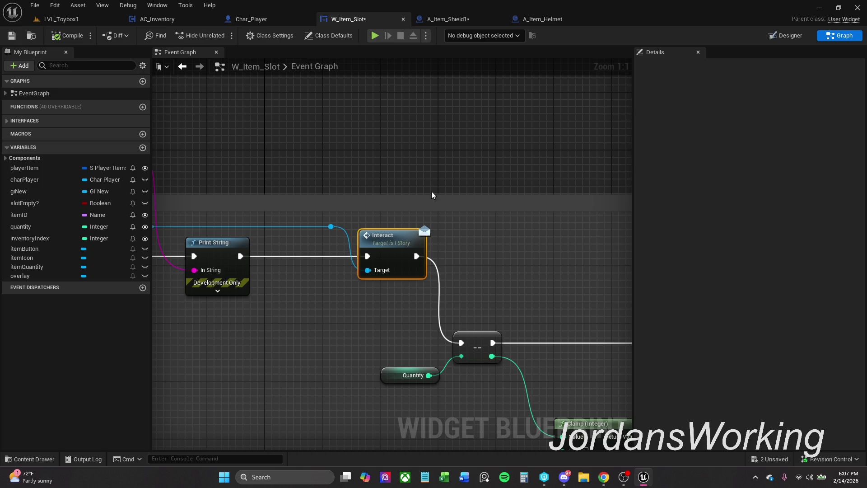
pyautogui.scroll(-2, 421, 180)
pyautogui.moveTo(426, 163)
pyautogui.mouseDown()
pyautogui.moveTo(531, 160)
pyautogui.moveTo(459, 161)
pyautogui.mouseUp()
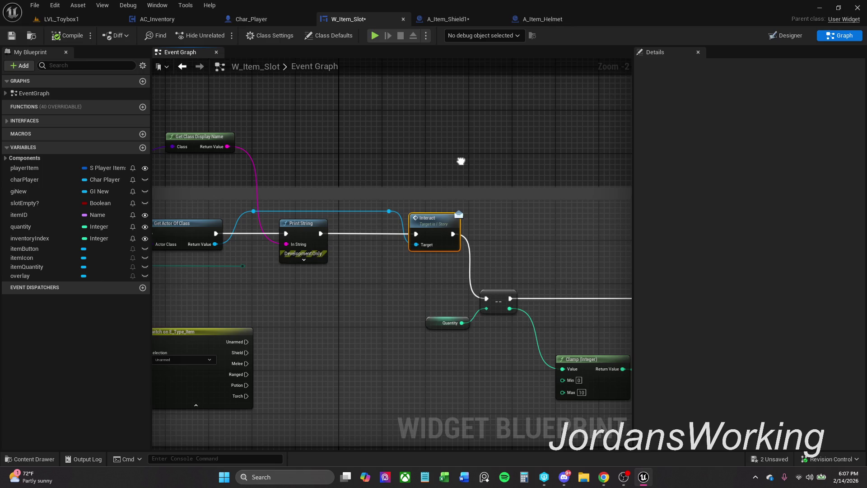
pyautogui.click(563, 19)
pyautogui.moveTo(524, 194); pyautogui.dragTo(480, 176)
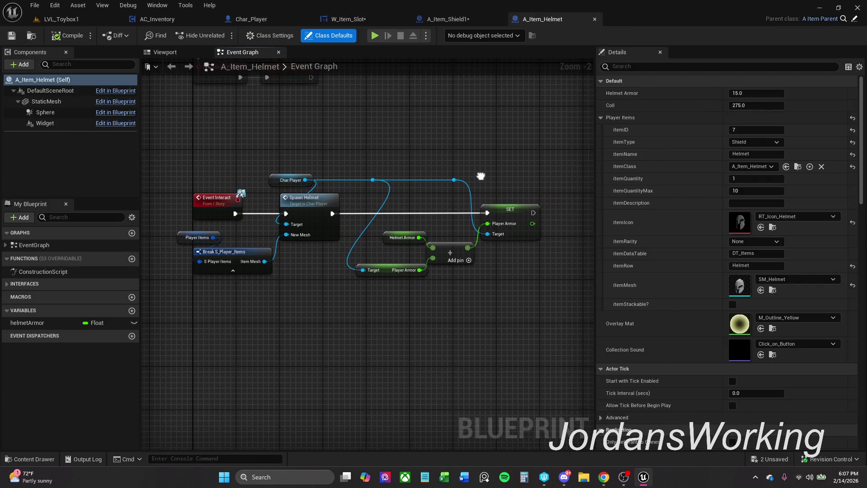
pyautogui.moveTo(392, 144); pyautogui.dragTo(412, 142)
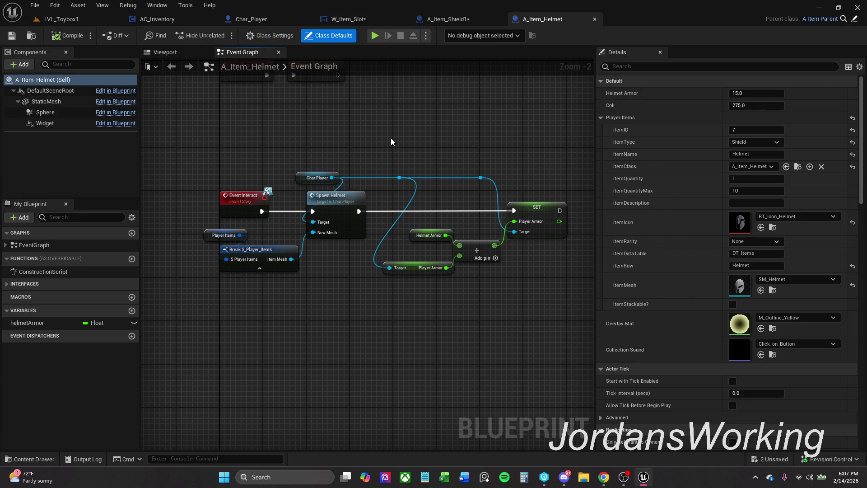
# - Inspect the helmet's Player Items and Break S_Player_Items nodes, then open Char_Player's Spawn Helmet function
pyautogui.moveTo(192, 291); pyautogui.dragTo(269, 232)
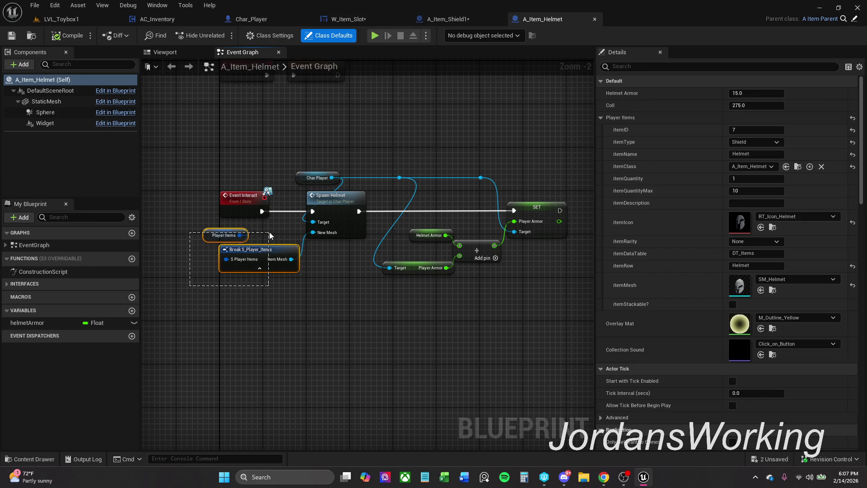
pyautogui.click(313, 326)
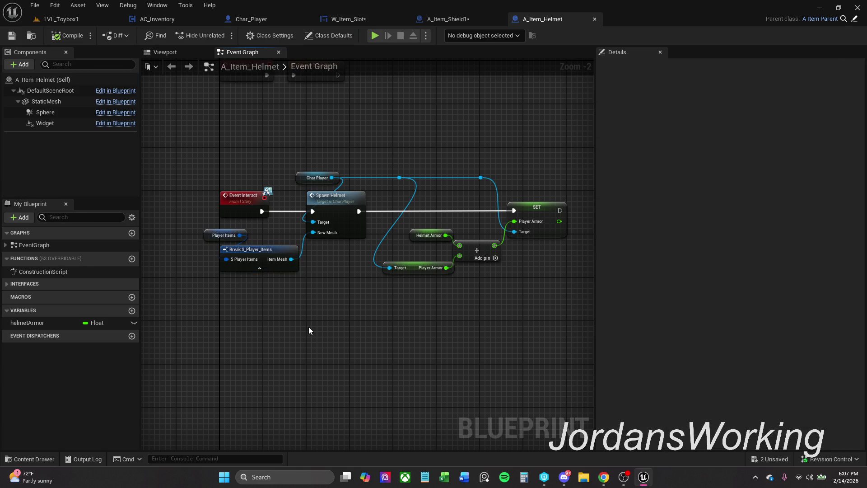
pyautogui.click(456, 21)
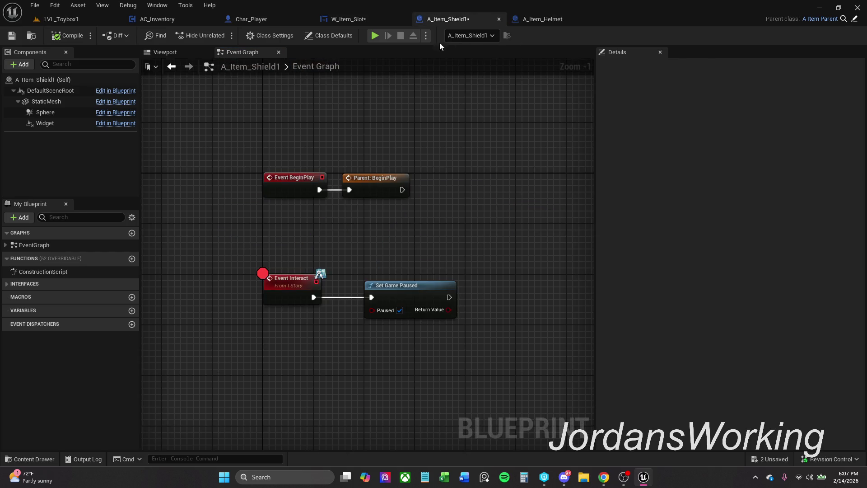
pyautogui.click(545, 19)
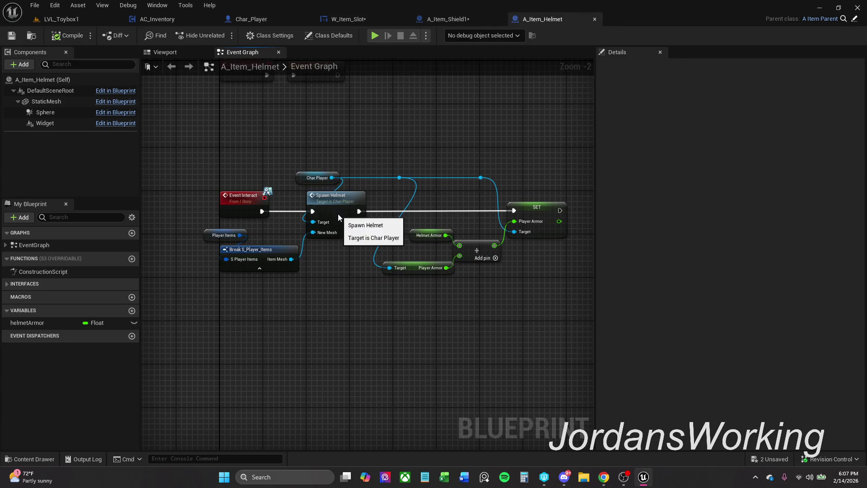
pyautogui.doubleClick(338, 215)
pyautogui.scroll(5, 338, 214)
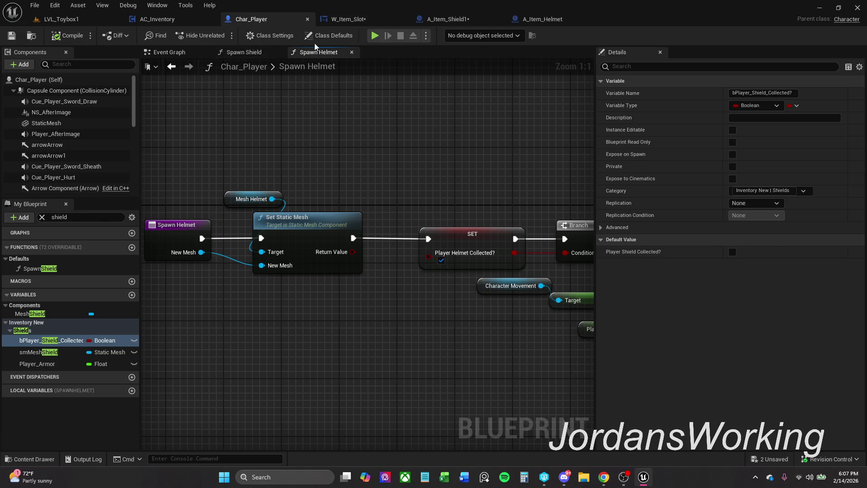
# - Add a New Mesh input to Char_Player's Spawn Shield function
pyautogui.click(244, 53)
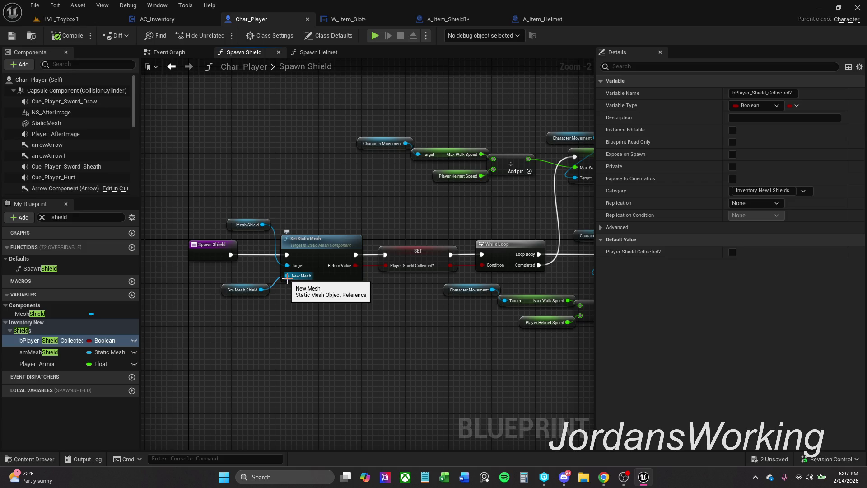
pyautogui.moveTo(288, 276)
pyautogui.mouseDown()
pyautogui.moveTo(245, 268)
pyautogui.moveTo(230, 253)
pyautogui.mouseUp()
pyautogui.moveTo(324, 219)
pyautogui.mouseDown()
pyautogui.moveTo(335, 194)
pyautogui.moveTo(330, 205)
pyautogui.moveTo(374, 194)
pyautogui.mouseUp()
pyautogui.scroll(-1, 374, 194)
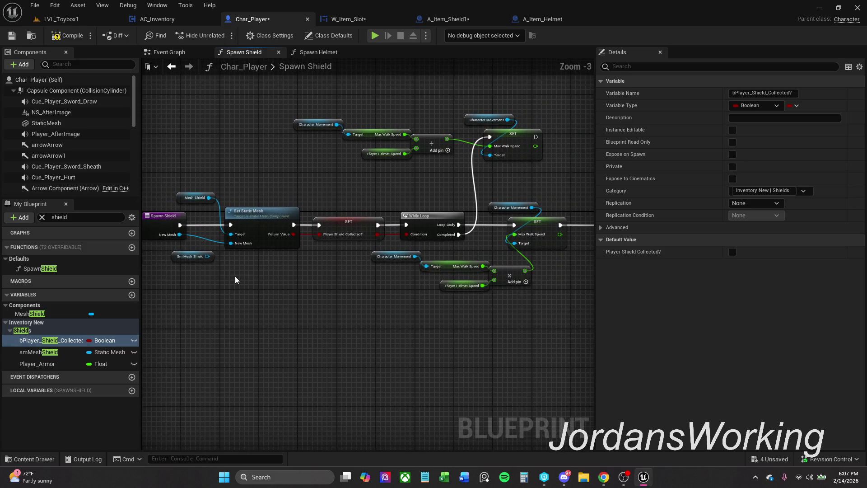
pyautogui.click(194, 263)
pyautogui.moveTo(198, 274); pyautogui.dragTo(279, 273)
# - Delete the unused Sm Mesh Shield getter from Spawn Shield and save Char_Player
pyautogui.click(303, 53)
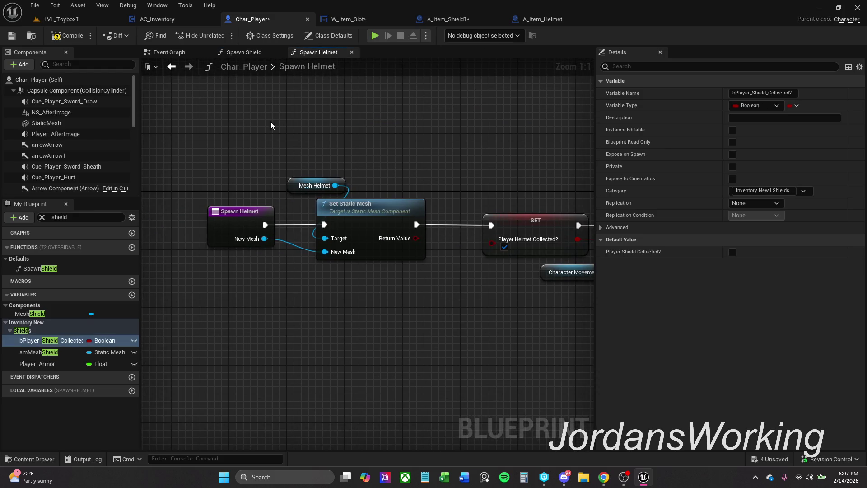
pyautogui.click(244, 52)
pyautogui.click(187, 263)
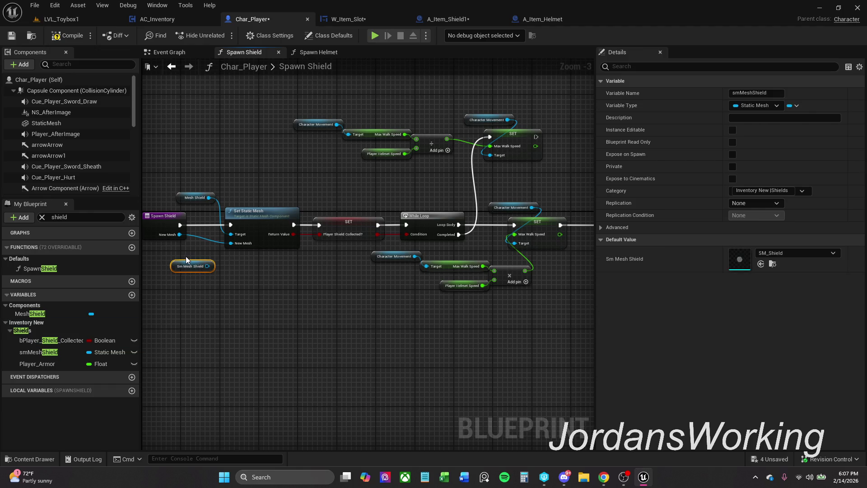
pyautogui.press('Delete')
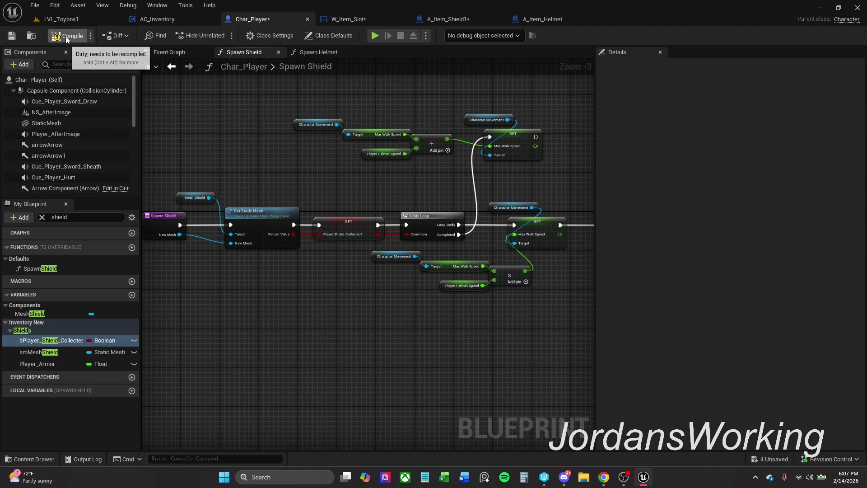
pyautogui.click(12, 36)
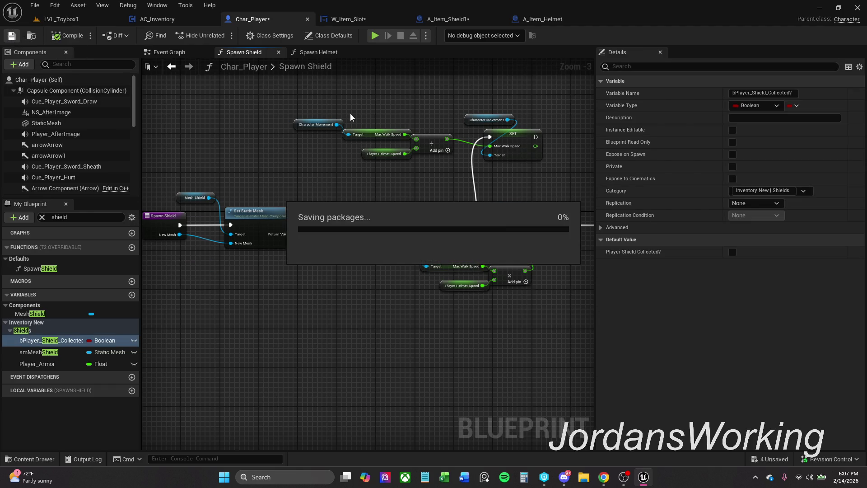
# - Close the Spawn Shield and Spawn Helmet function tabs
pyautogui.click(324, 52)
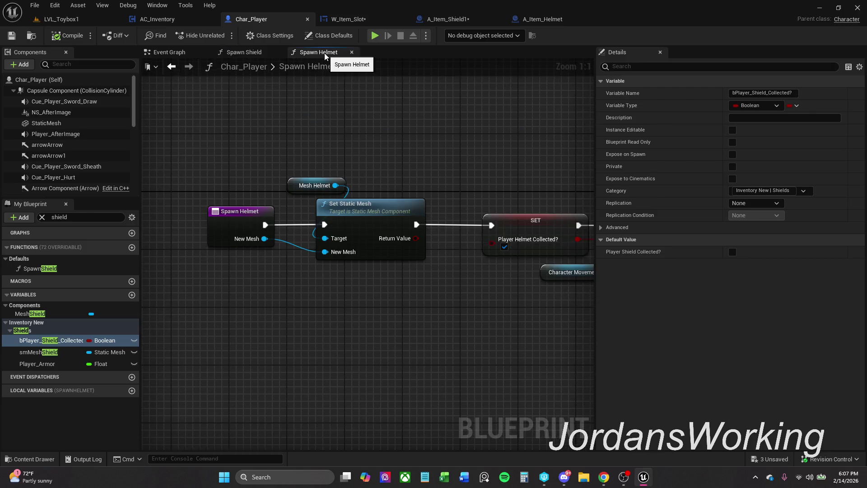
pyautogui.click(267, 51)
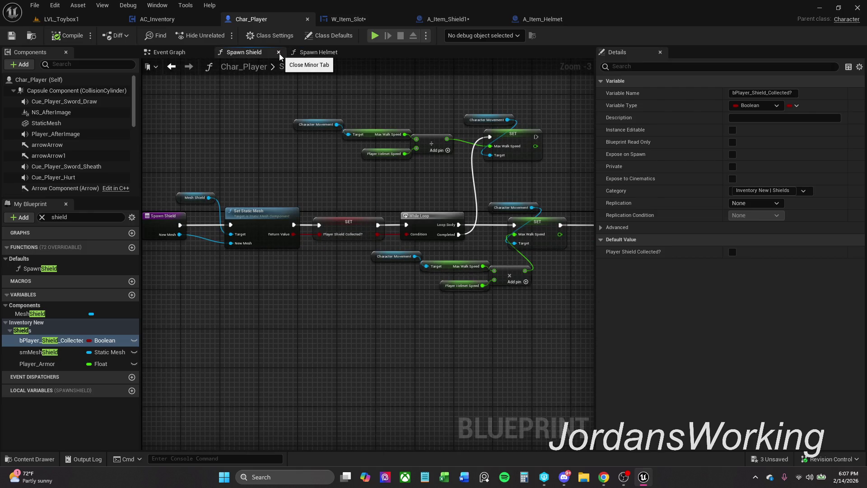
pyautogui.click(278, 53)
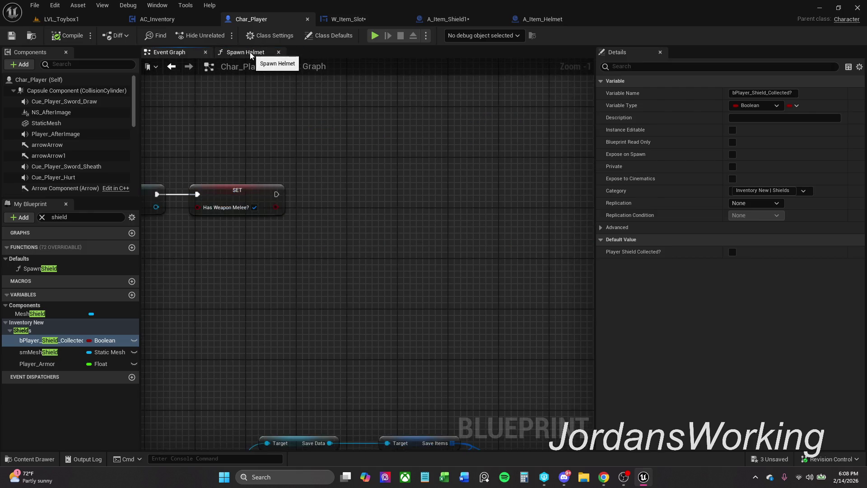
pyautogui.click(280, 53)
pyautogui.click(370, 17)
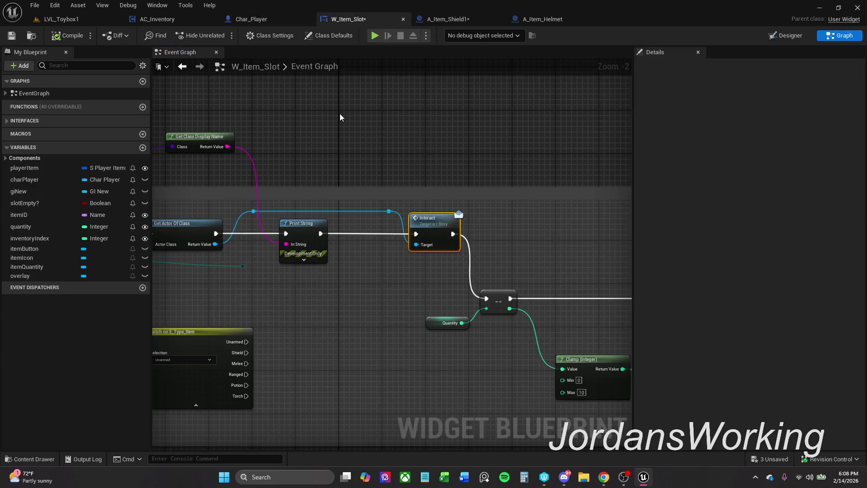
# - Delete the Set Game Paused node from the shield's Event Interact and compile
pyautogui.scroll(-1, 404, 186)
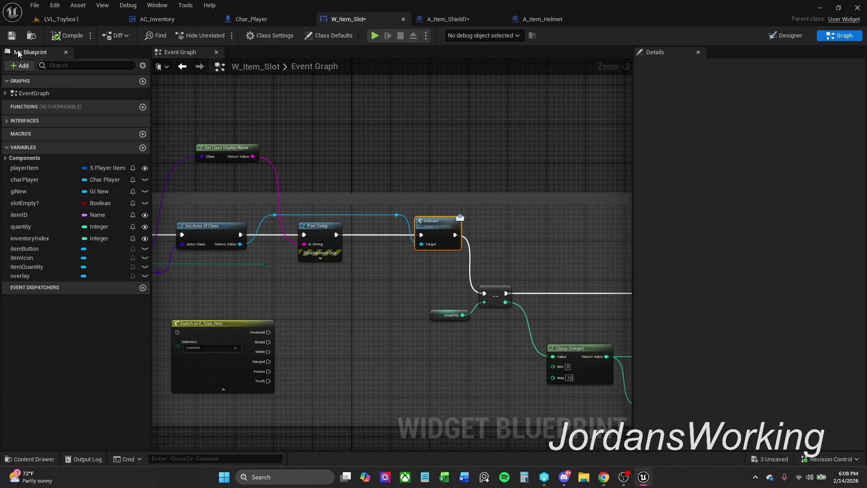
pyautogui.click(447, 19)
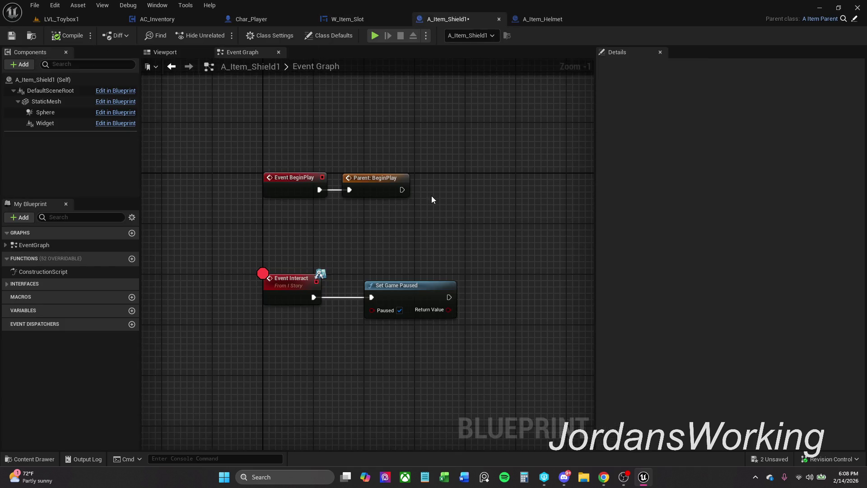
pyautogui.moveTo(436, 239)
pyautogui.mouseDown()
pyautogui.moveTo(419, 194)
pyautogui.moveTo(378, 222)
pyautogui.moveTo(439, 274)
pyautogui.mouseUp()
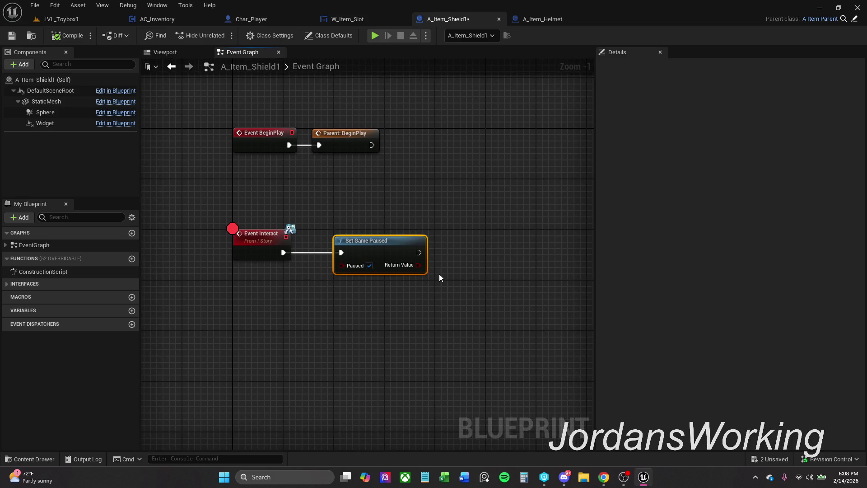
pyautogui.press('Delete')
pyautogui.press('F7')
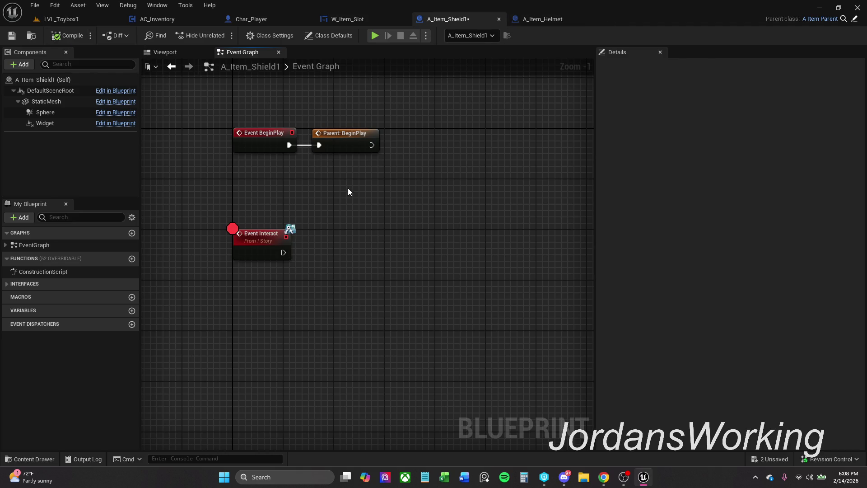
# - Add a Char Player getter and a Spawn Shield call wired from Event Interact
pyautogui.rightClick(306, 210)
pyautogui.write('get')
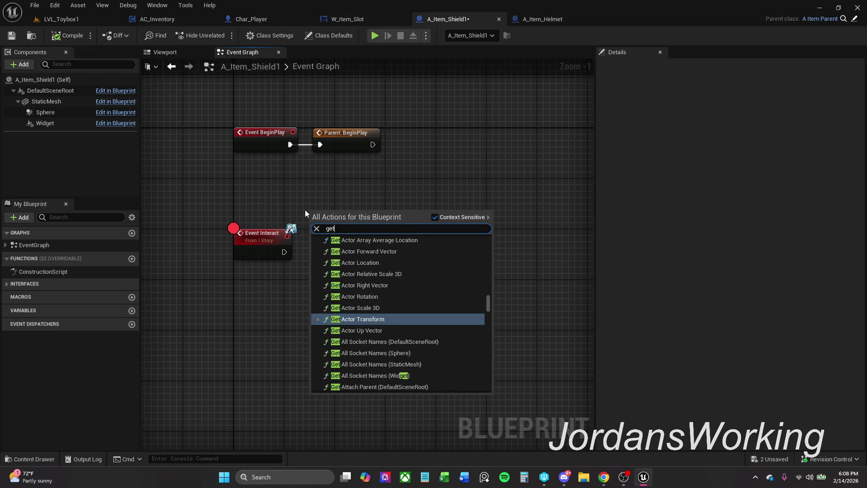
pyautogui.write(' char')
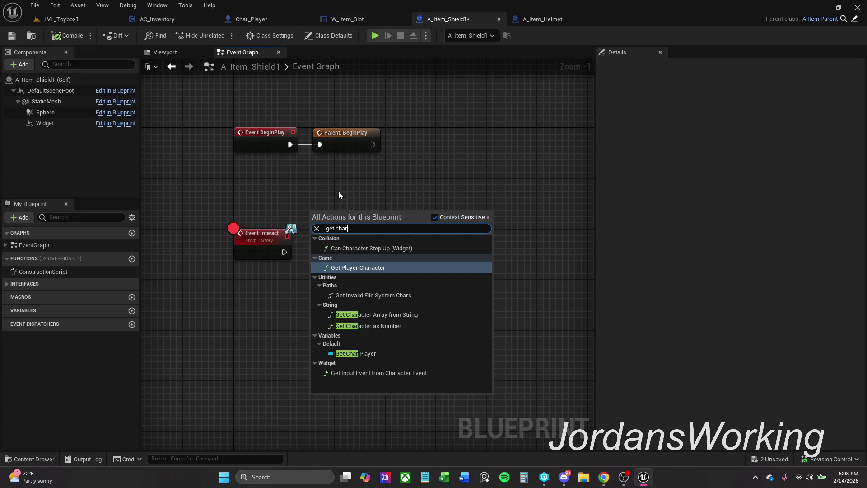
pyautogui.click(377, 354)
pyautogui.moveTo(348, 219)
pyautogui.mouseDown()
pyautogui.moveTo(335, 212)
pyautogui.moveTo(346, 231)
pyautogui.moveTo(323, 233)
pyautogui.mouseUp()
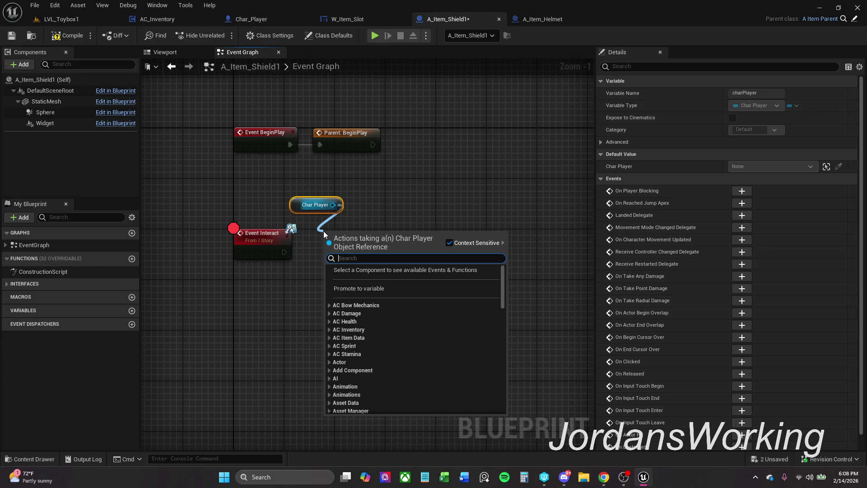
pyautogui.write('spawn')
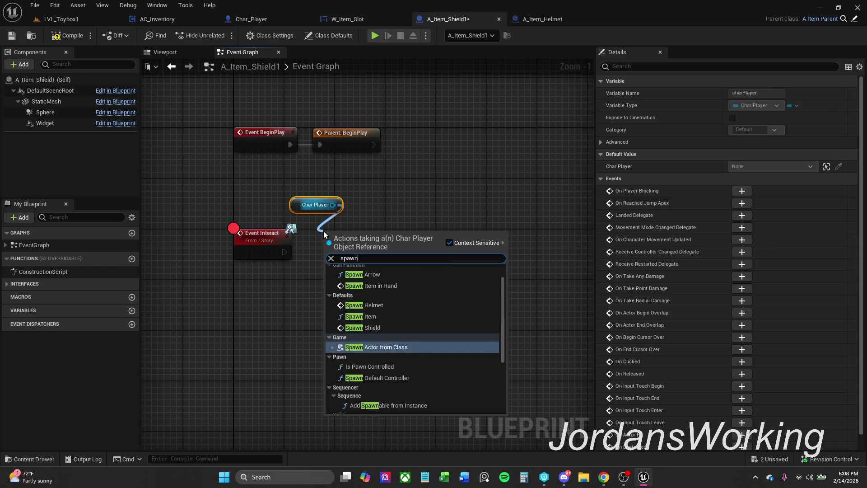
pyautogui.press('Up')
pyautogui.press('Return')
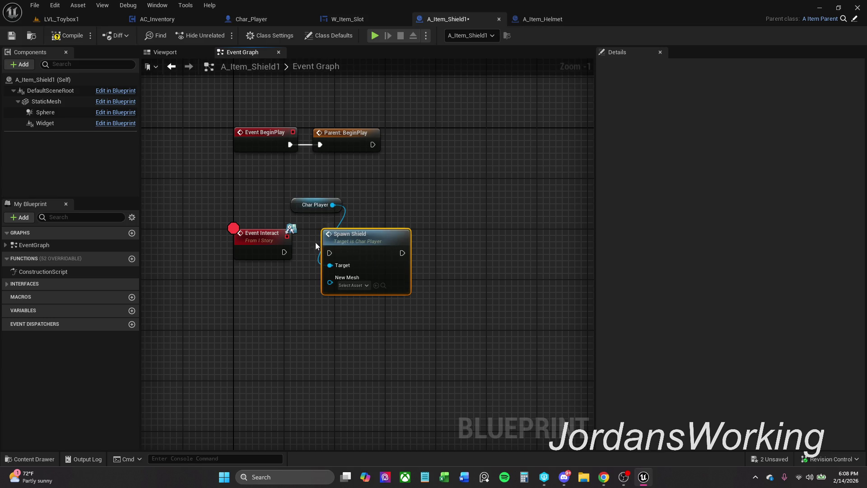
pyautogui.moveTo(331, 253); pyautogui.dragTo(284, 252)
pyautogui.click(286, 301)
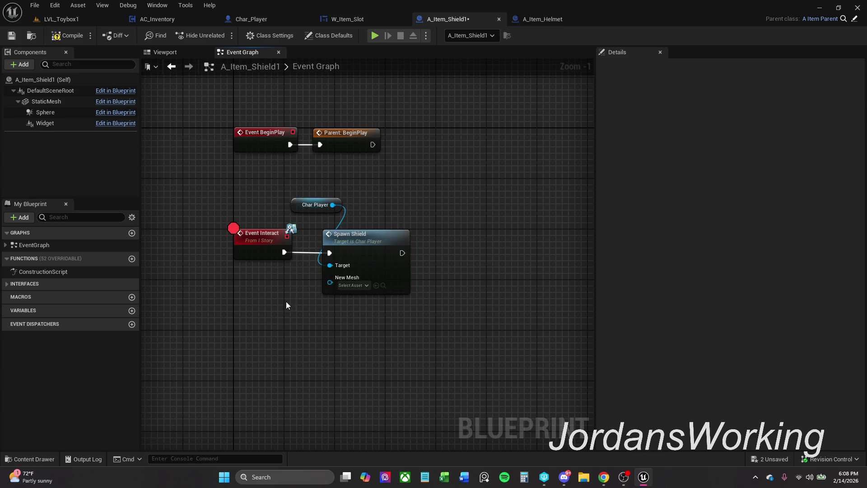
# - Break the playerItems variable and wire its Item Mesh into Spawn Shield's New Mesh, hiding unused pins
pyautogui.rightClick(312, 287)
pyautogui.write('get ')
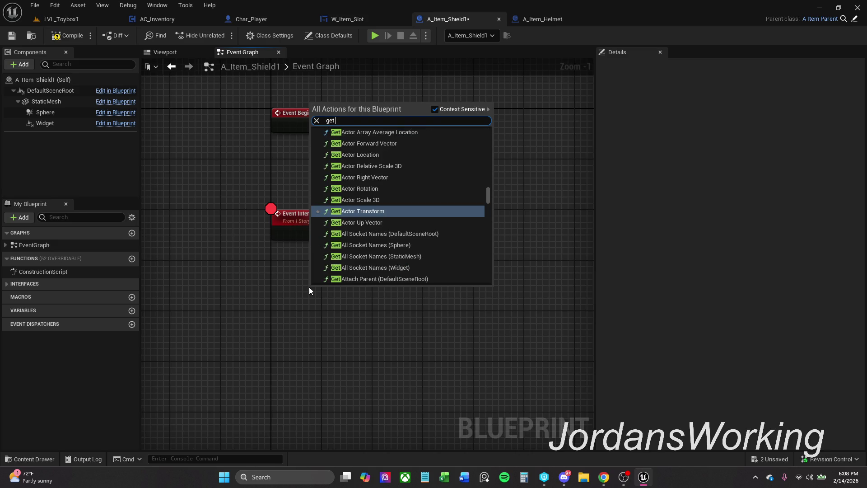
pyautogui.write('player')
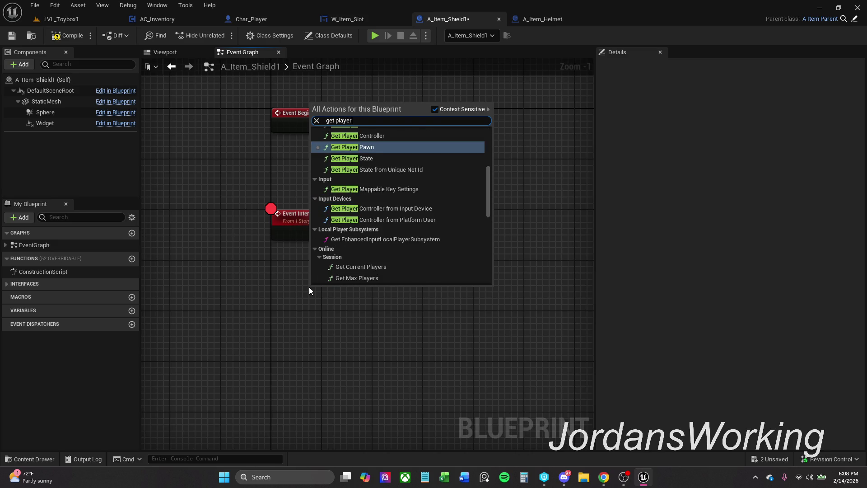
pyautogui.write('Items')
pyautogui.press('Return')
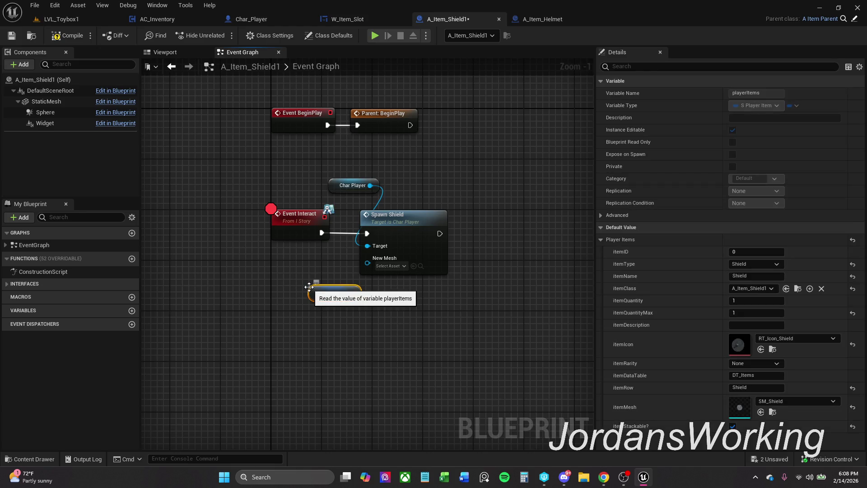
pyautogui.moveTo(332, 291)
pyautogui.mouseDown()
pyautogui.moveTo(158, 288)
pyautogui.moveTo(152, 304)
pyautogui.mouseUp()
pyautogui.write('br')
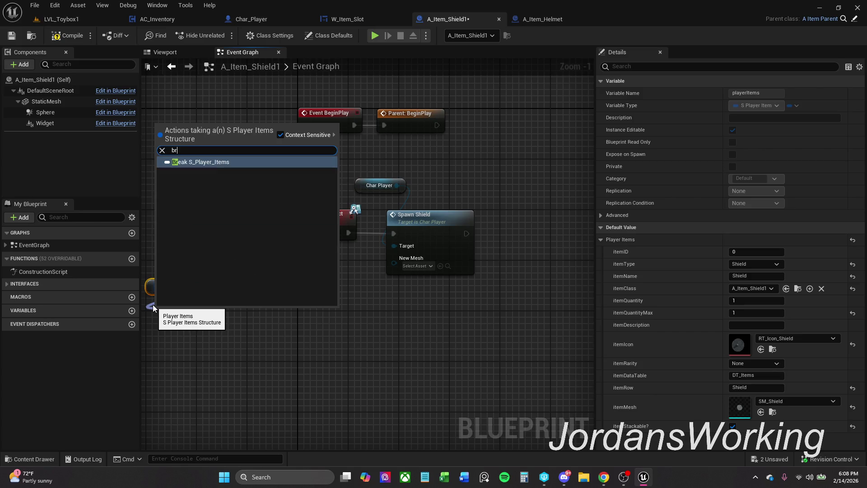
pyautogui.press('Return')
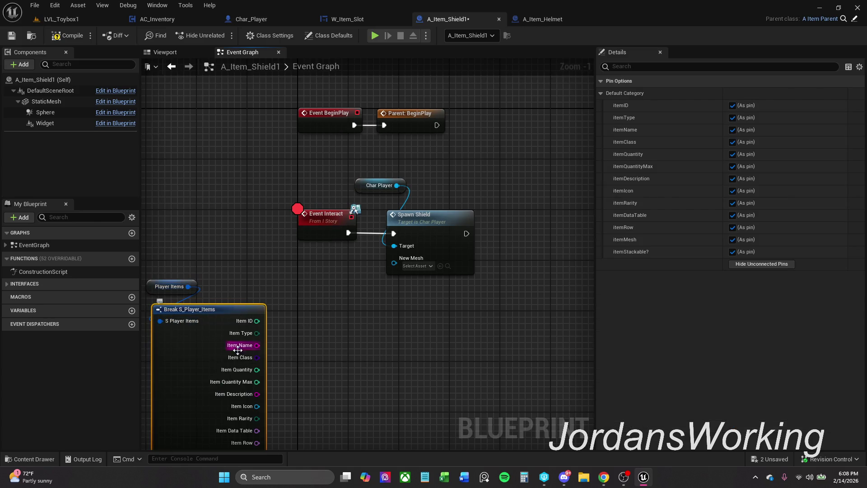
pyautogui.scroll(-3, 271, 316)
pyautogui.moveTo(255, 368)
pyautogui.mouseDown()
pyautogui.moveTo(392, 176)
pyautogui.moveTo(485, 179)
pyautogui.mouseUp()
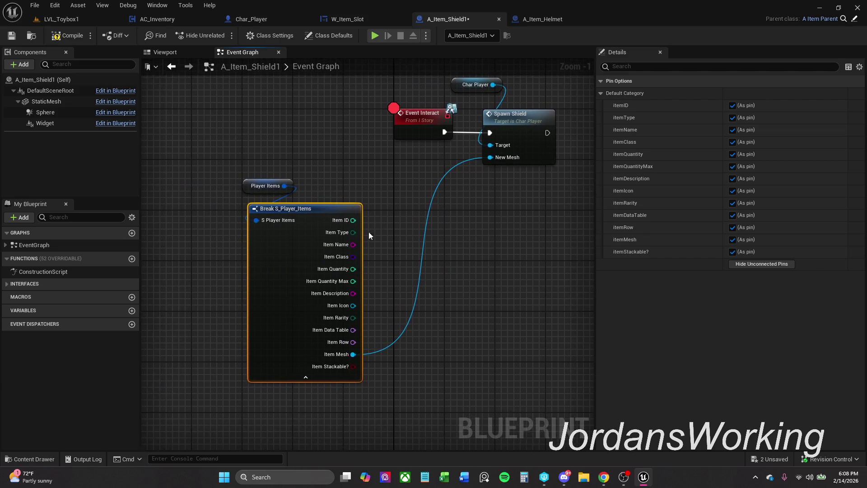
pyautogui.click(752, 264)
pyautogui.moveTo(318, 172)
pyautogui.mouseDown()
pyautogui.moveTo(285, 208)
pyautogui.moveTo(409, 181)
pyautogui.moveTo(408, 193)
pyautogui.mouseUp()
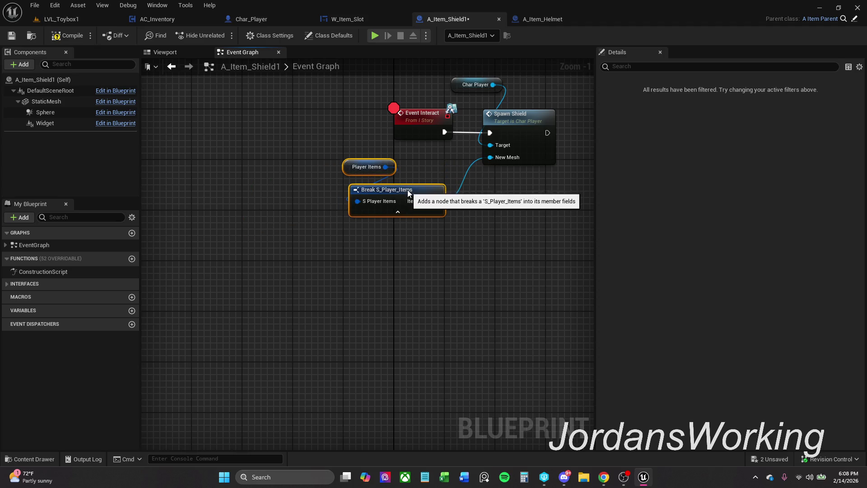
# - Select all the shield interact nodes and wrap them in a comment
pyautogui.moveTo(506, 183); pyautogui.dragTo(457, 201)
pyautogui.moveTo(533, 156); pyautogui.dragTo(400, 144)
pyautogui.moveTo(533, 120)
pyautogui.mouseDown()
pyautogui.moveTo(537, 141)
pyautogui.moveTo(425, 158)
pyautogui.mouseUp()
pyautogui.click(425, 157)
pyautogui.scroll(-2, 357, 140)
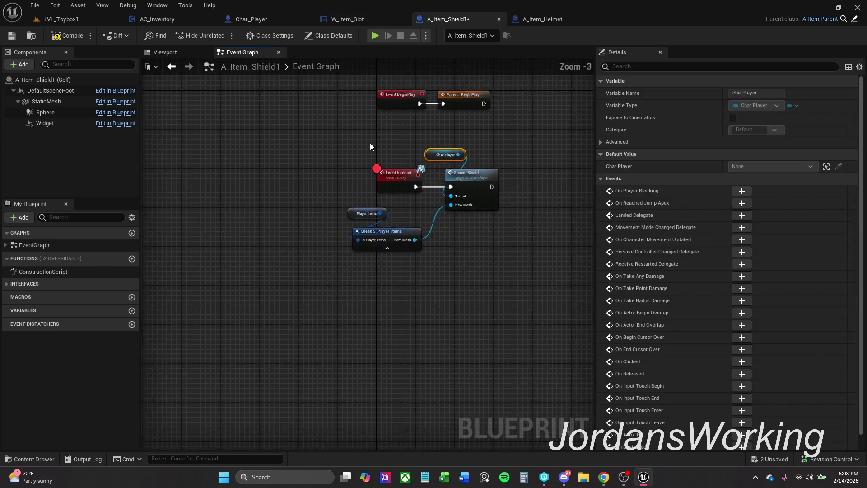
pyautogui.scroll(-1, 372, 146)
pyautogui.moveTo(338, 141); pyautogui.dragTo(493, 250)
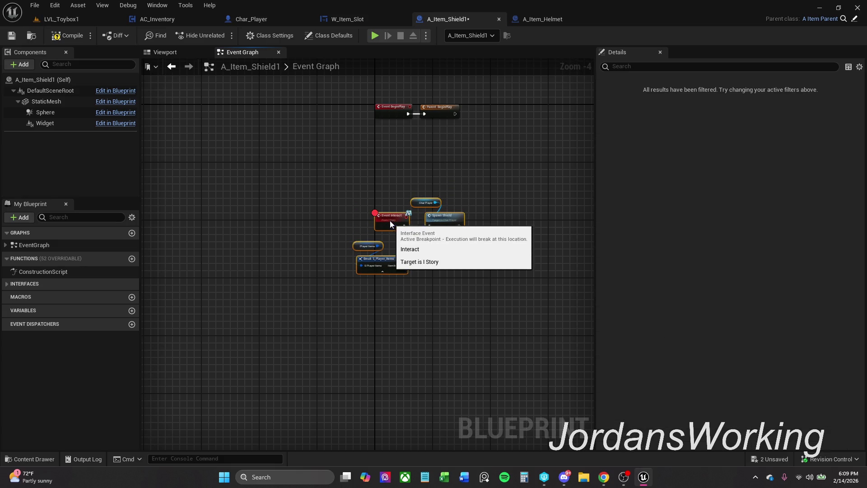
pyautogui.write('c')
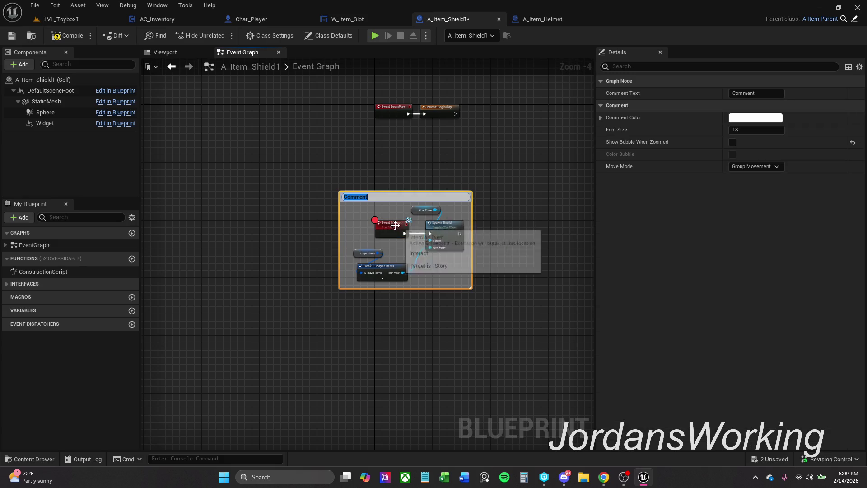
pyautogui.write('On Widget Press')
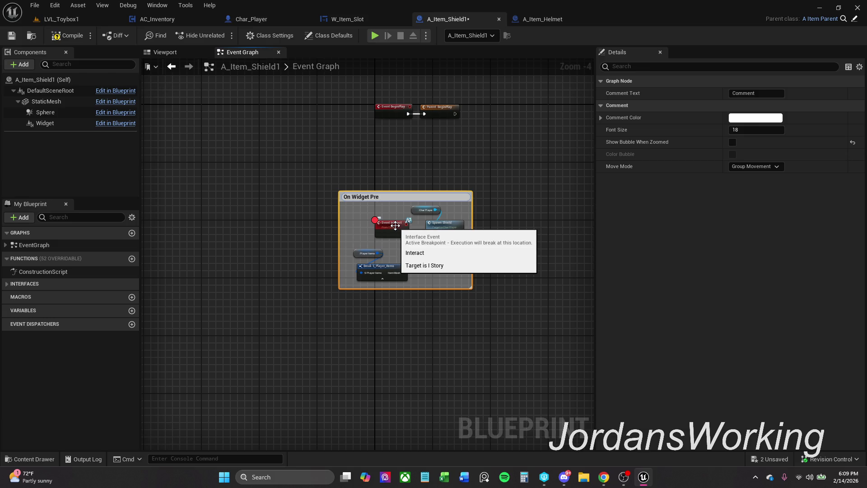
# - Title the comment 'On Widget Press', colour it dark grey (V 0.123), then compile and save
pyautogui.press('Return')
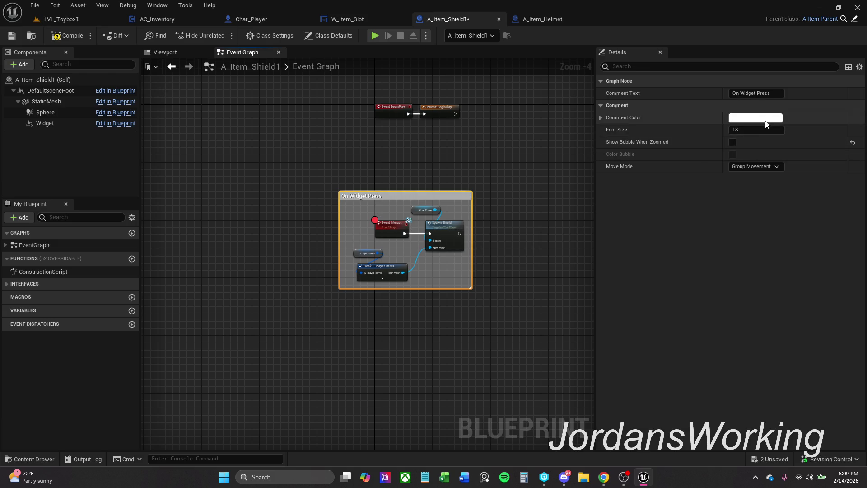
pyautogui.click(756, 117)
pyautogui.click(718, 293)
pyautogui.press('BackSpace')
pyautogui.write('.123')
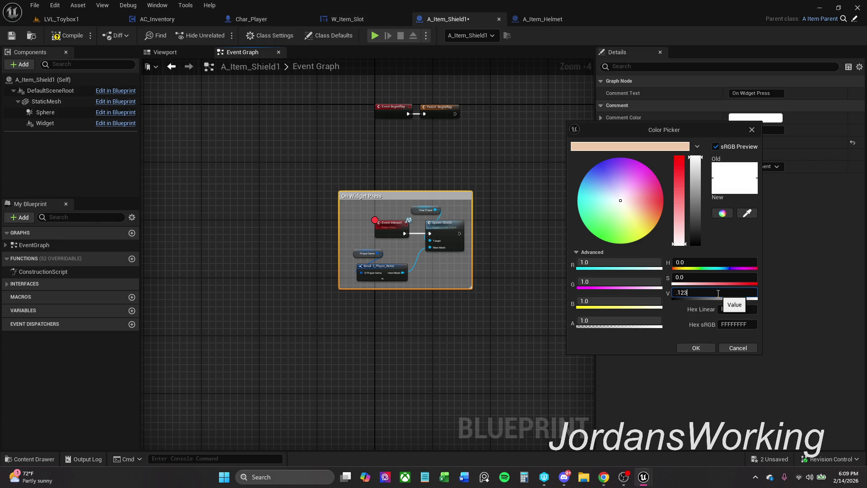
pyautogui.write('0.123')
pyautogui.press('Return')
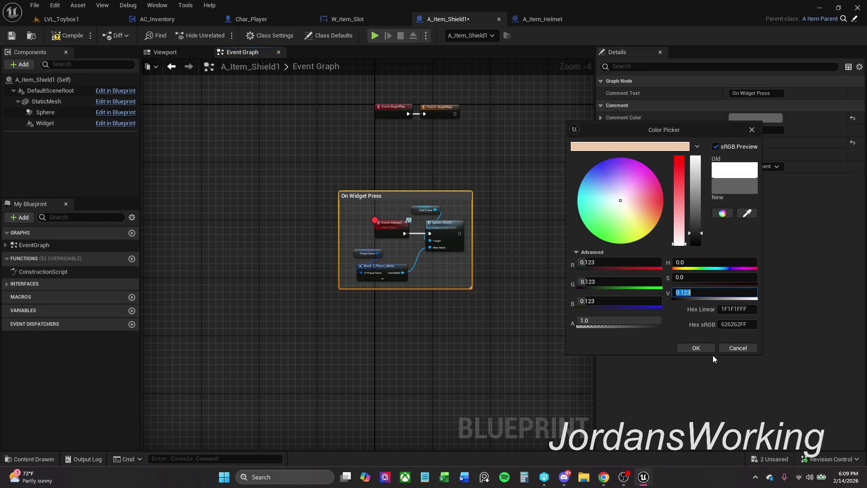
pyautogui.click(709, 347)
pyautogui.click(519, 275)
pyautogui.click(67, 36)
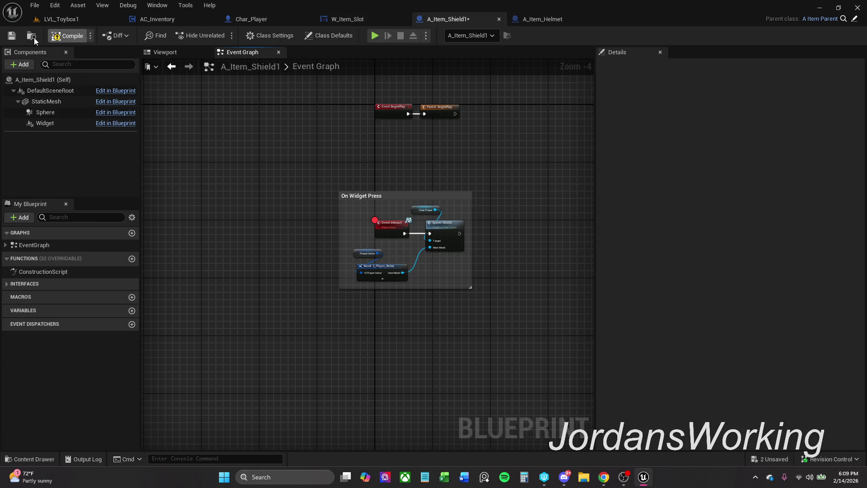
pyautogui.click(12, 35)
# - Select the nodes inside the On Widget Press comment and apply a node option, then save and return to LVL_Toybox1
pyautogui.moveTo(400, 170); pyautogui.dragTo(315, 150)
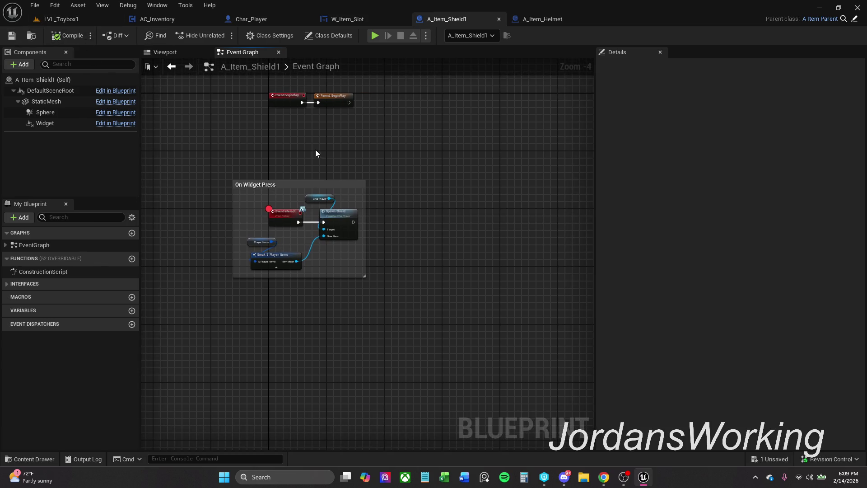
pyautogui.moveTo(183, 152); pyautogui.dragTo(441, 283)
pyautogui.rightClick(335, 223)
pyautogui.click(385, 276)
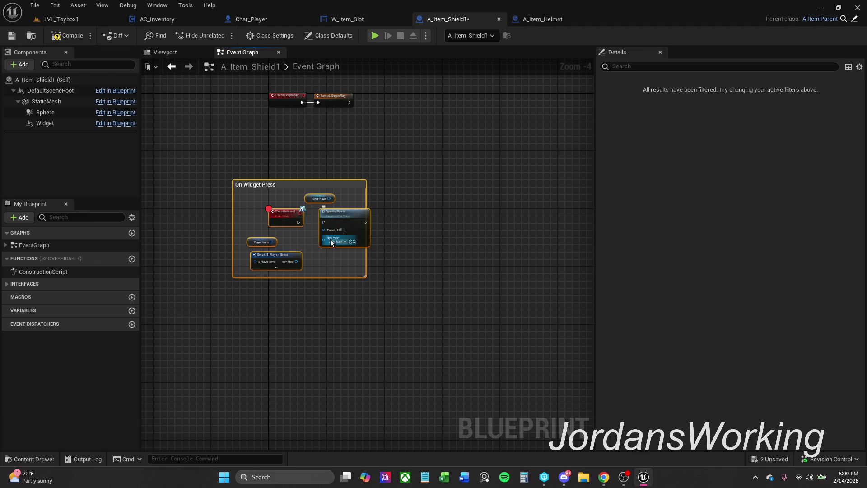
pyautogui.hotkey('ctrl', 'z')
pyautogui.moveTo(394, 298); pyautogui.dragTo(248, 168)
pyautogui.rightClick(334, 222)
pyautogui.click(370, 270)
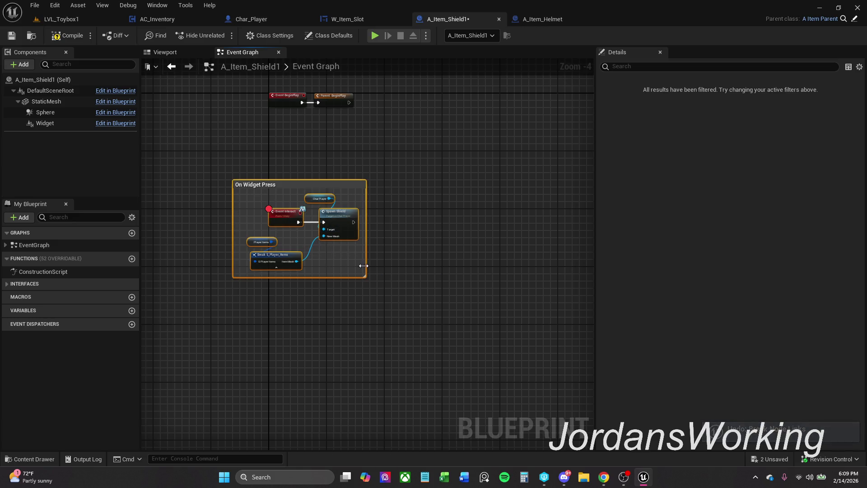
pyautogui.click(14, 38)
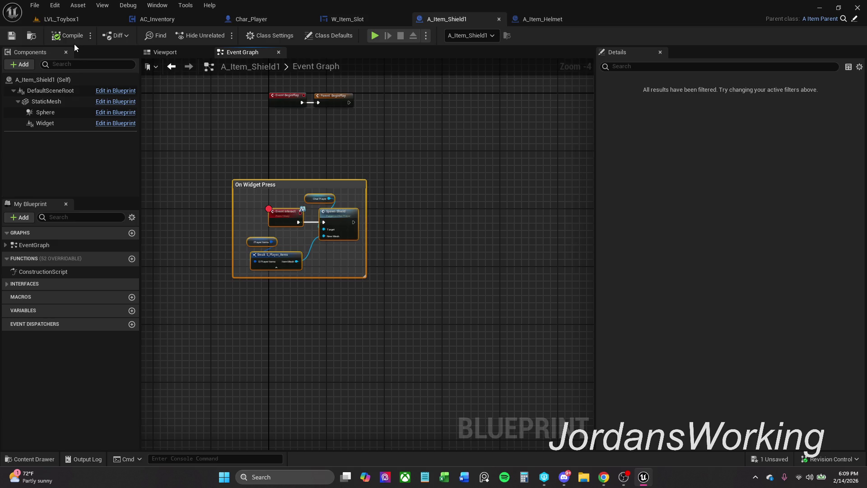
pyautogui.click(61, 19)
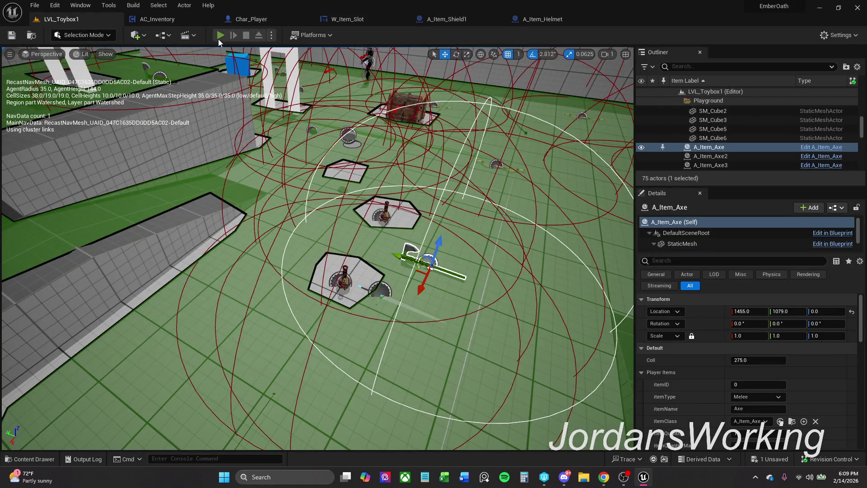
pyautogui.click(220, 35)
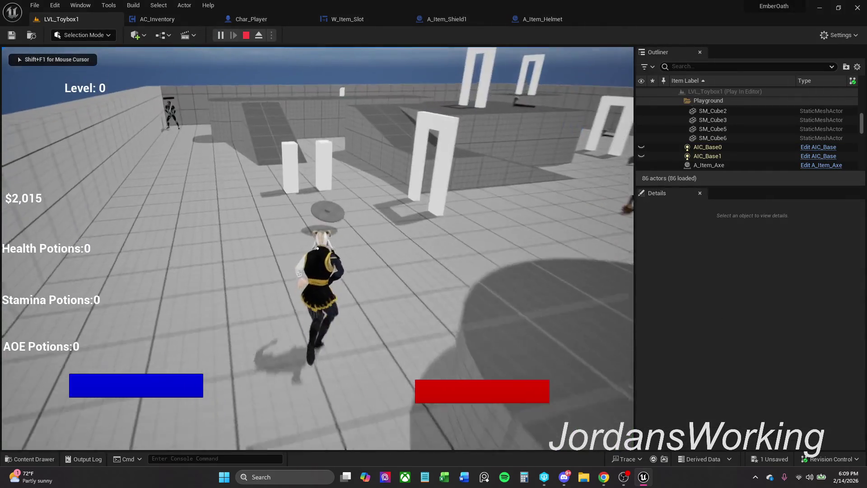
pyautogui.press('e')
pyautogui.press('i')
pyautogui.click(182, 198)
pyautogui.click(463, 147)
pyautogui.press('w')
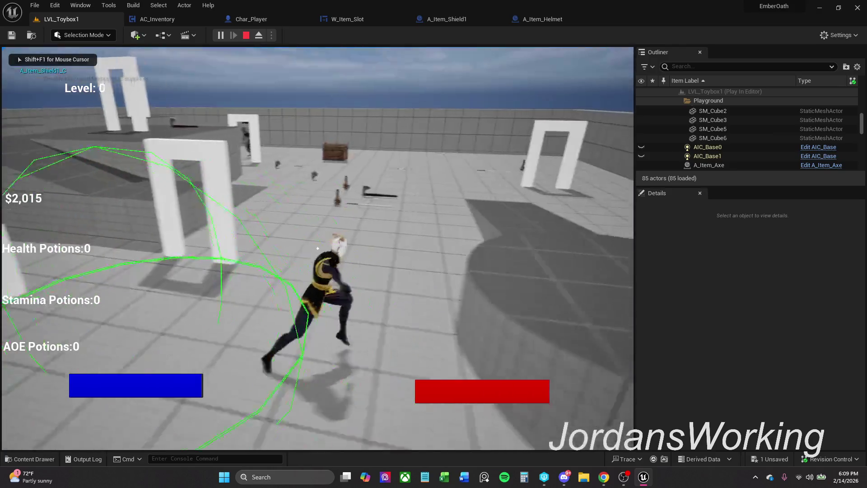
pyautogui.press('e')
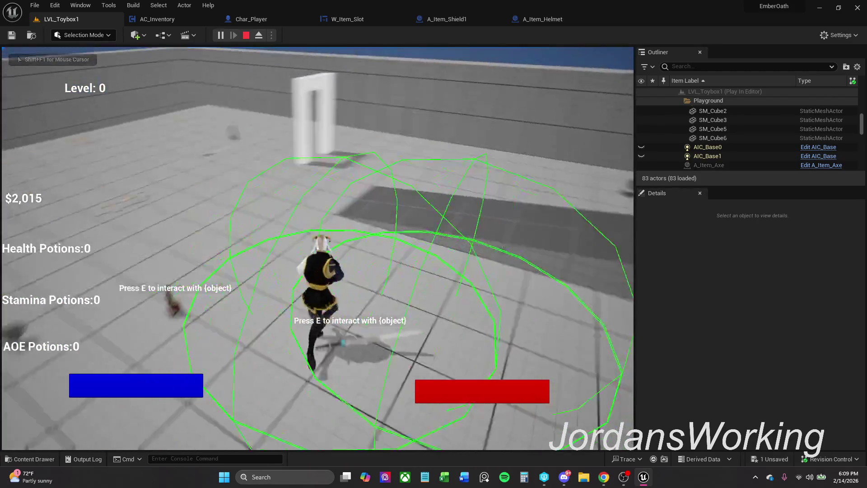
pyautogui.press('e')
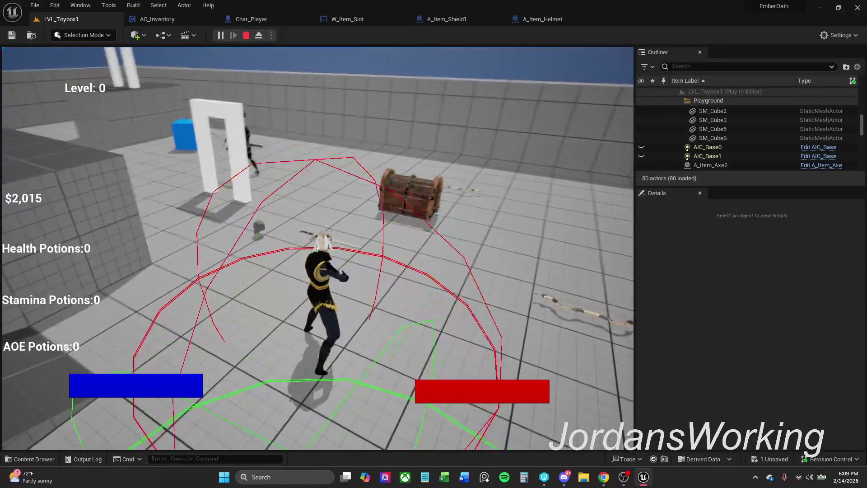
pyautogui.press('i')
pyautogui.click(244, 201)
pyautogui.click(217, 206)
pyautogui.click(170, 198)
pyautogui.click(166, 201)
pyautogui.click(167, 201)
pyautogui.click(167, 201)
pyautogui.click(166, 201)
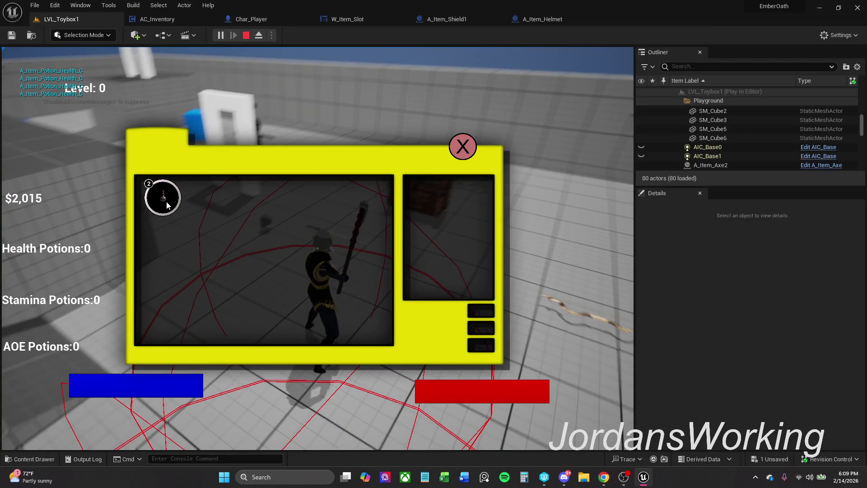
pyautogui.click(166, 202)
pyautogui.click(464, 149)
pyautogui.press('w')
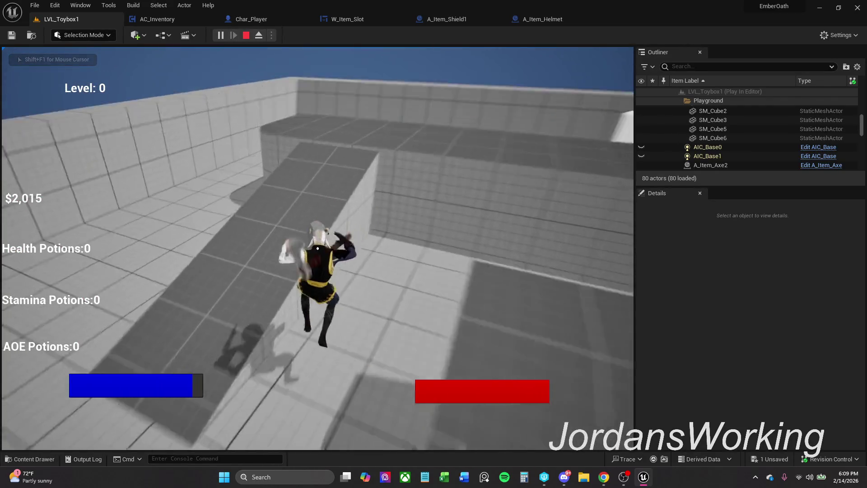
pyautogui.press('space')
pyautogui.press('w')
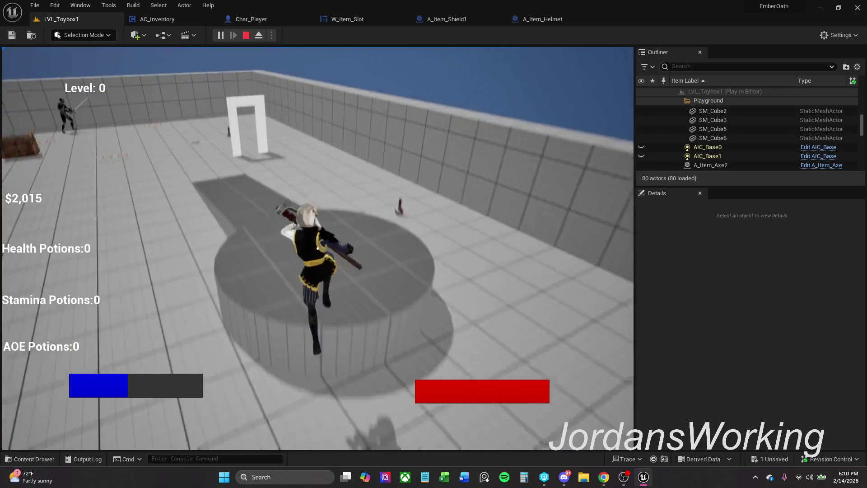
pyautogui.press('space')
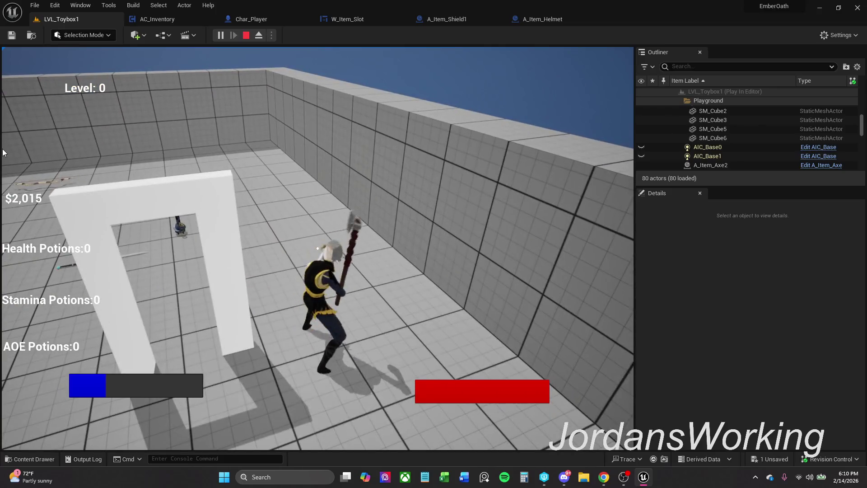
pyautogui.press('Escape')
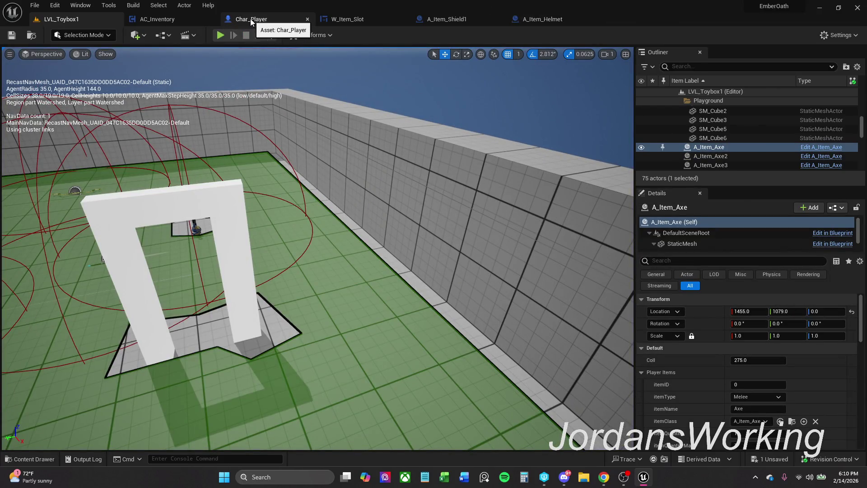
# - Open the Char_Player blueprint and select its Person1st camera component
pyautogui.click(250, 18)
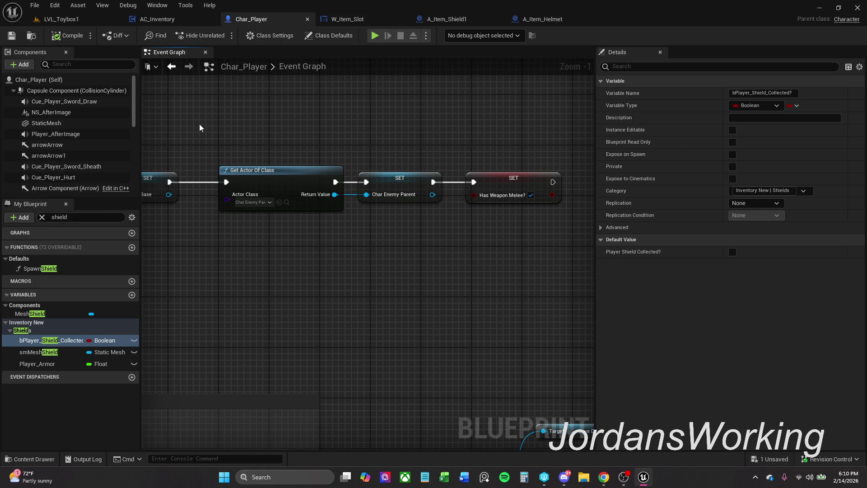
pyautogui.scroll(-5, 59, 126)
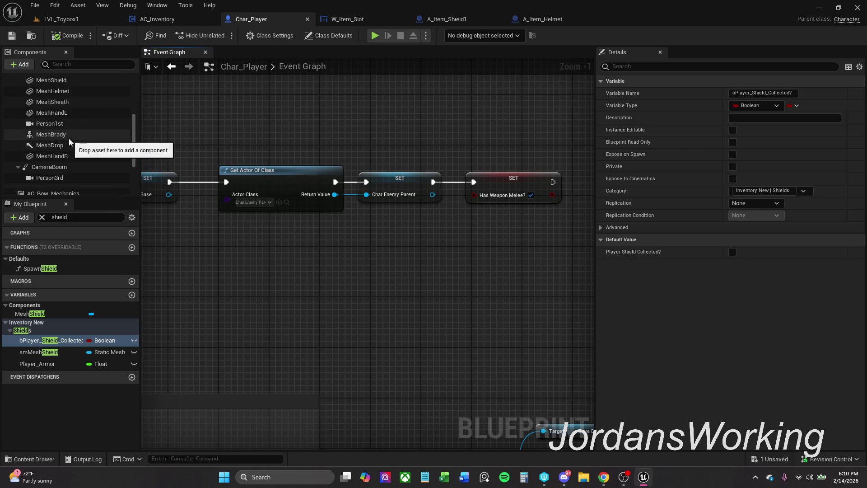
pyautogui.click(69, 135)
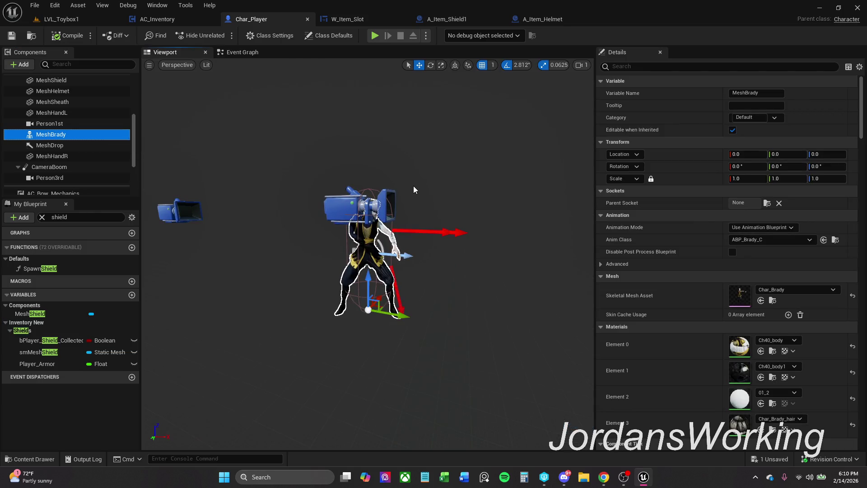
pyautogui.click(49, 123)
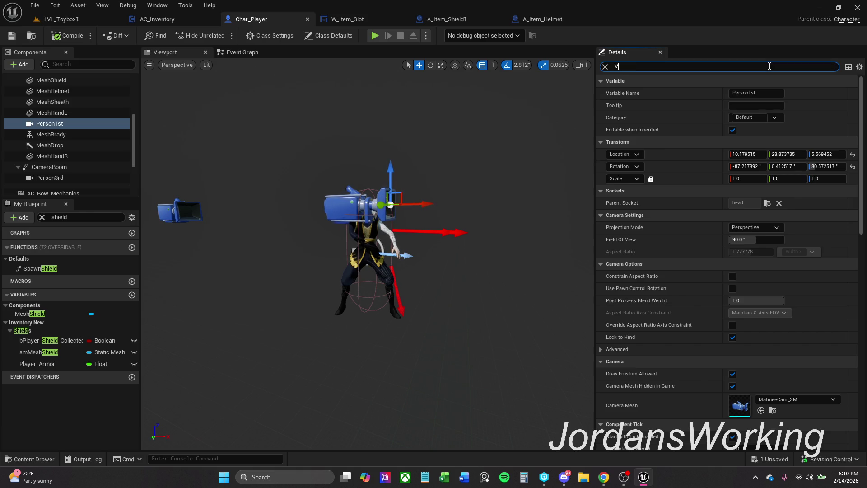
pyautogui.write('i')
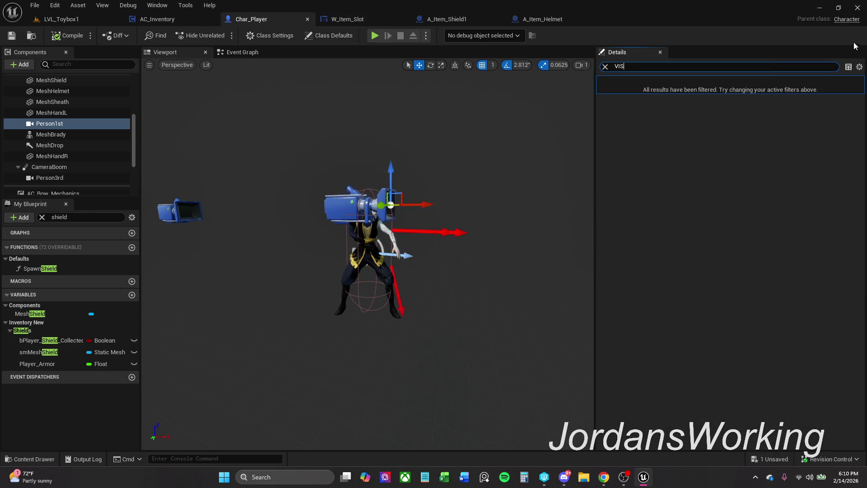
pyautogui.press('BackSpace')
pyautogui.press('BackSpace')
pyautogui.press('BackSpace')
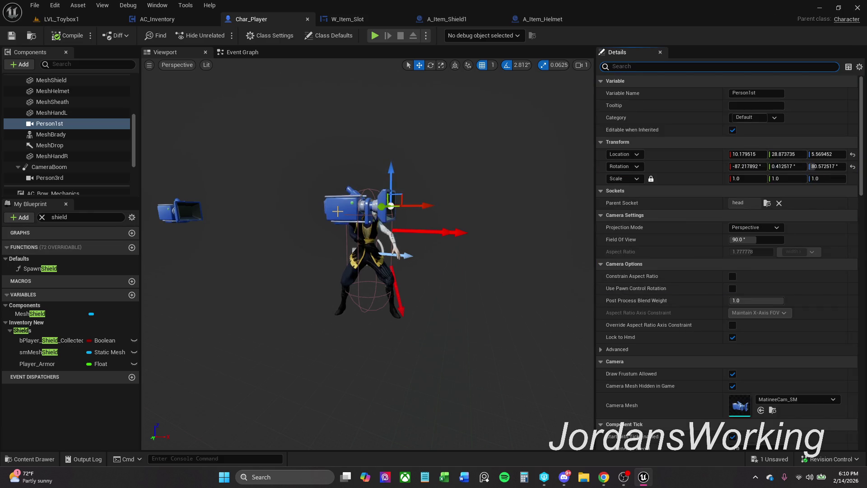
# - Reset the Person1st camera's location and raise it above the character's head
pyautogui.moveTo(391, 182); pyautogui.dragTo(392, 85)
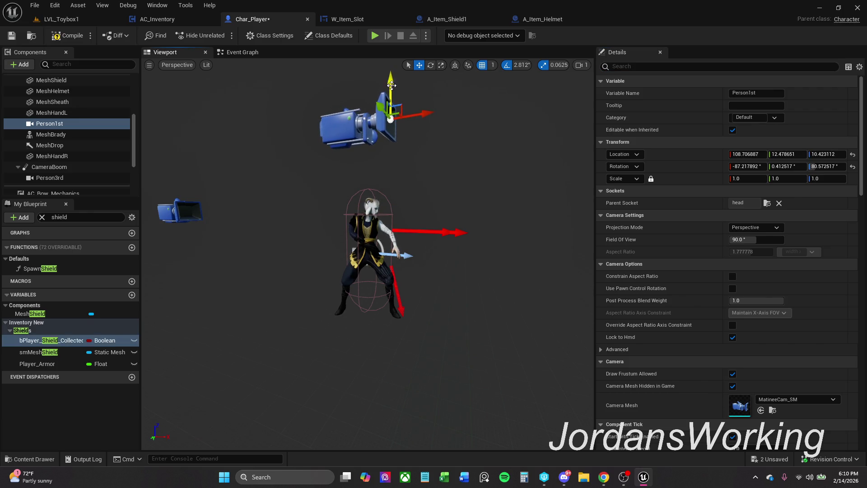
pyautogui.click(853, 154)
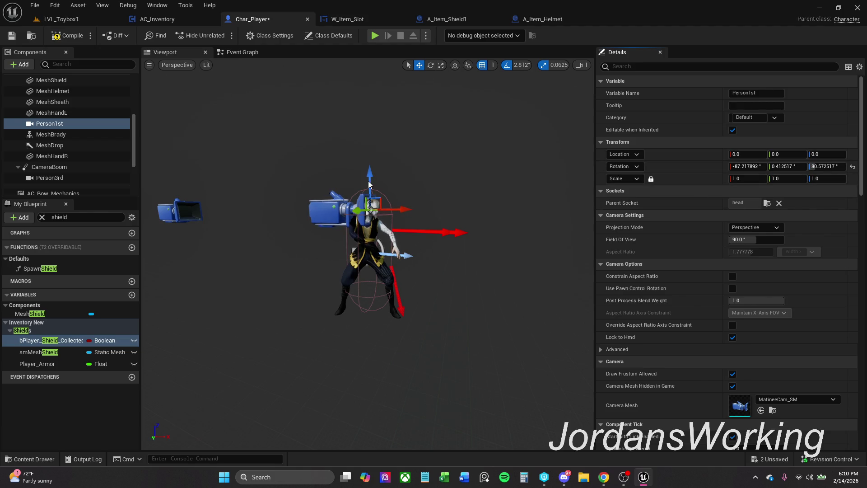
pyautogui.press('f')
pyautogui.scroll(-5, 368, 184)
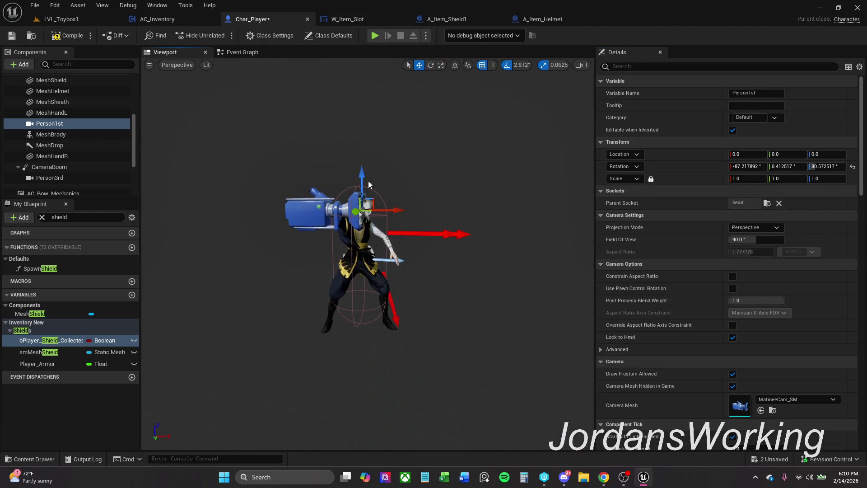
pyautogui.click(853, 166)
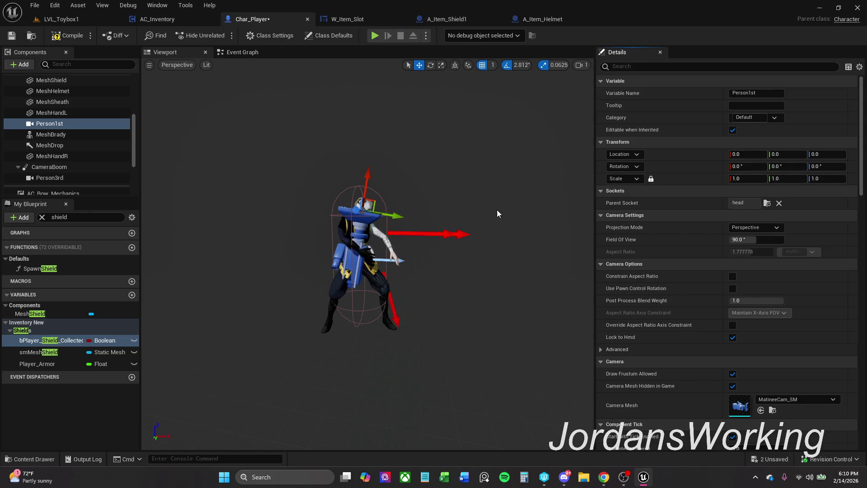
pyautogui.hotkey('ctrl', 'z')
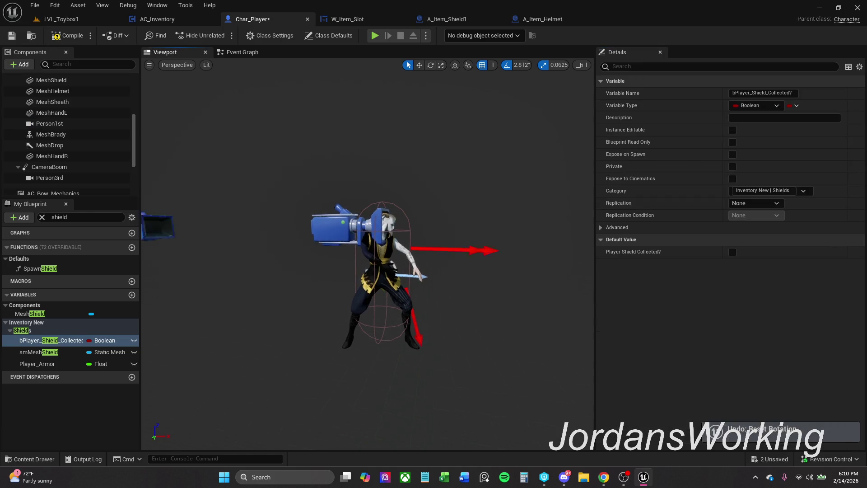
pyautogui.moveTo(375, 167)
pyautogui.mouseDown()
pyautogui.moveTo(352, 78)
pyautogui.moveTo(361, 65)
pyautogui.moveTo(384, 66)
pyautogui.mouseUp()
pyautogui.click(384, 207)
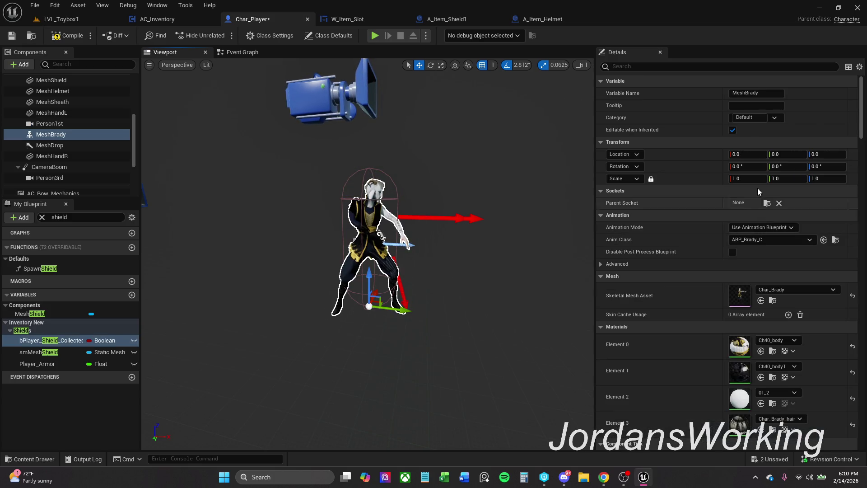
pyautogui.click(774, 302)
# - Open the Char_Brady skeletal mesh and add a new socket to the Head bone
pyautogui.doubleClick(709, 367)
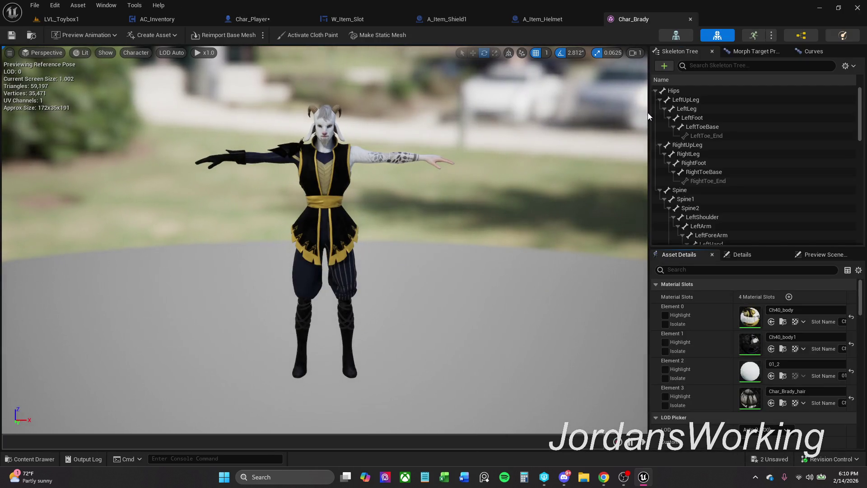
pyautogui.click(686, 99)
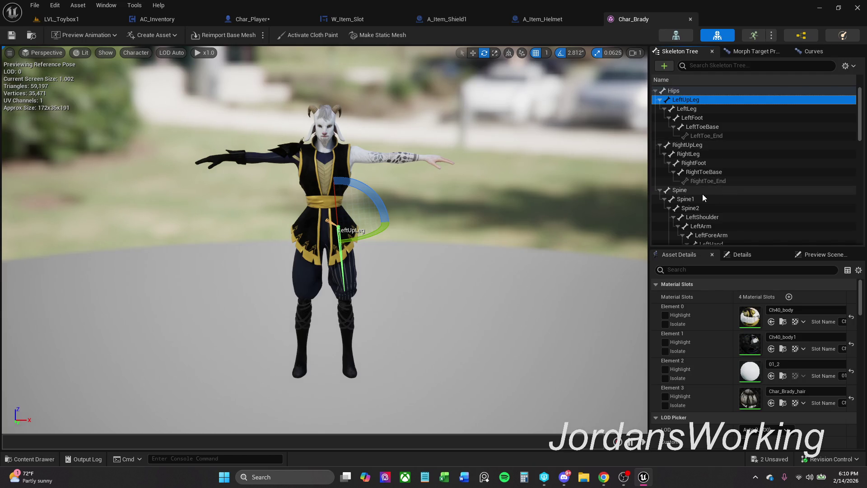
pyautogui.scroll(-5, 709, 196)
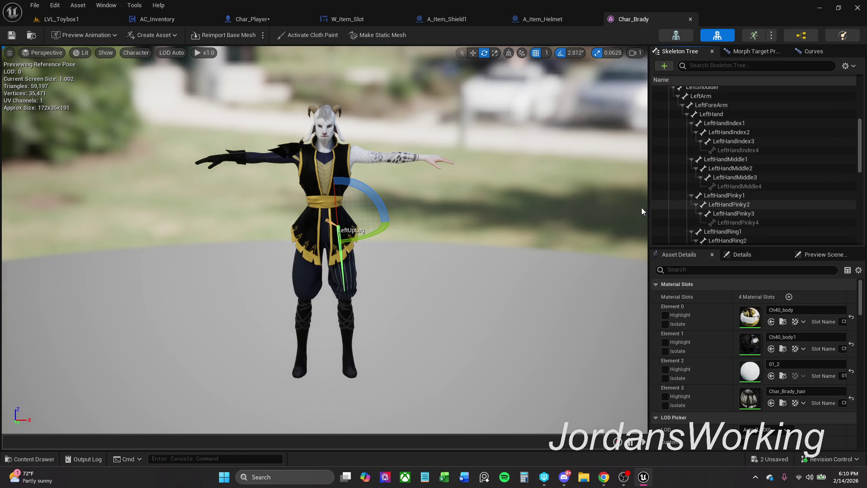
pyautogui.click(400, 151)
pyautogui.scroll(5, 743, 164)
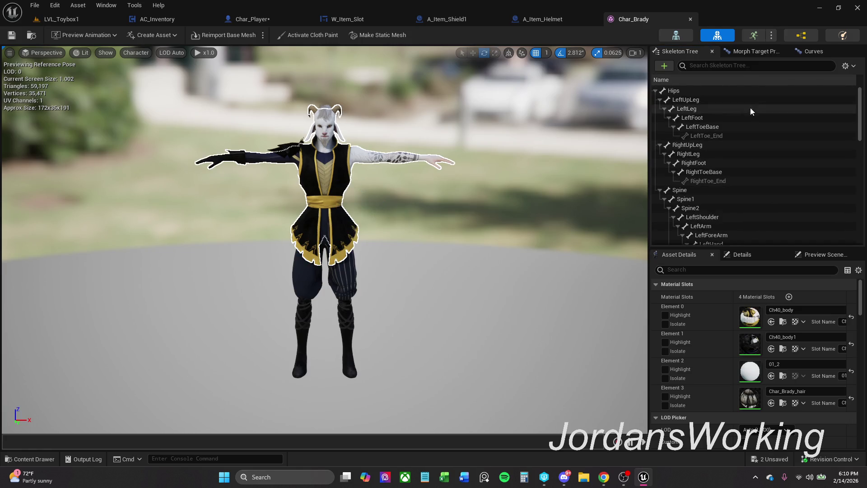
pyautogui.write('head')
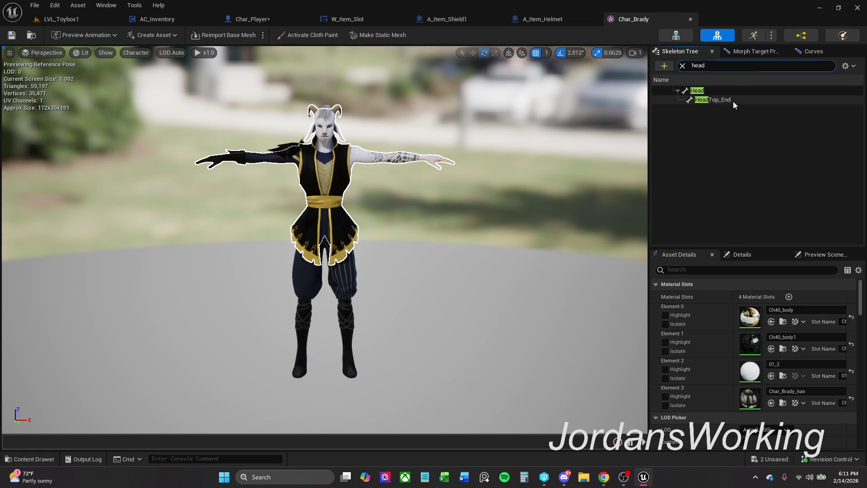
pyautogui.click(731, 102)
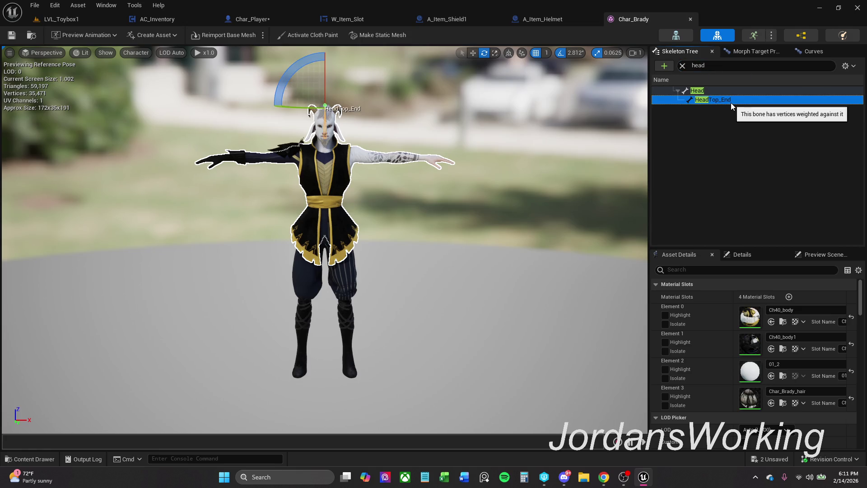
pyautogui.click(736, 90)
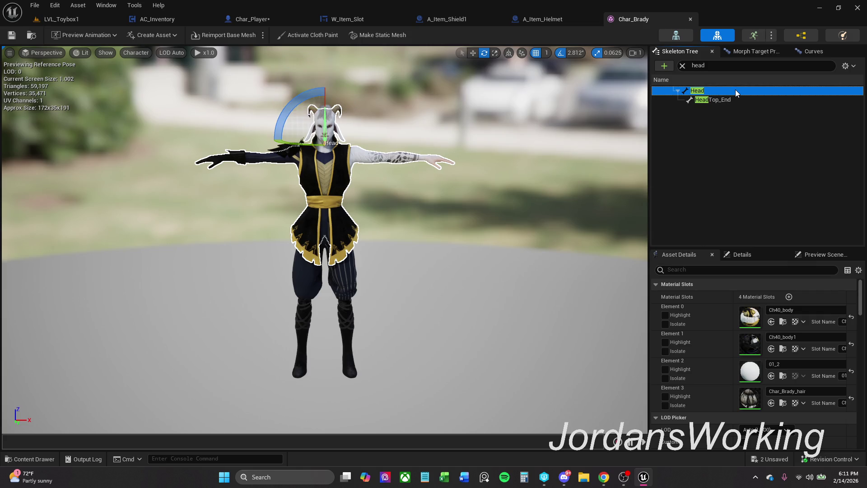
pyautogui.rightClick(710, 90)
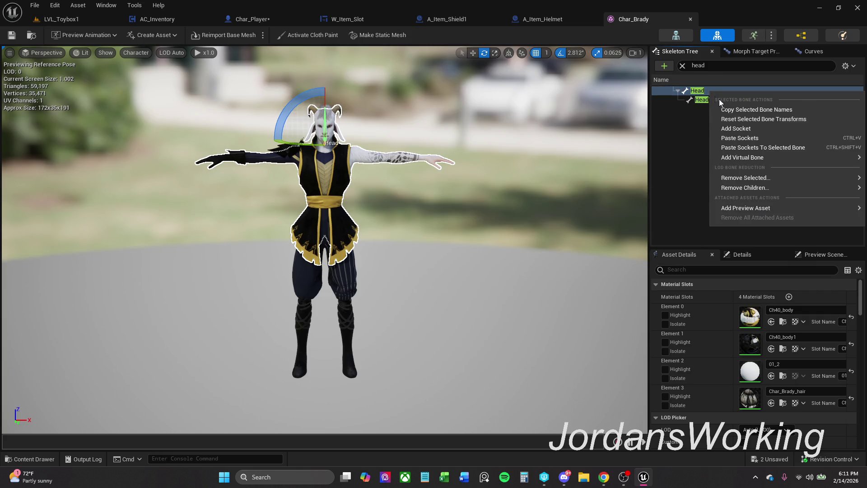
pyautogui.click(740, 128)
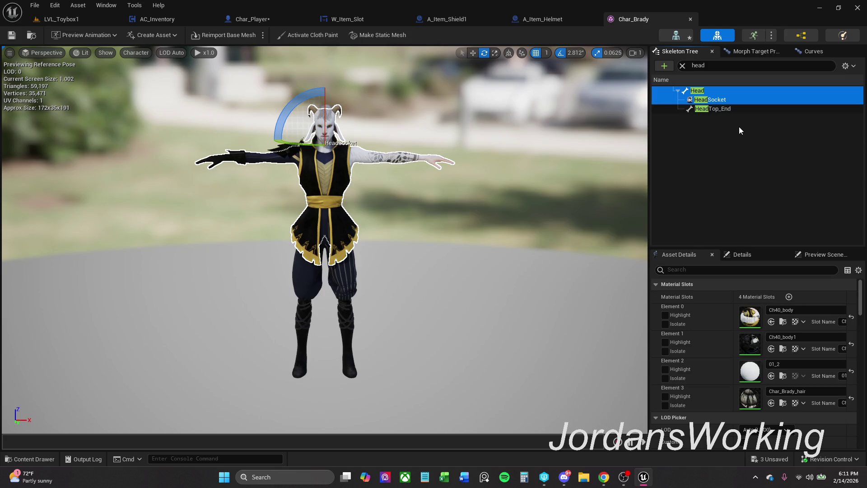
# - Rename the socket to Helmet, save with checkout, and open Char_Player's Spawn Helmet function
pyautogui.click(726, 100)
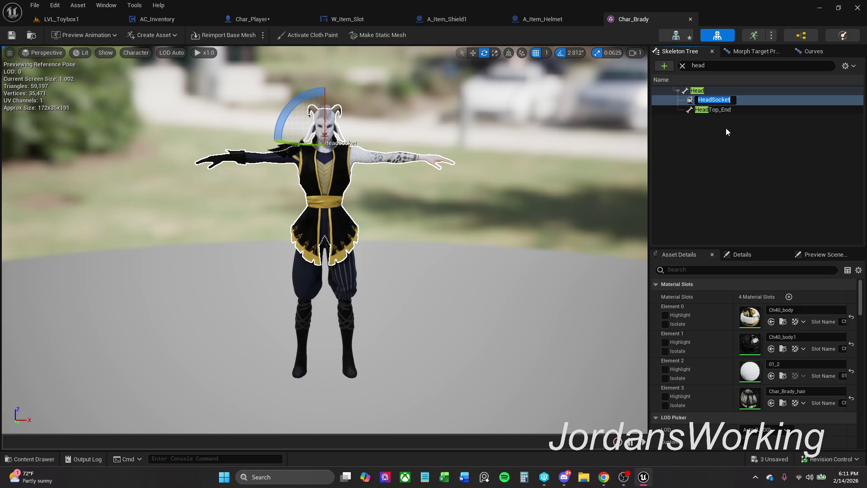
pyautogui.click(721, 100)
pyautogui.click(714, 99)
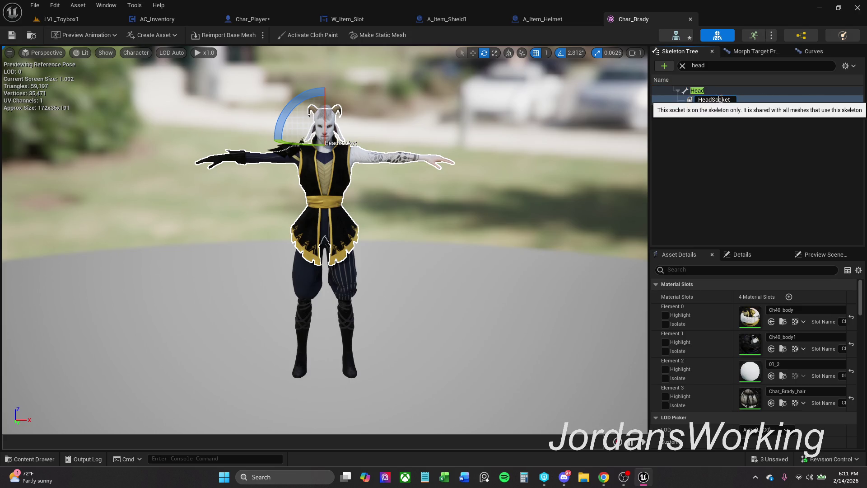
pyautogui.doubleClick(714, 98)
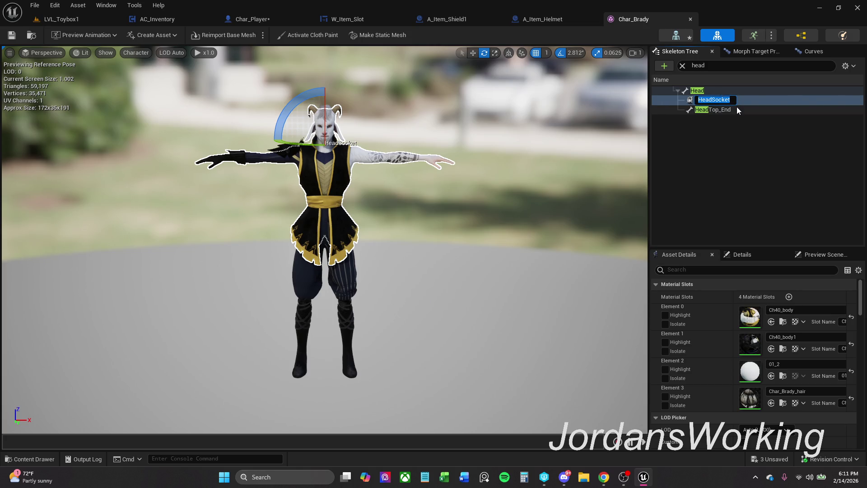
pyautogui.write('Helmet')
pyautogui.press('Return')
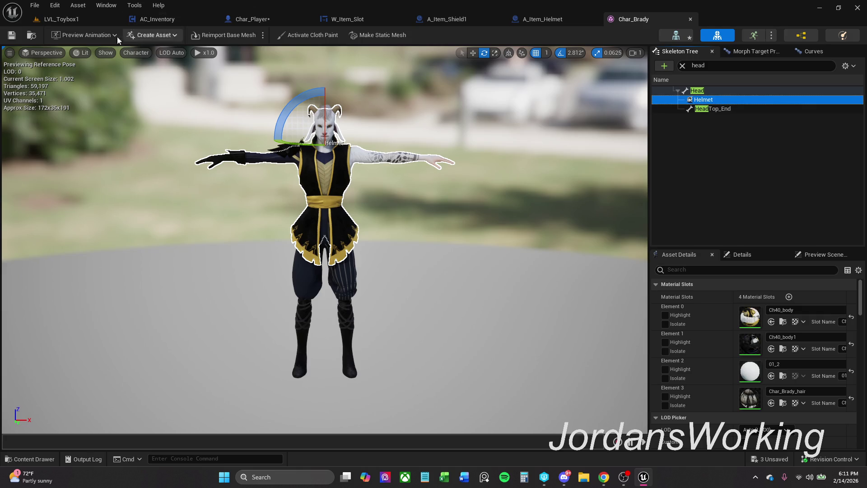
pyautogui.click(10, 37)
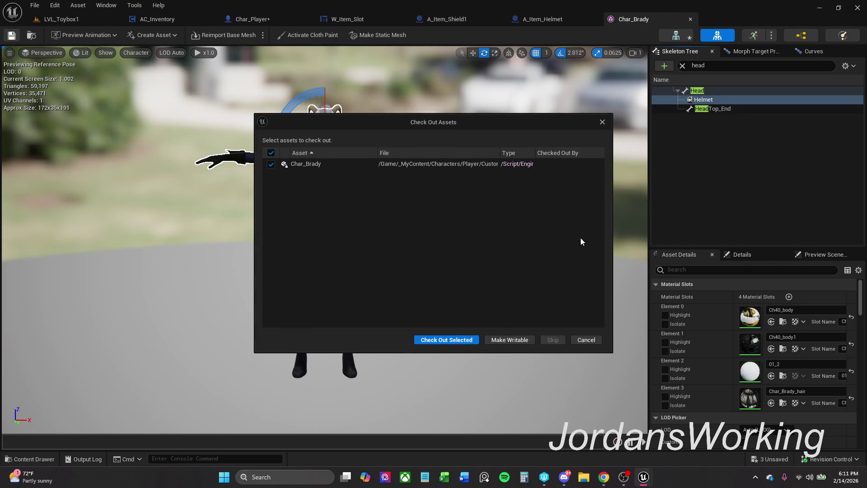
pyautogui.click(468, 340)
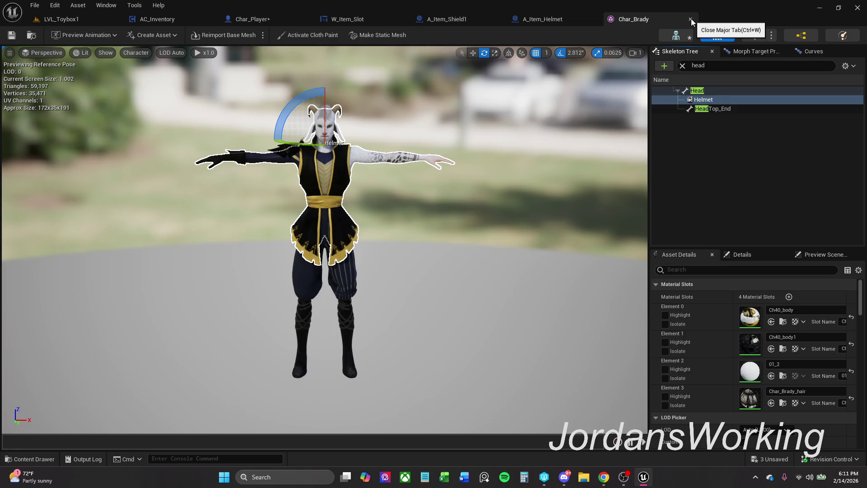
pyautogui.click(691, 20)
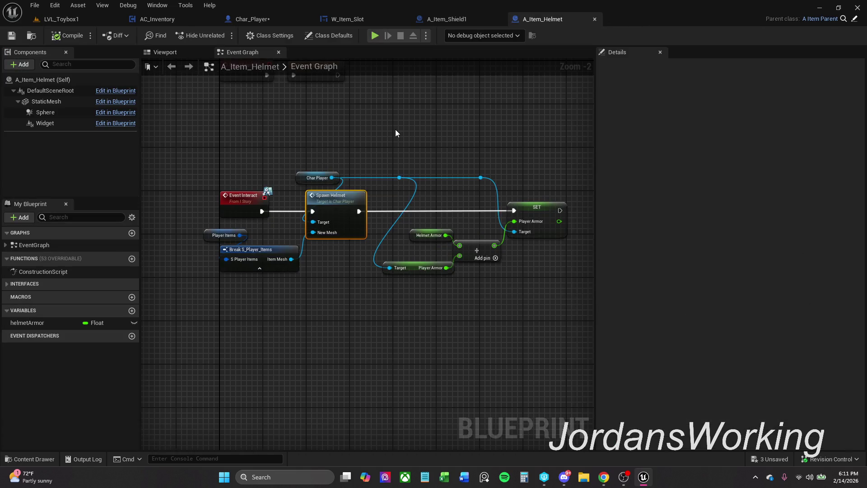
pyautogui.doubleClick(332, 206)
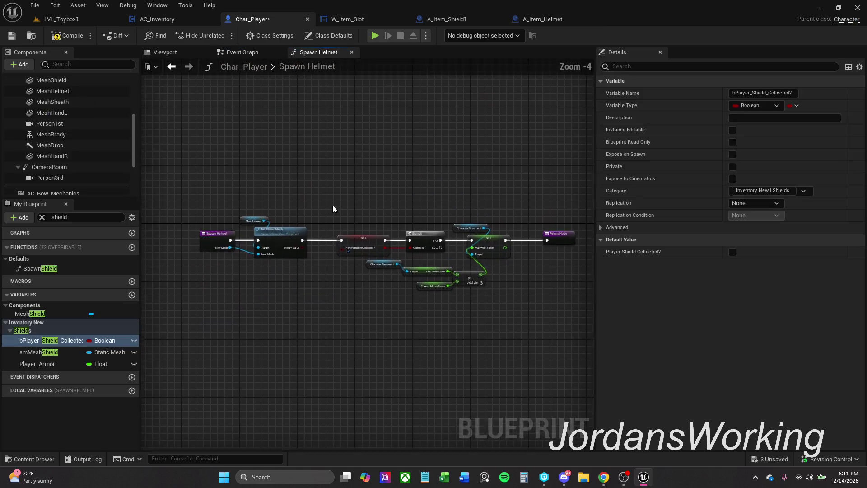
# - Attach the MeshHelmet component to the head_helmet parent socket
pyautogui.scroll(4, 256, 241)
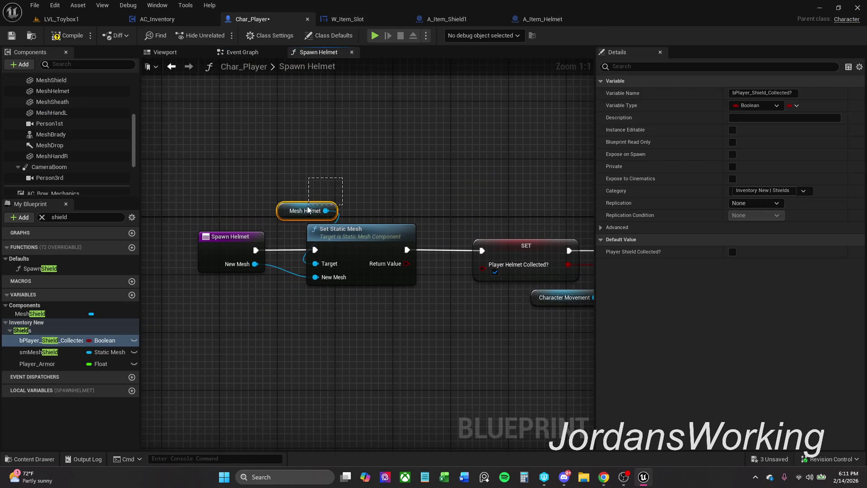
pyautogui.click(310, 209)
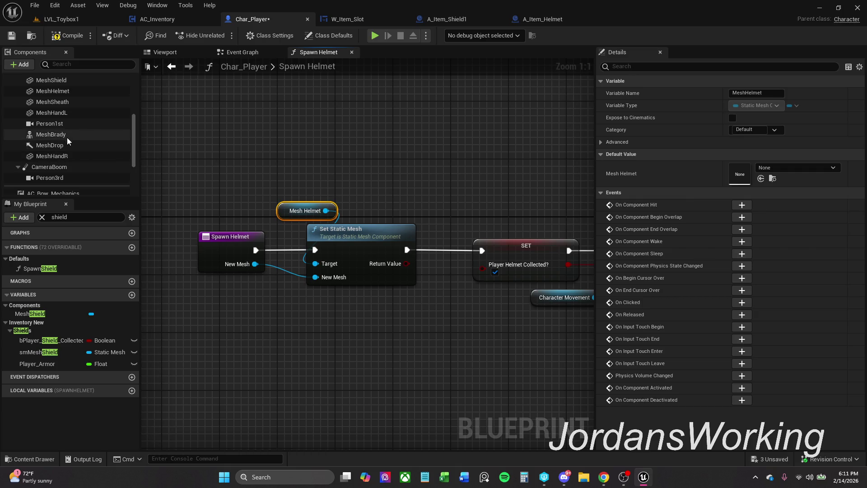
pyautogui.scroll(3, 76, 117)
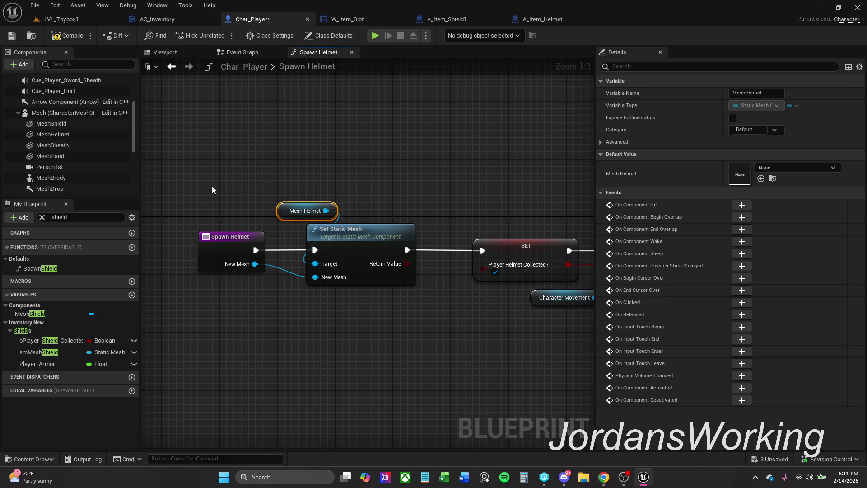
pyautogui.click(75, 137)
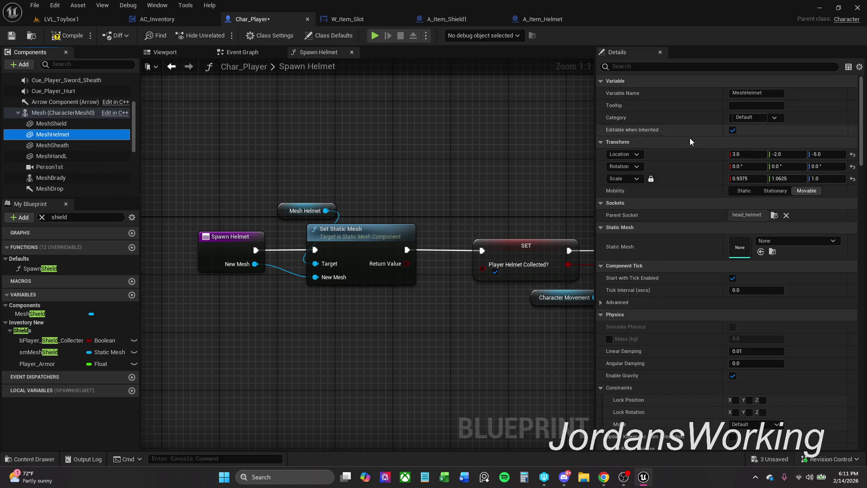
pyautogui.click(762, 216)
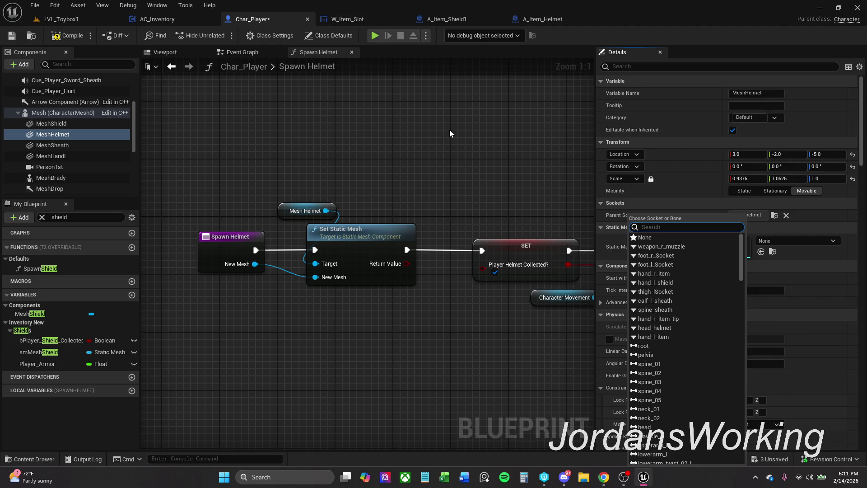
pyautogui.write('Hel')
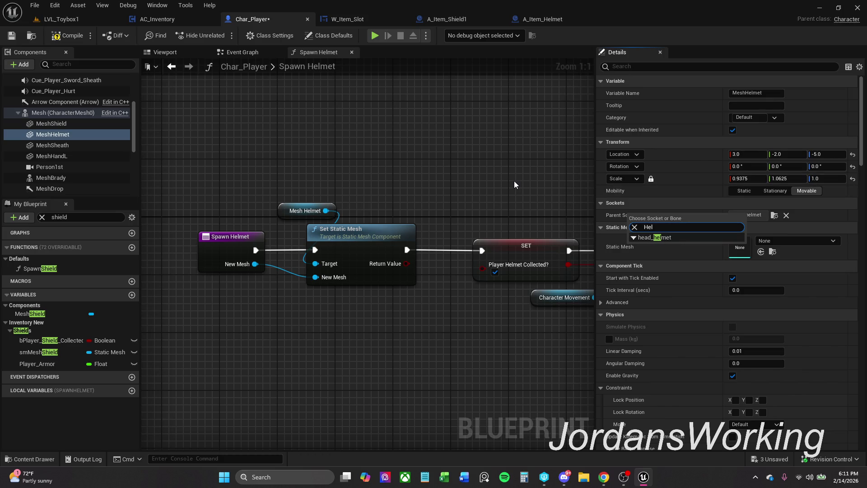
pyautogui.press('Return')
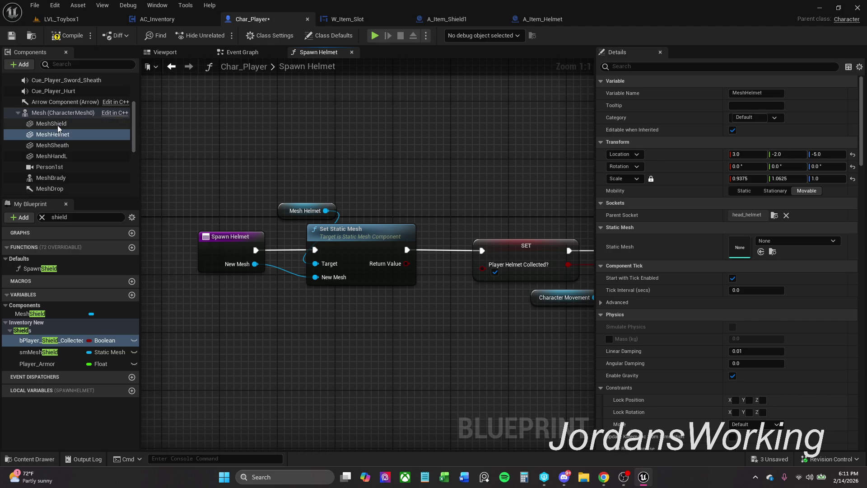
pyautogui.scroll(-2, 57, 126)
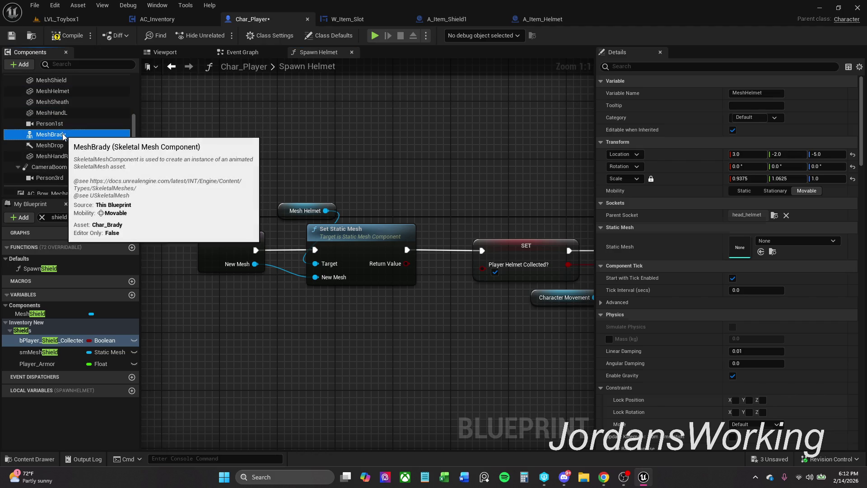
pyautogui.click(63, 135)
# - Add a static mesh component named Helmet under MeshBrady
pyautogui.rightClick(69, 134)
pyautogui.moveTo(117, 154)
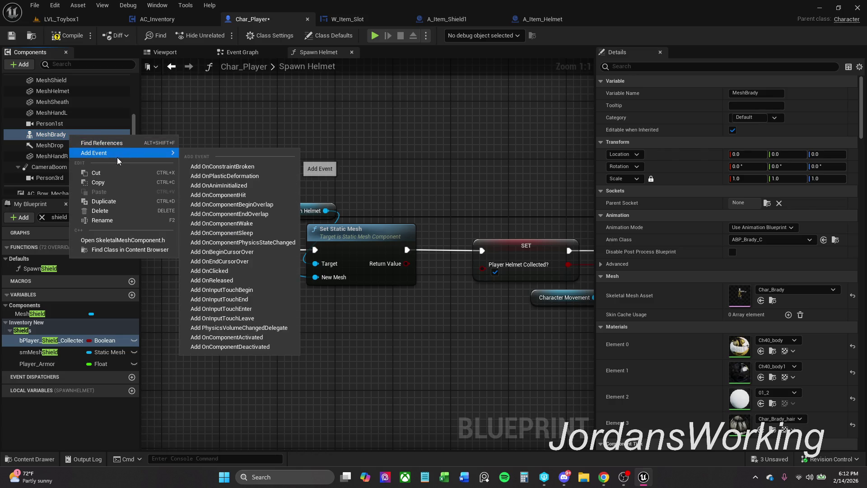
pyautogui.click(48, 136)
pyautogui.scroll(5, 77, 144)
pyautogui.scroll(3, 77, 144)
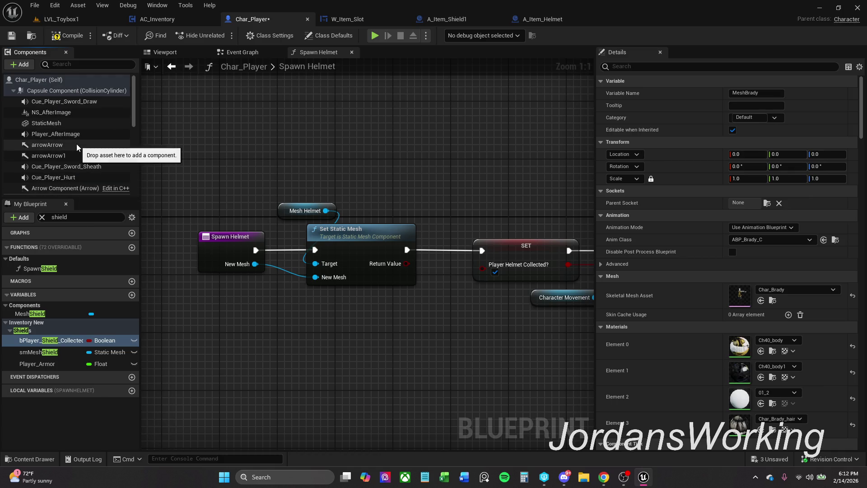
pyautogui.click(22, 64)
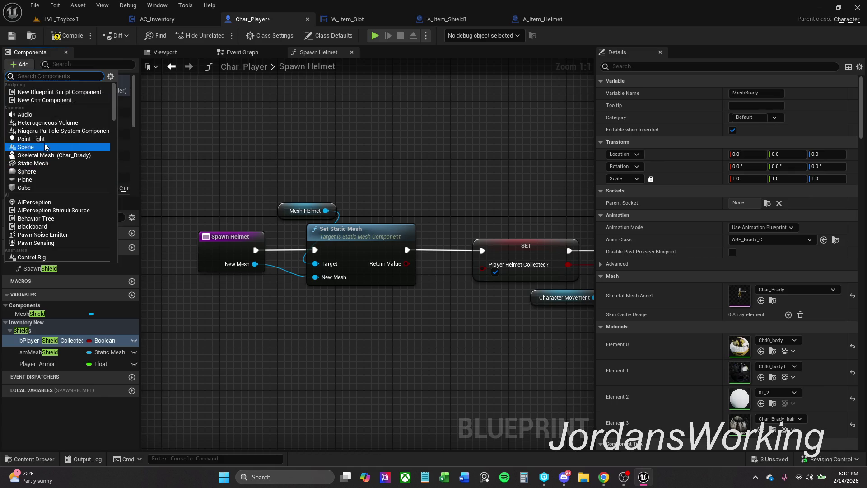
pyautogui.click(61, 166)
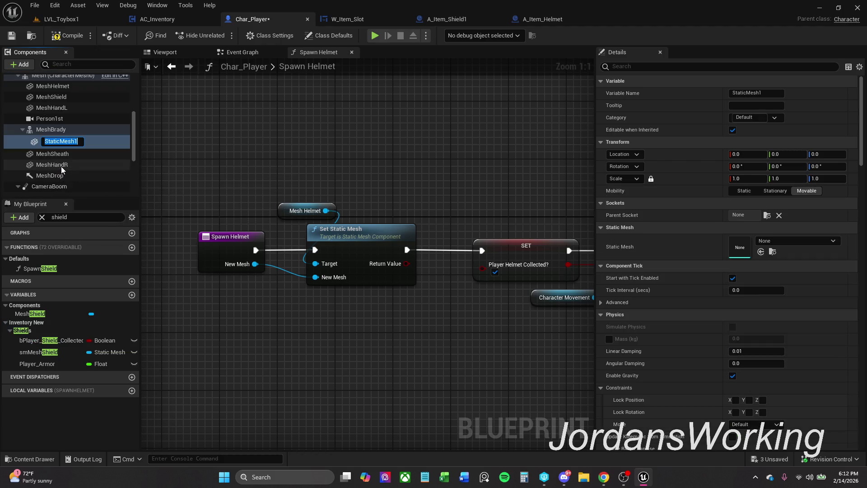
pyautogui.click(89, 132)
pyautogui.click(70, 142)
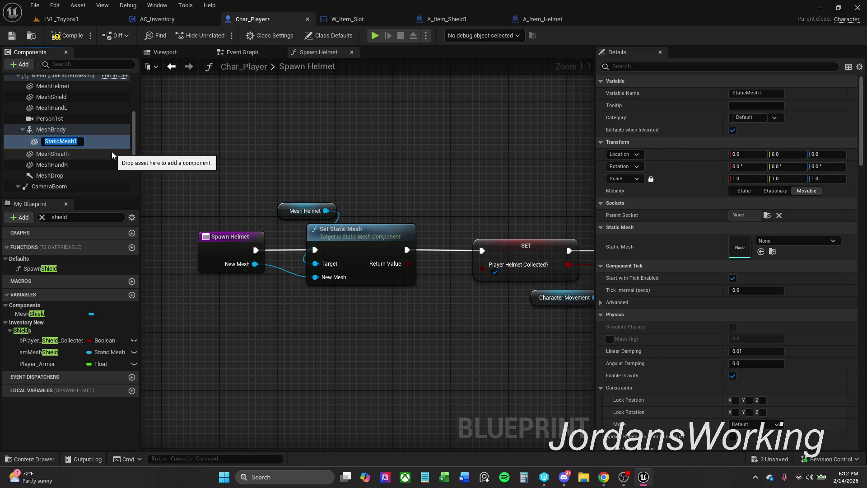
pyautogui.write('Hle')
pyautogui.press('BackSpace')
pyautogui.press('BackSpace')
pyautogui.write('elm')
pyautogui.write('et')
pyautogui.press('Return')
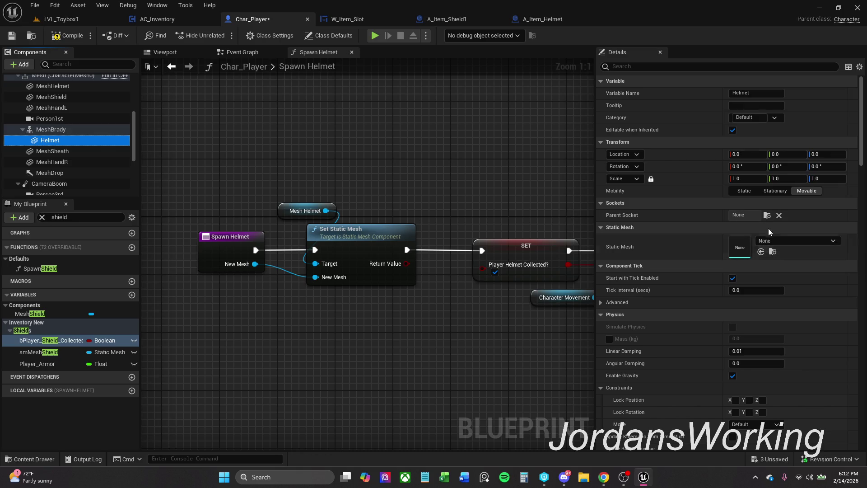
# - Replace the Mesh Helmet node in Spawn Helmet with a Helmet component reference and recompile
pyautogui.click(768, 216)
pyautogui.click(768, 215)
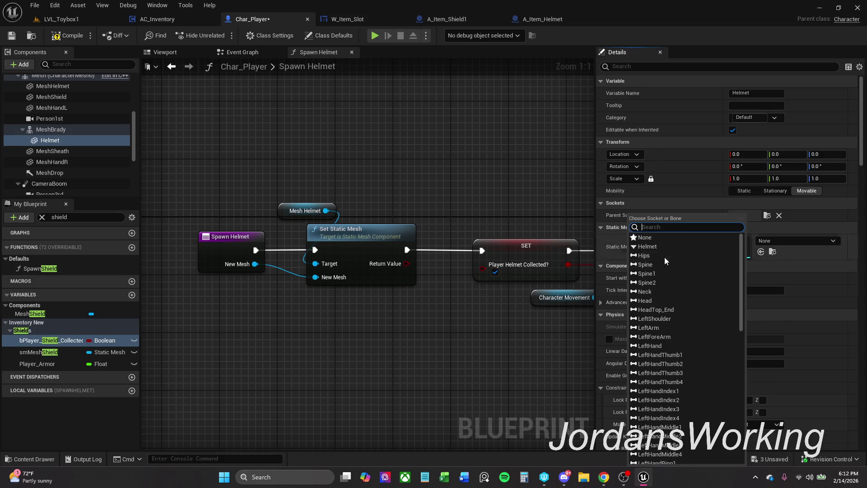
pyautogui.click(654, 248)
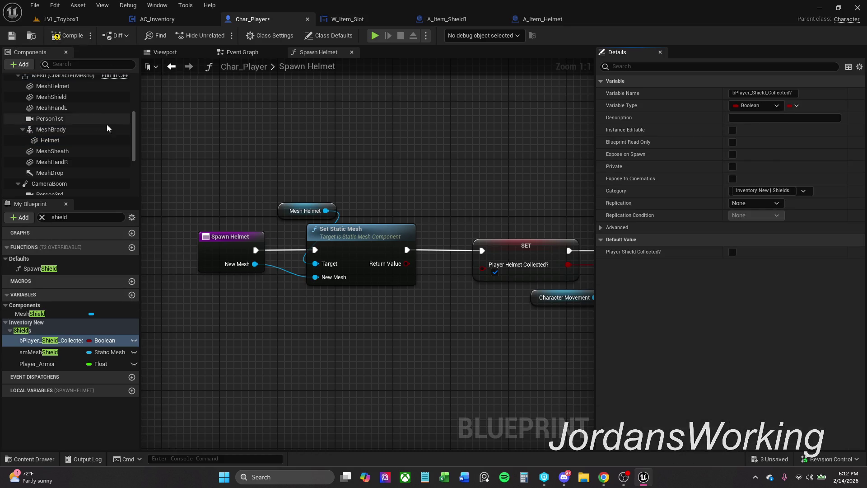
pyautogui.click(59, 140)
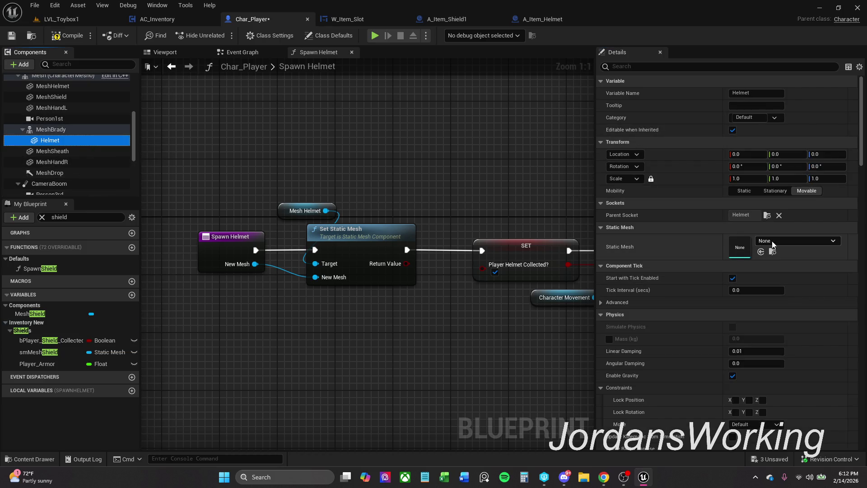
pyautogui.click(67, 36)
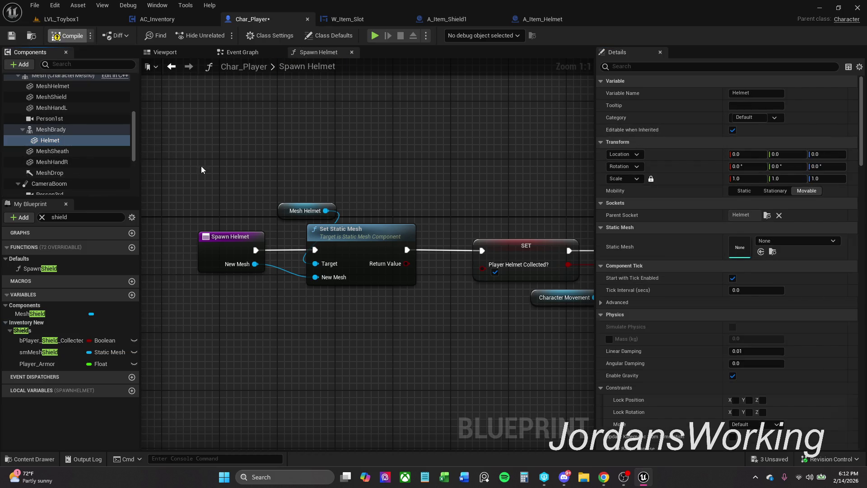
pyautogui.click(283, 212)
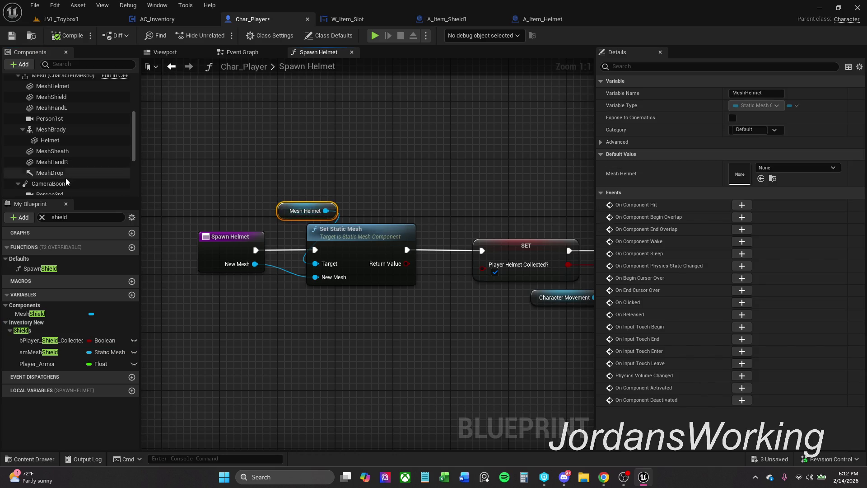
pyautogui.moveTo(52, 141); pyautogui.dragTo(284, 212)
pyautogui.click(63, 36)
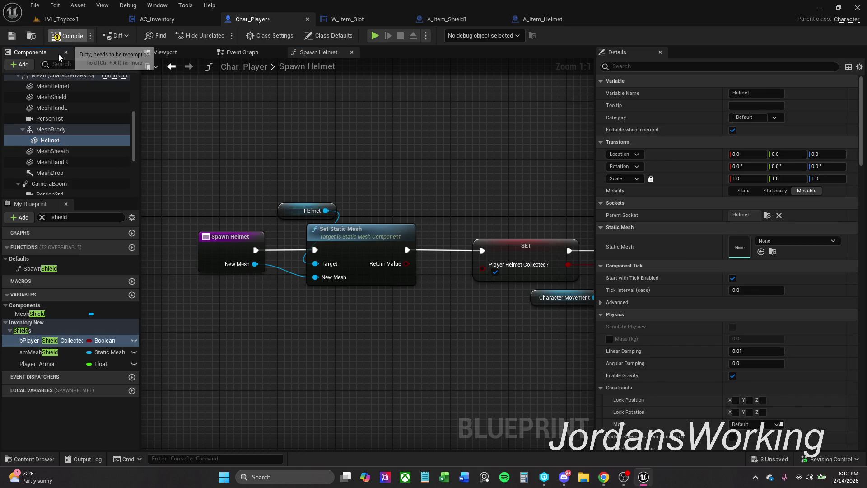
# - Save Char_Player and play-test LVL_Toybox1, opening and closing the inventory
pyautogui.click(12, 36)
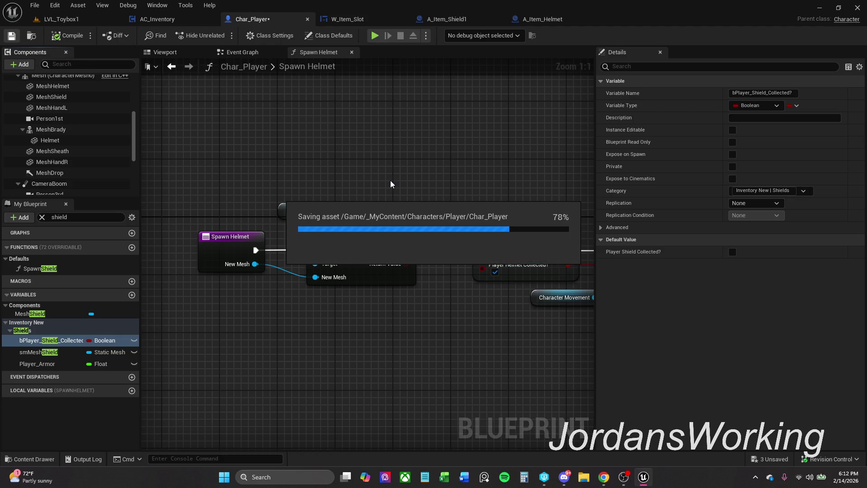
pyautogui.click(85, 18)
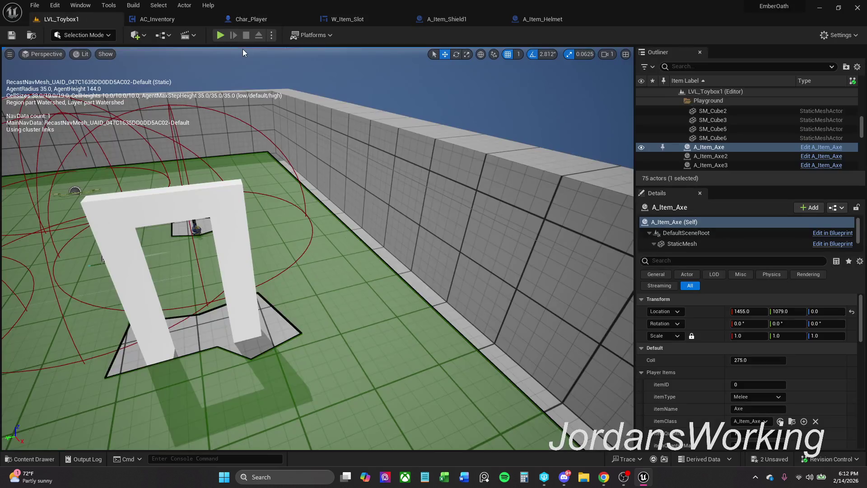
pyautogui.hotkey('alt', 'p')
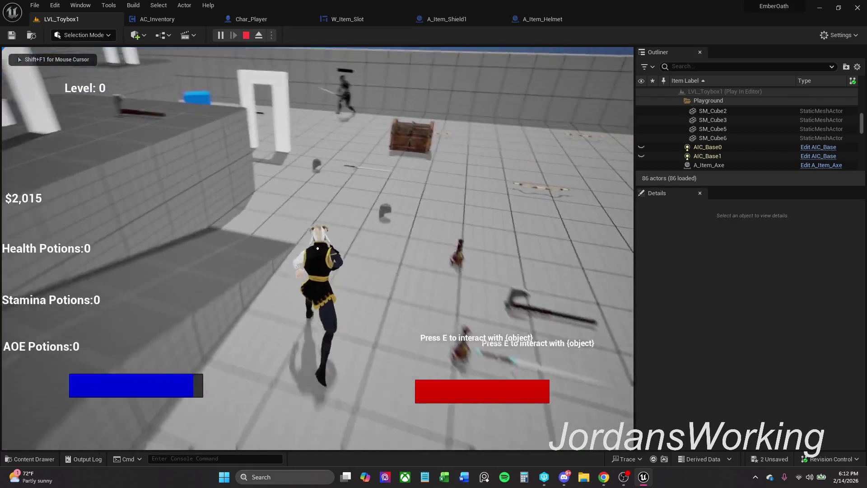
pyautogui.press('e')
pyautogui.press('i')
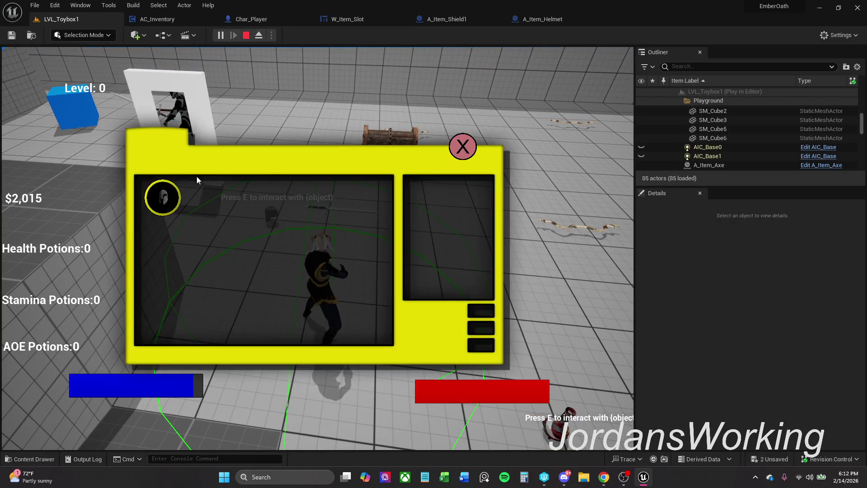
pyautogui.click(461, 147)
pyautogui.press('w')
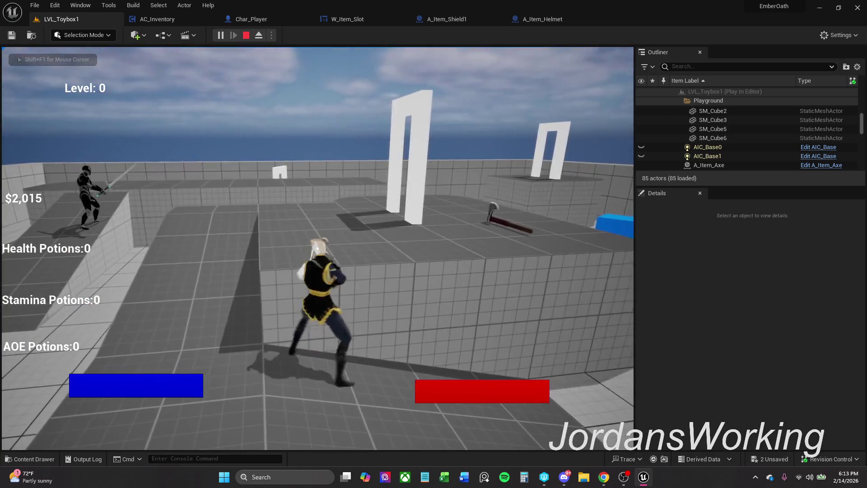
pyautogui.press('Escape')
# - Check A_Item_Helmet, then return to Char_Player's character preview
pyautogui.click(560, 19)
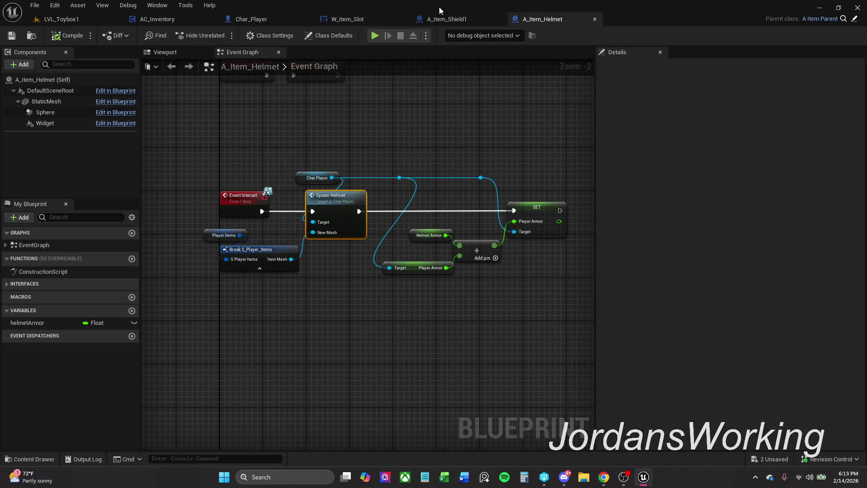
pyautogui.click(247, 21)
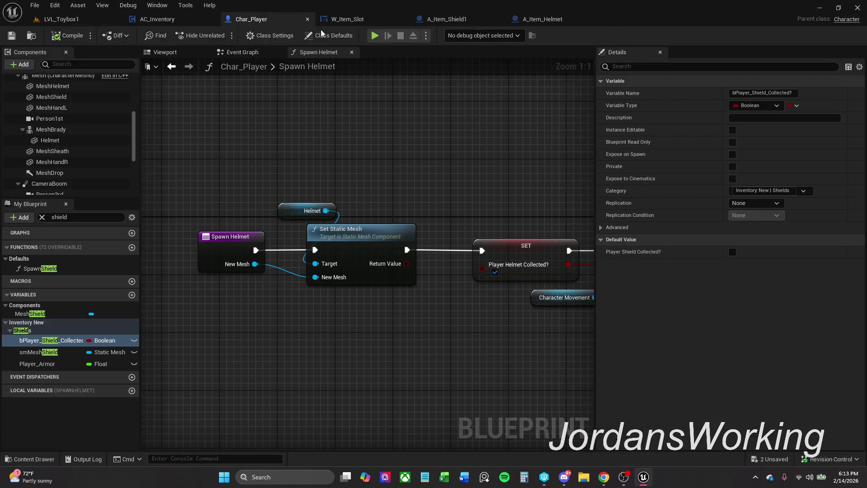
pyautogui.click(185, 52)
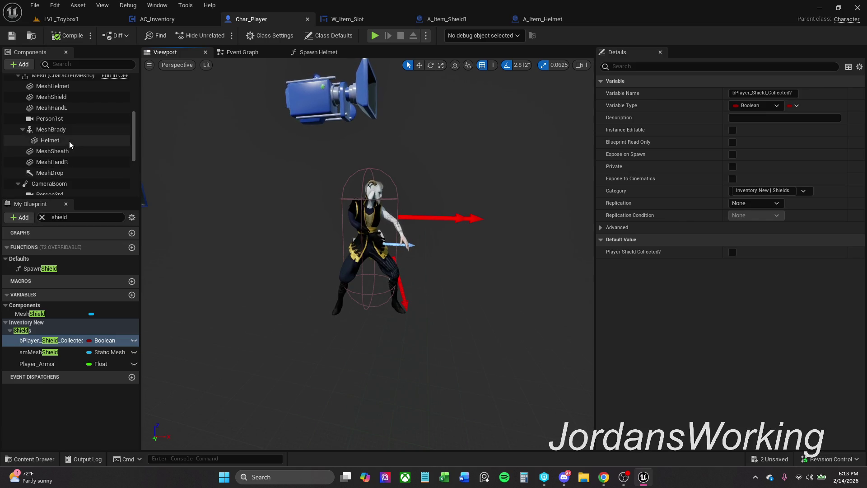
# - Assign the SM_Helmet static mesh to the Helmet component
pyautogui.click(50, 141)
pyautogui.click(784, 243)
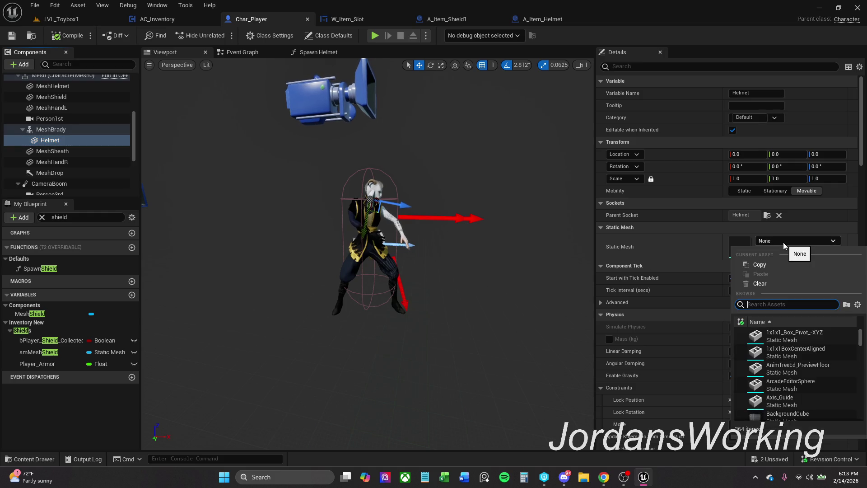
pyautogui.write('sm hel')
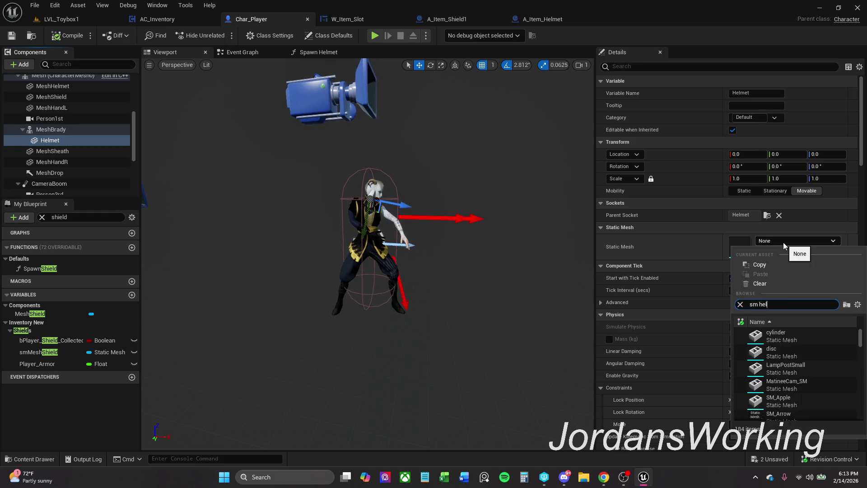
pyautogui.click(779, 334)
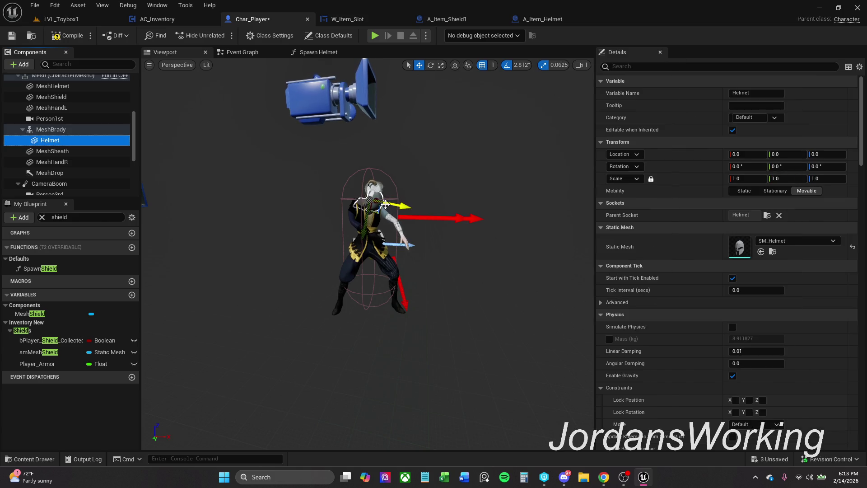
pyautogui.press('f')
# - Reset the helmet's Y rotation to 0 and, after trying other values, set X rotation to -90
pyautogui.click(789, 168)
pyautogui.write('90')
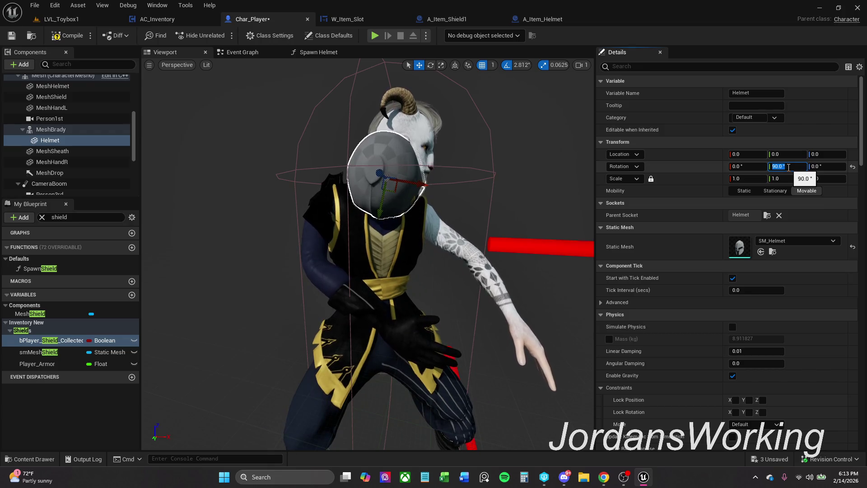
pyautogui.click(853, 167)
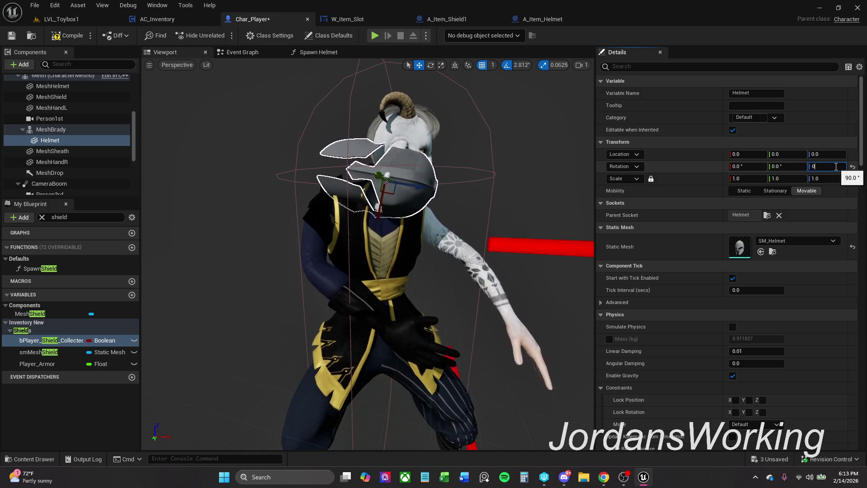
pyautogui.click(747, 167)
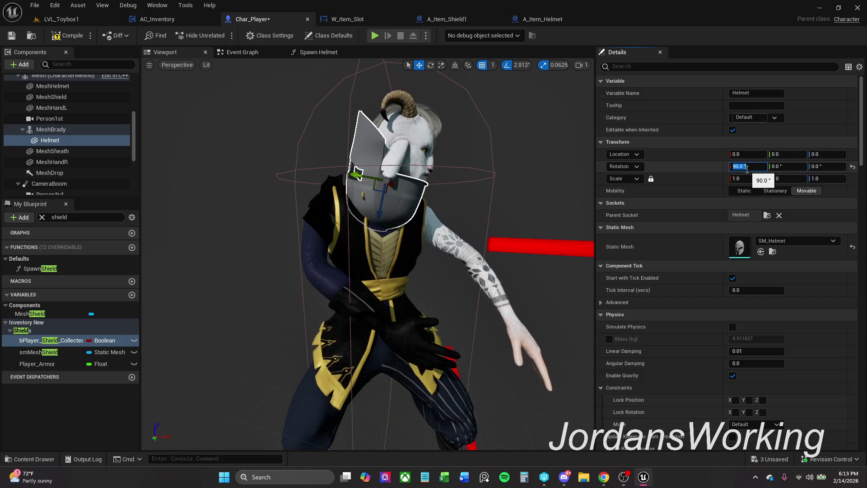
pyautogui.write('180')
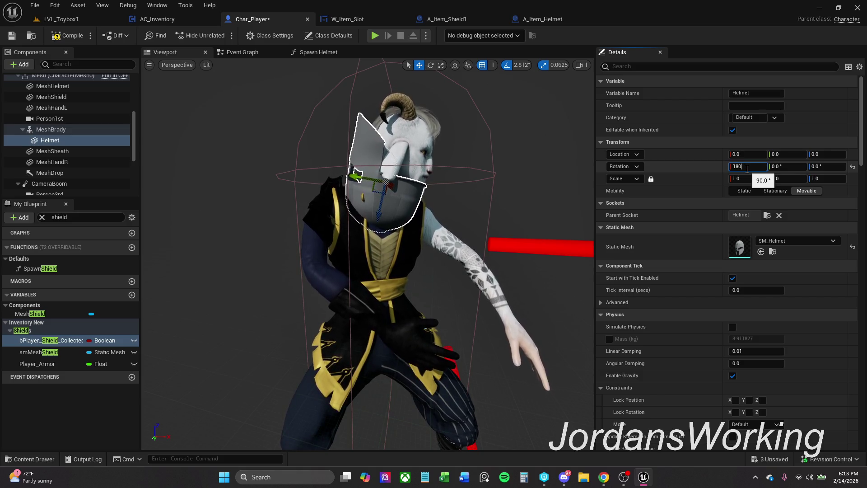
pyautogui.press('Return')
pyautogui.write('-180')
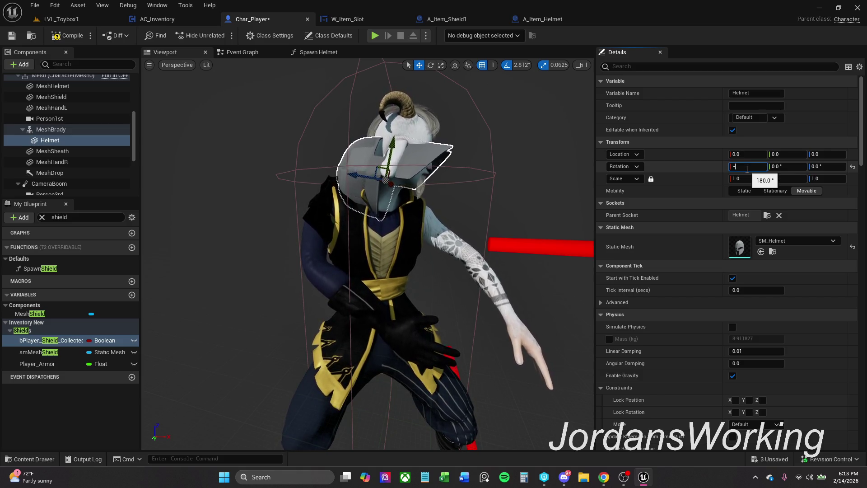
pyautogui.press('Return')
pyautogui.write('-90')
pyautogui.press('Return')
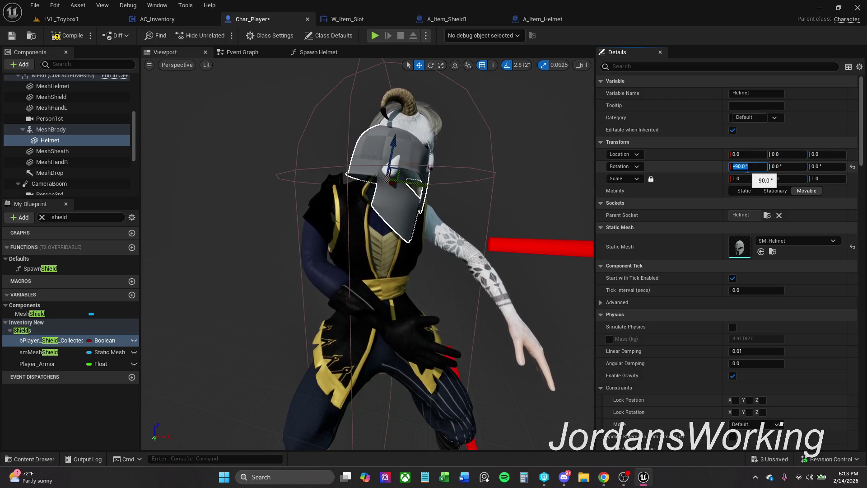
pyautogui.write('0')
pyautogui.press('Return')
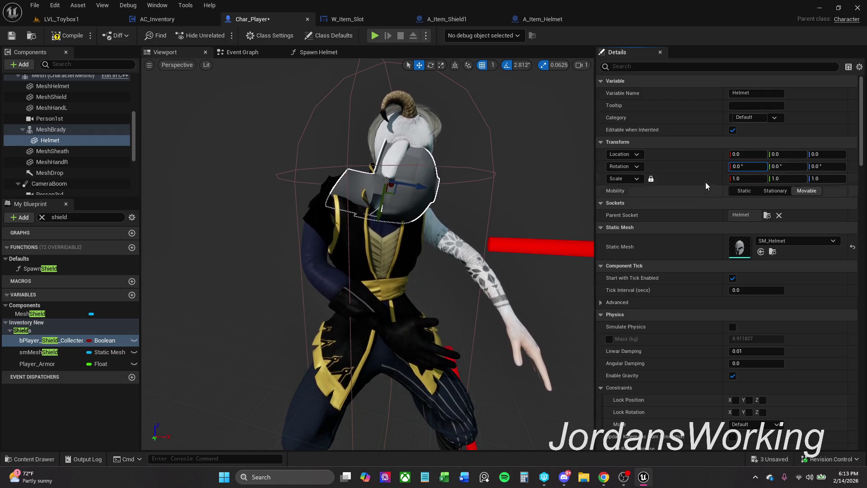
pyautogui.write('-')
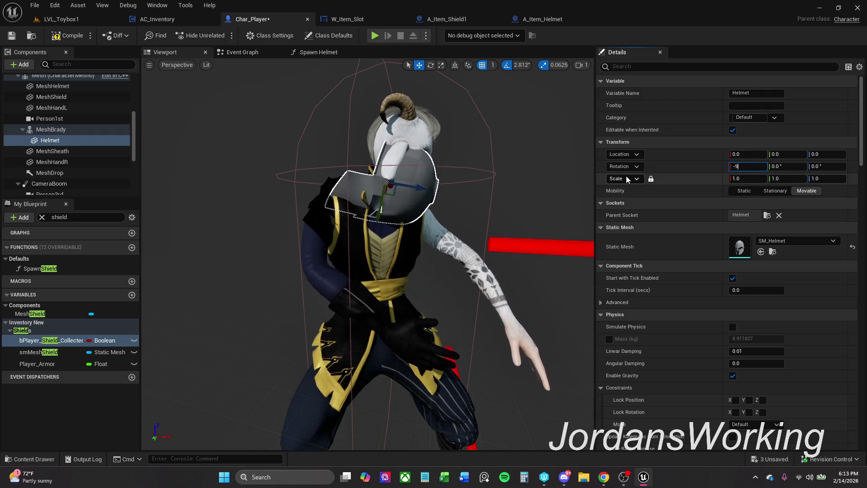
pyautogui.write('90')
pyautogui.press('Return')
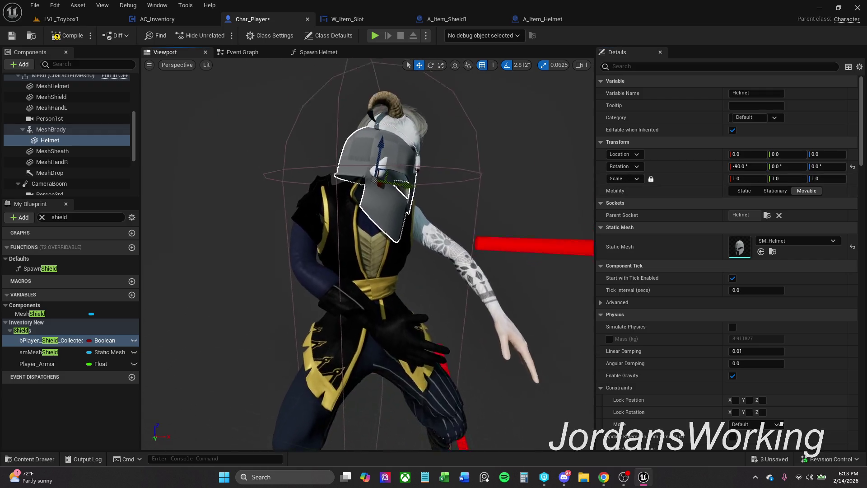
pyautogui.press('Escape')
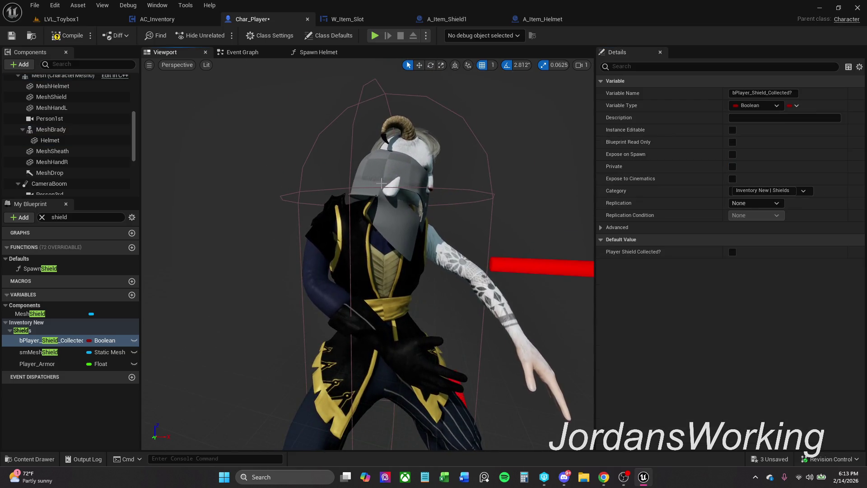
# - Position the helmet at location -0.0, -11.0, 2.0 and save Char_Player
pyautogui.click(382, 183)
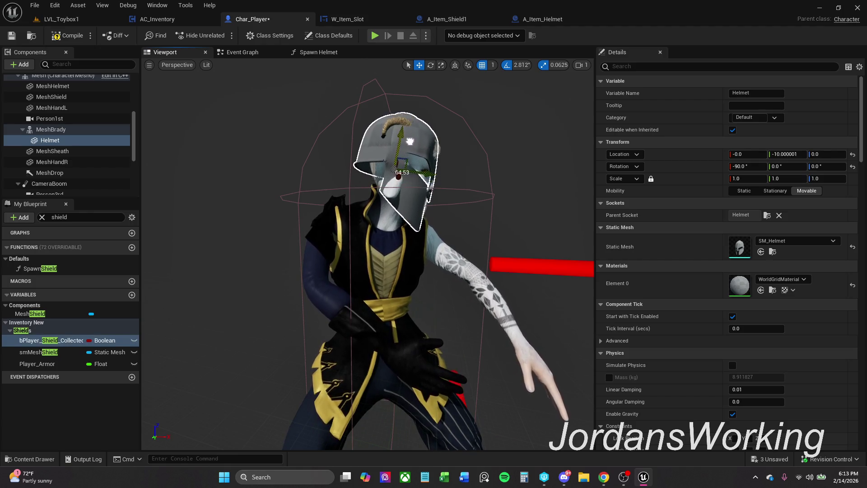
pyautogui.press('Escape')
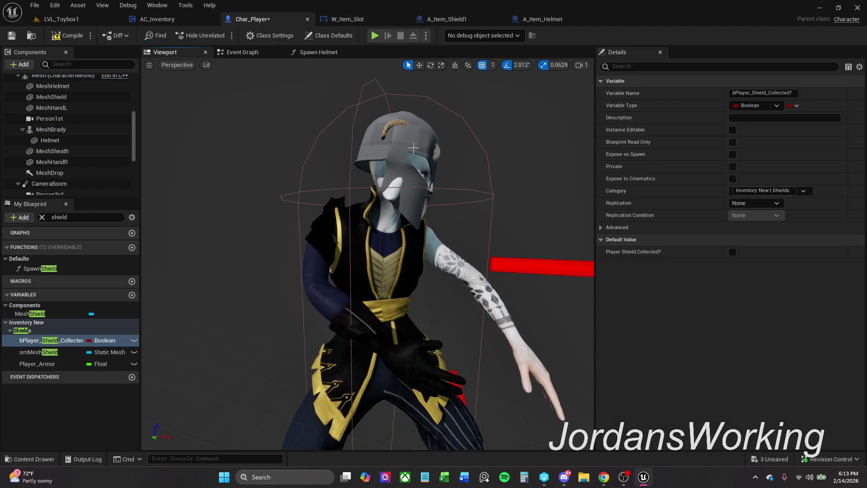
pyautogui.click(413, 148)
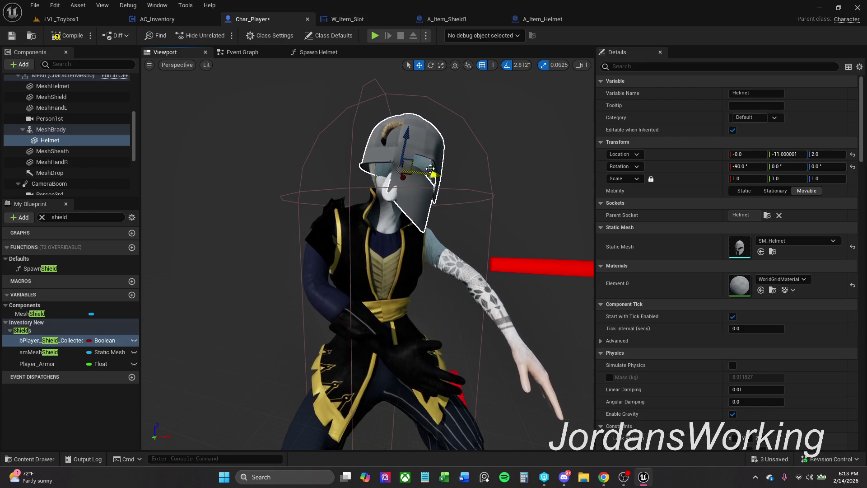
pyautogui.press('Escape')
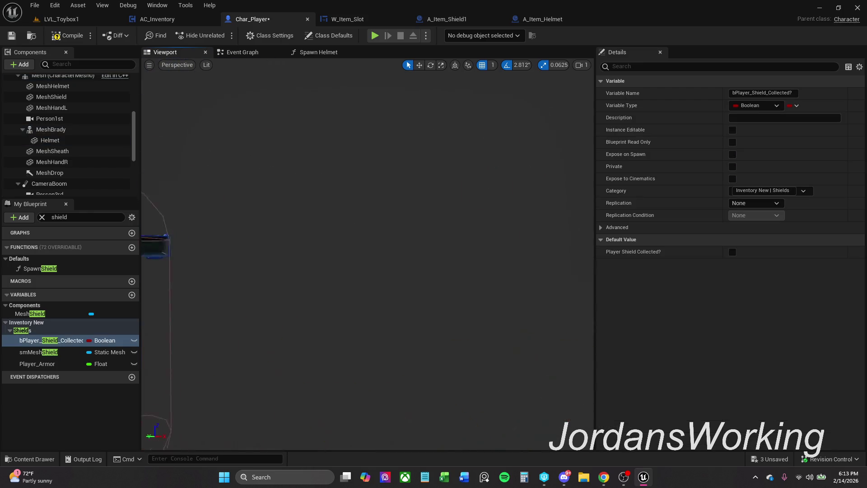
pyautogui.scroll(-1, 368, 253)
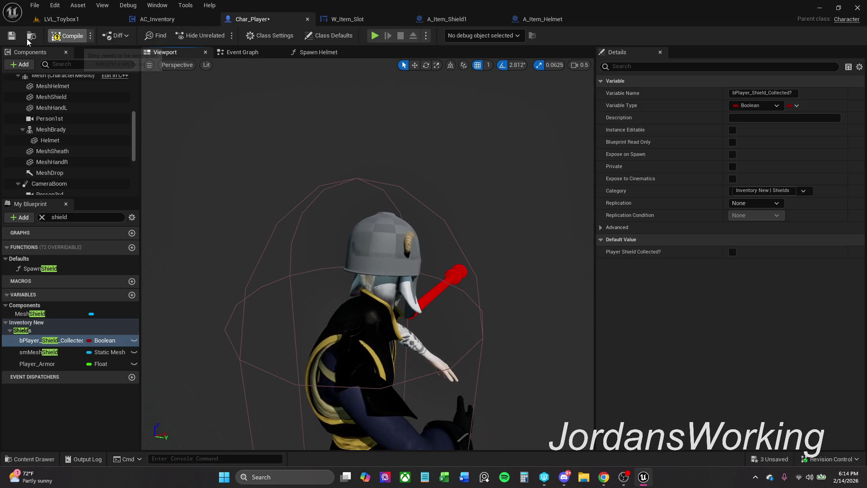
pyautogui.click(15, 37)
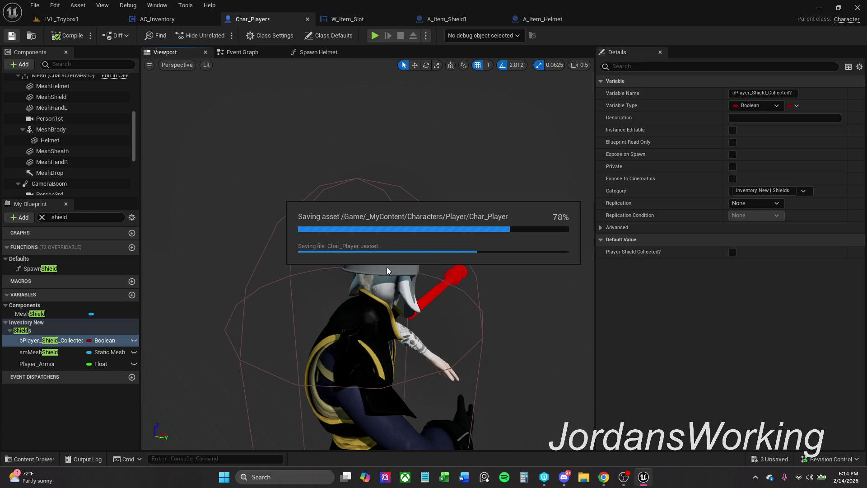
# - Clear the Helmet component's default mesh and go to the LVL_Toybox1 level
pyautogui.click(357, 264)
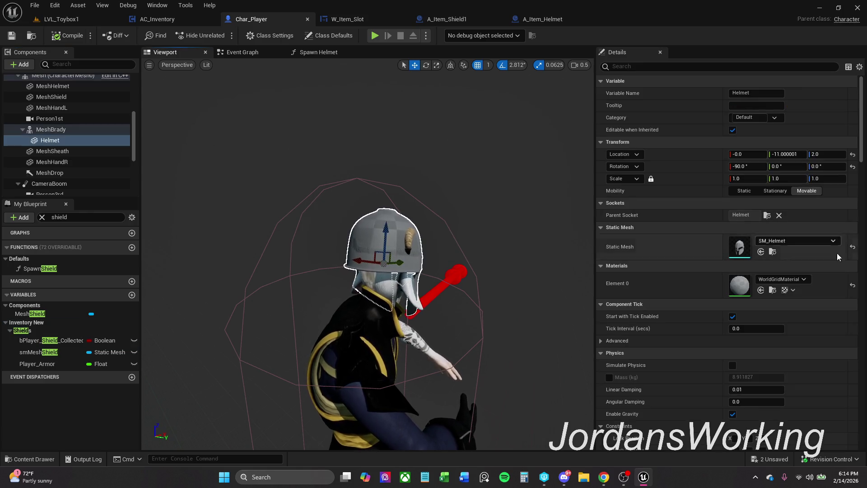
pyautogui.click(853, 247)
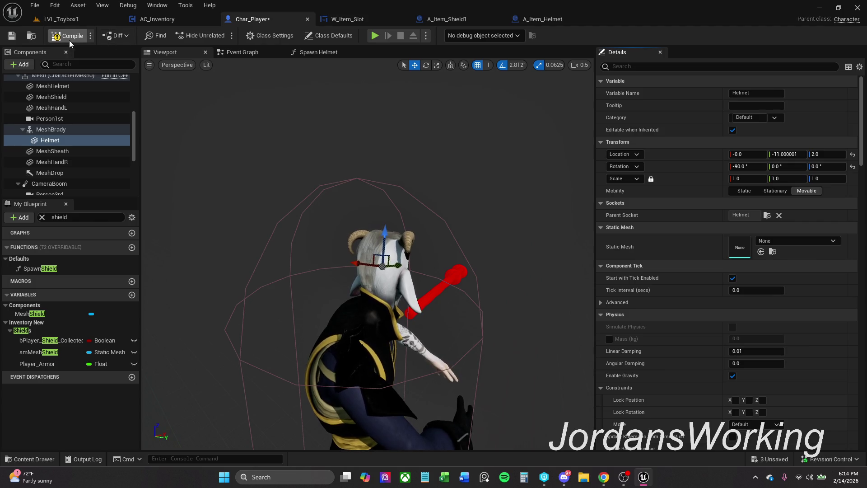
pyautogui.click(66, 21)
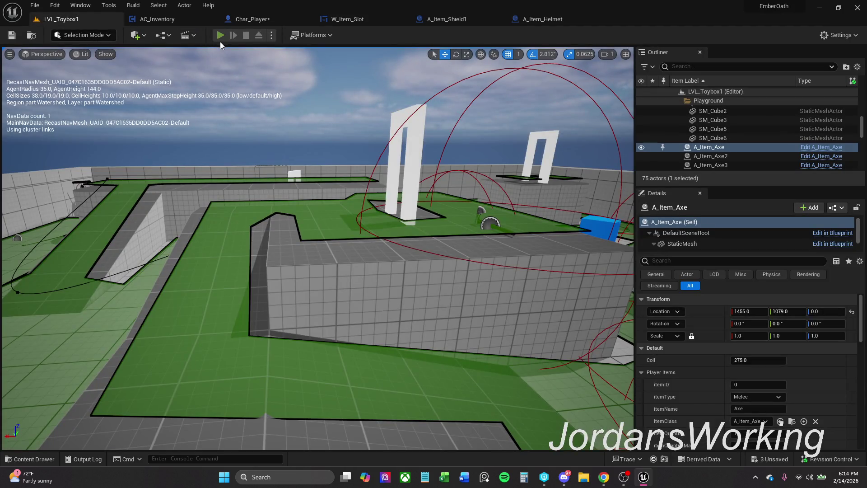
# - Play the level, pick up the helmet and equip it from the inventory
pyautogui.click(220, 35)
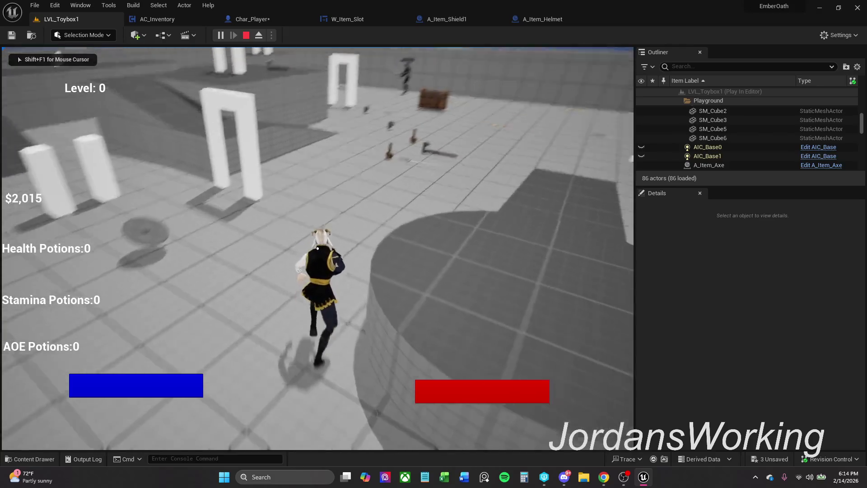
pyautogui.press('w')
pyautogui.press('w')
pyautogui.press('e')
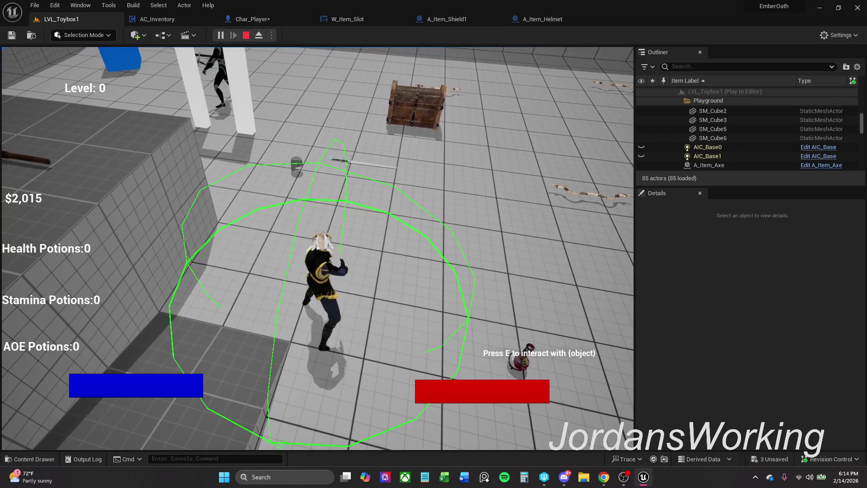
pyautogui.press('i')
pyautogui.click(165, 209)
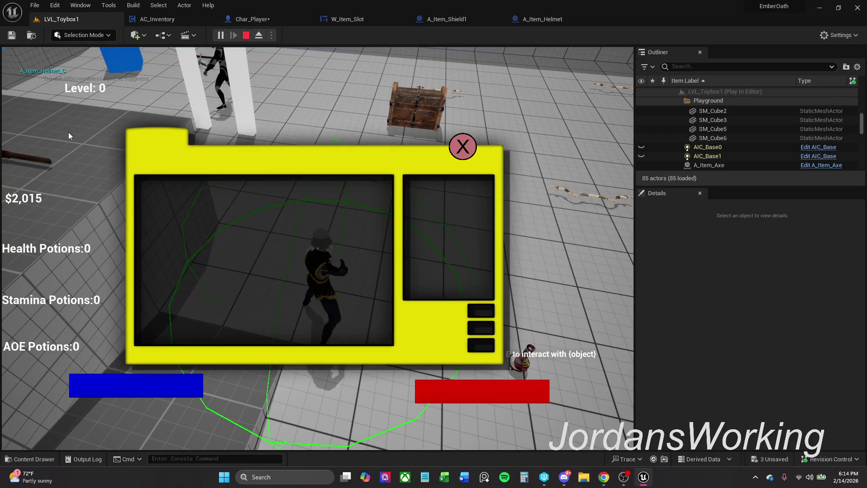
pyautogui.click(463, 147)
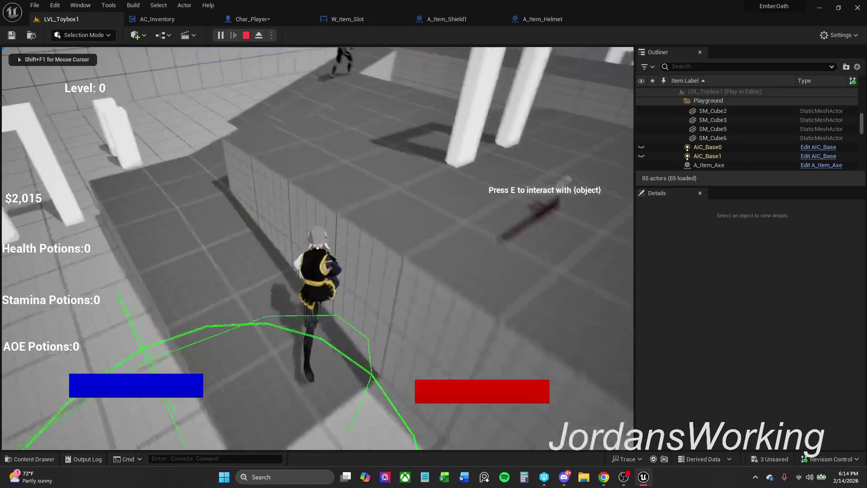
# - Run the helmeted character across the ledges and platforms, then stop play and return to Char_Player
pyautogui.press('w')
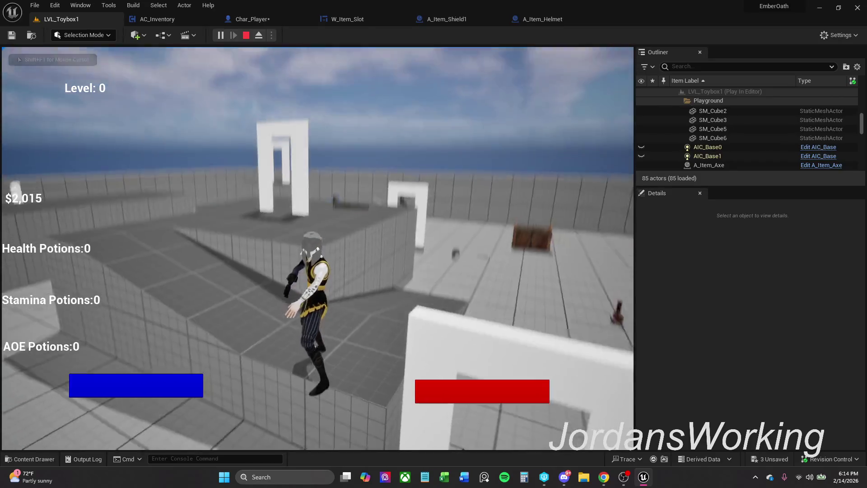
pyautogui.press('w')
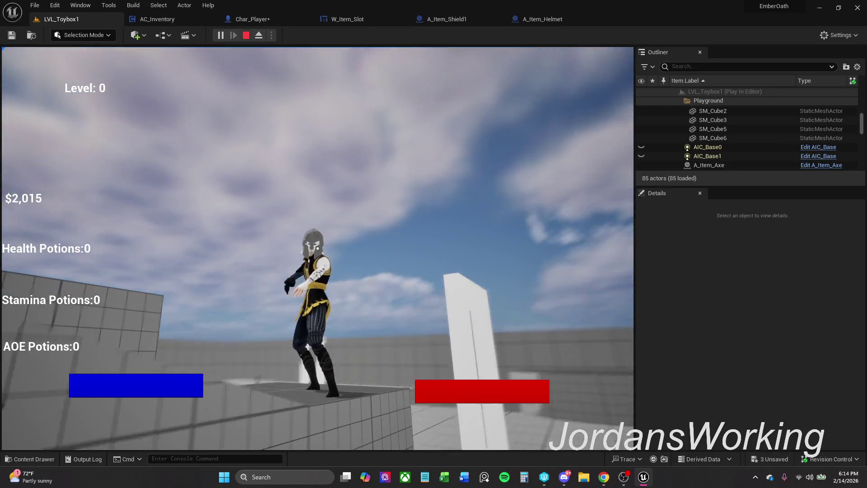
pyautogui.press('w')
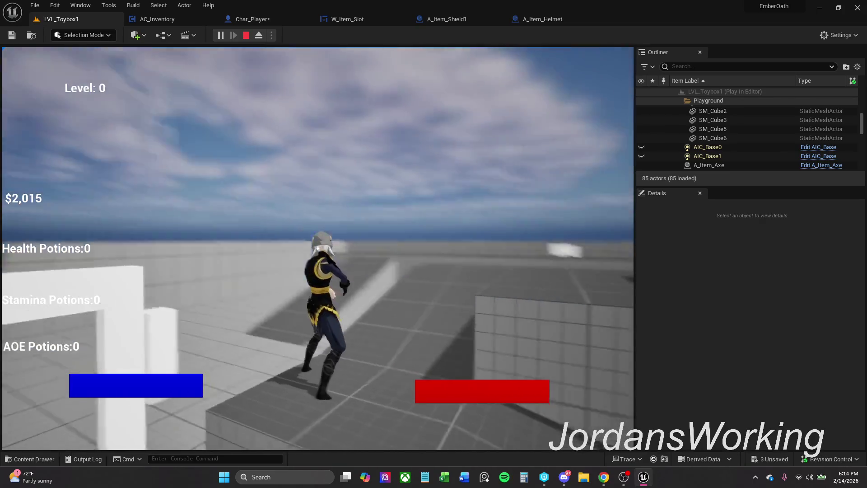
pyautogui.press('w')
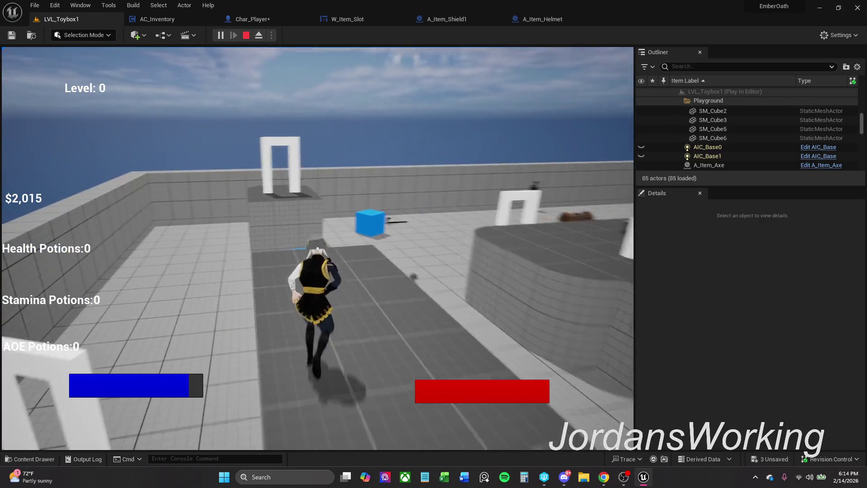
pyautogui.press('w')
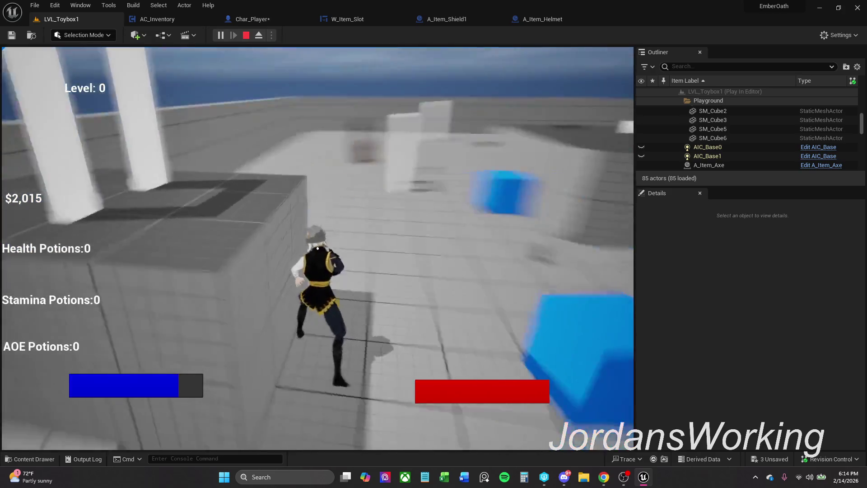
pyautogui.press('w')
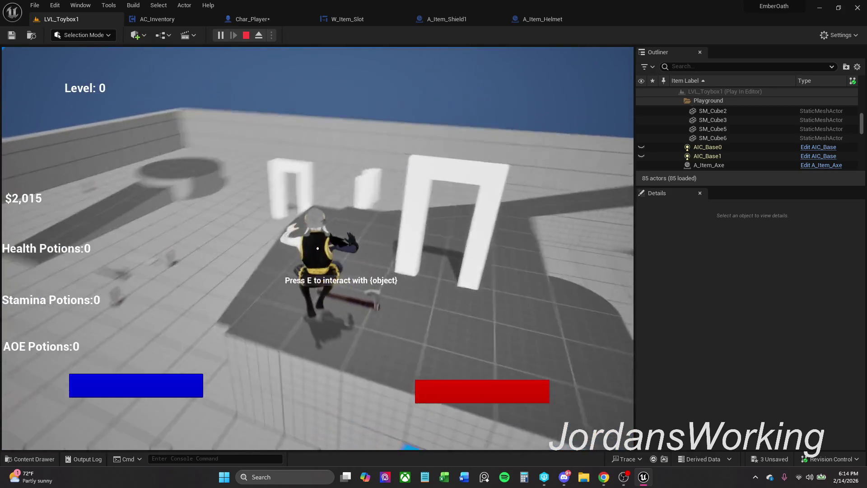
pyautogui.press('w')
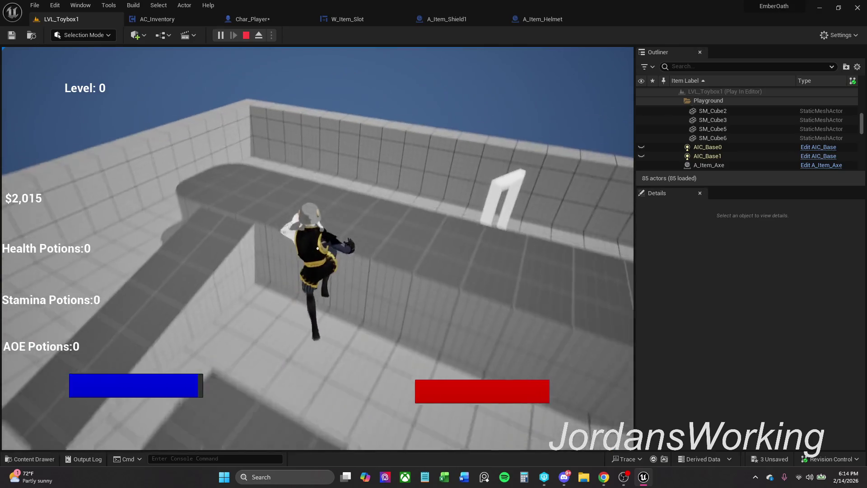
pyautogui.press('space')
pyautogui.press('w')
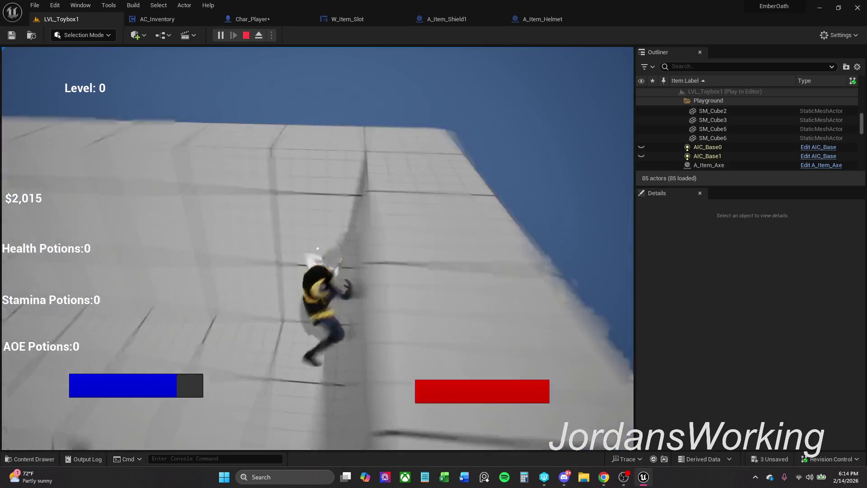
pyautogui.press('w')
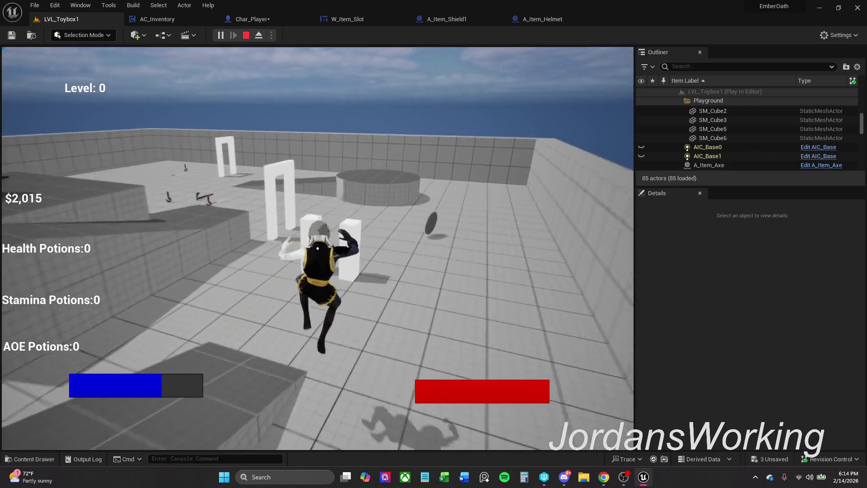
pyautogui.press('Escape')
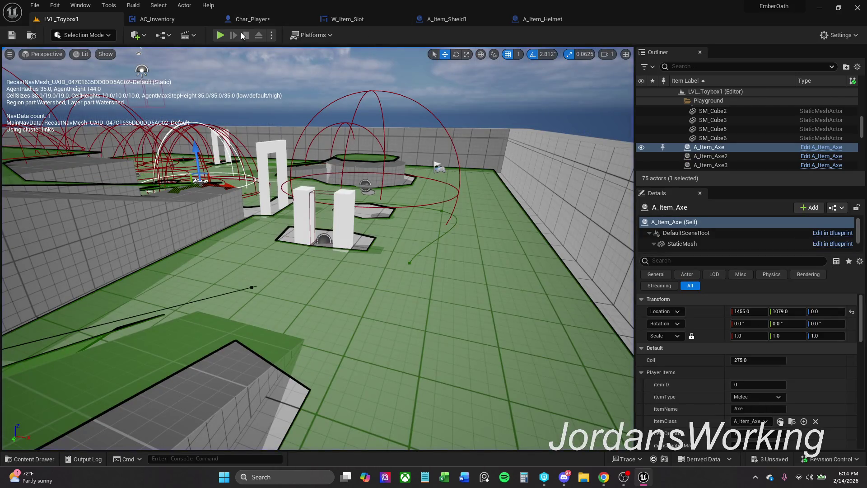
pyautogui.click(251, 18)
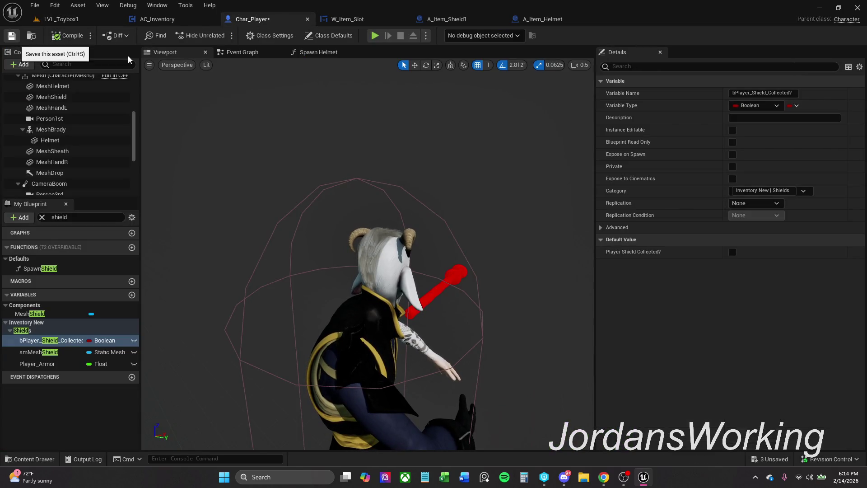
# - Save Char_Player and close the Spawn Helmet graph
pyautogui.hotkey('ctrl', 's')
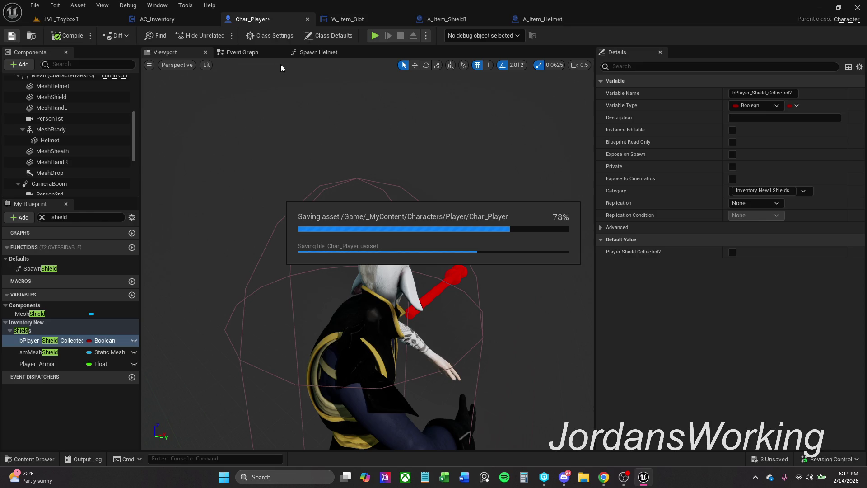
pyautogui.click(323, 54)
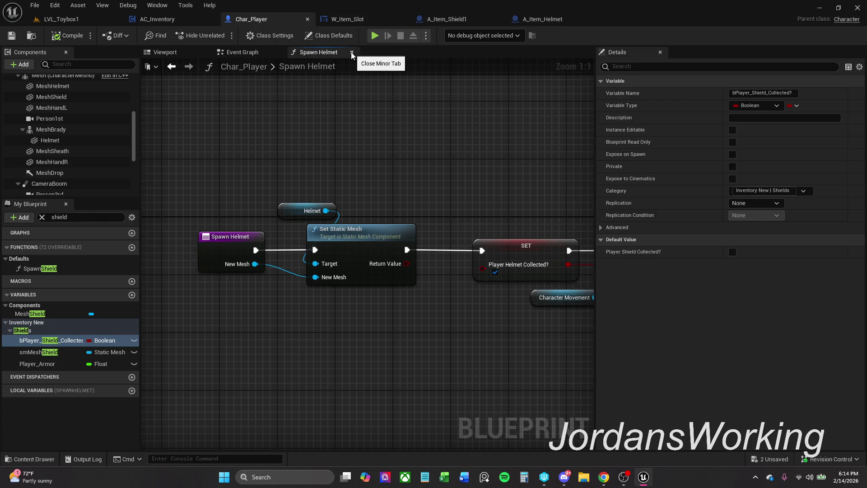
pyautogui.click(351, 52)
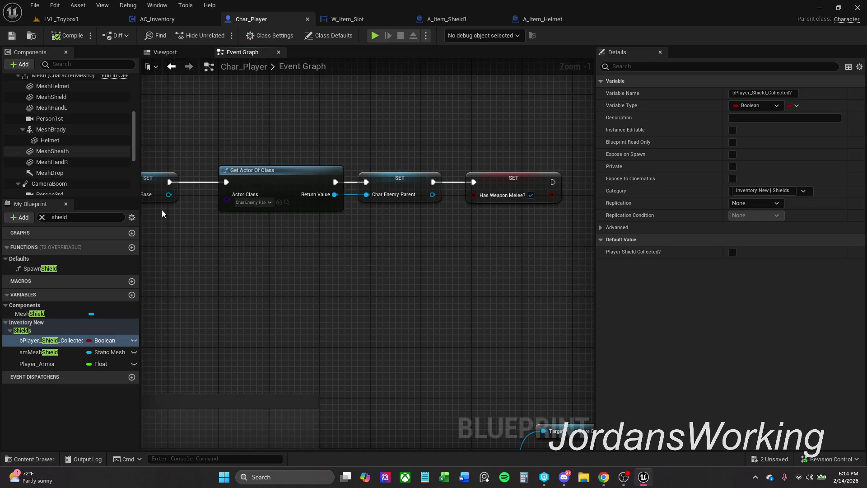
# - Open the SpawnShield function graph, shift its Mesh Shield node right, and select MeshBrady
pyautogui.click(56, 271)
pyautogui.doubleClick(56, 272)
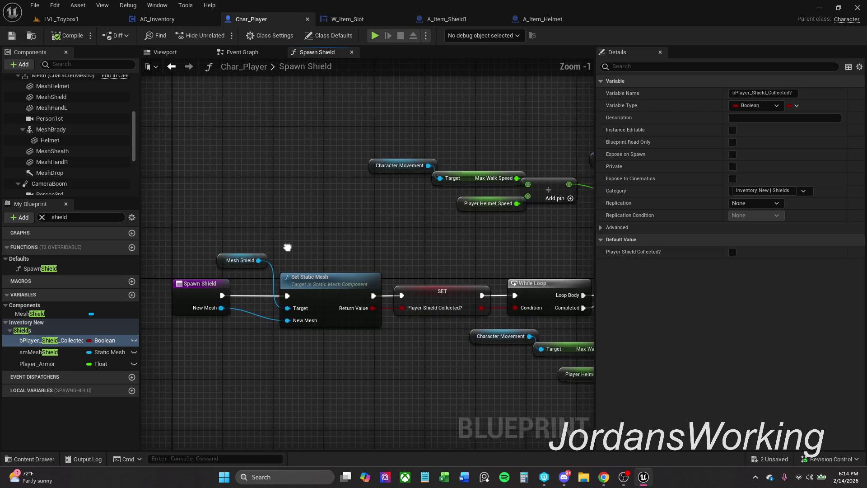
pyautogui.moveTo(270, 260); pyautogui.dragTo(315, 260)
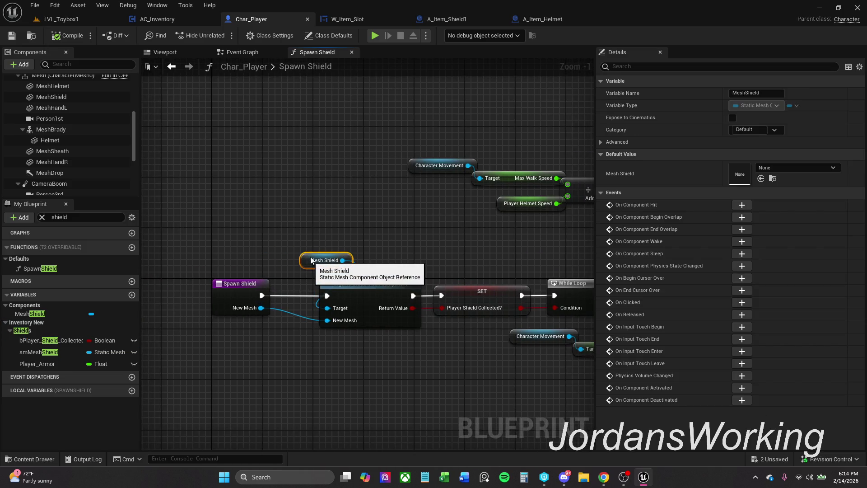
pyautogui.click(66, 130)
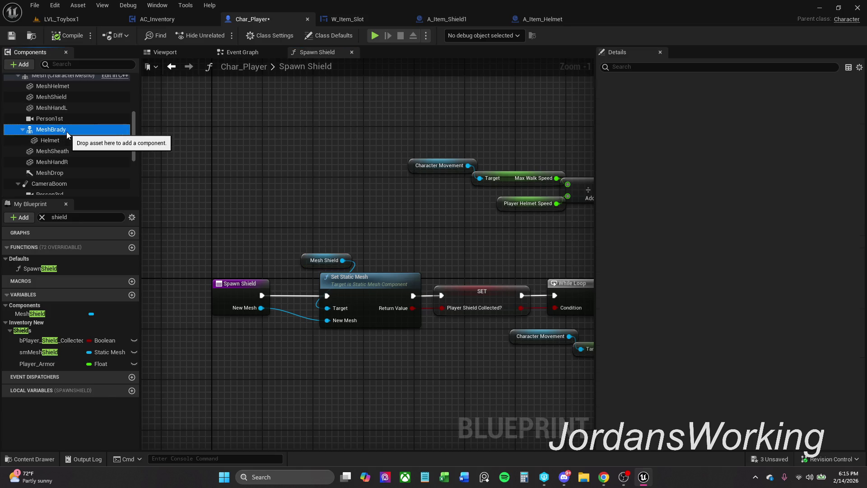
# - Add a Static Mesh component under MeshBrady and rename it from StaticMesh1 to Shield
pyautogui.rightClick(132, 132)
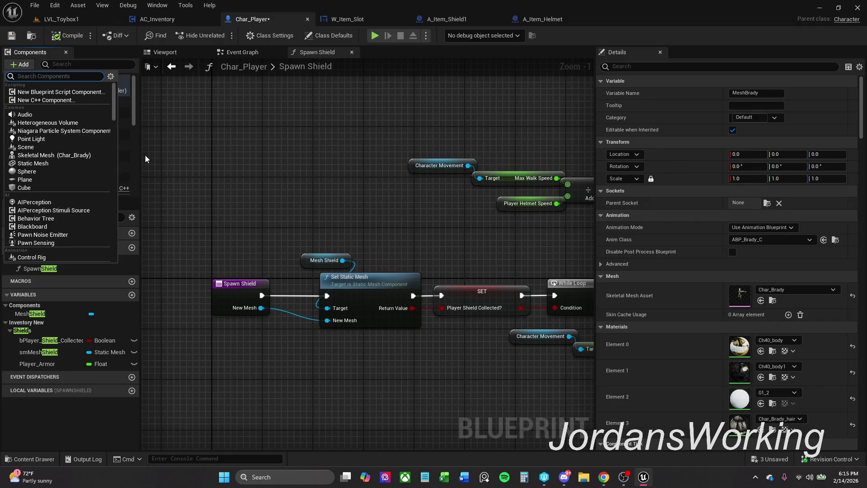
pyautogui.write('shield')
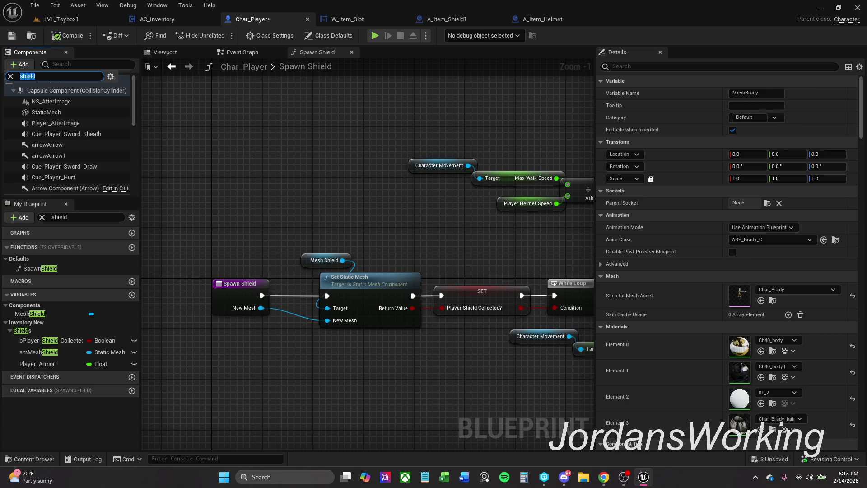
pyautogui.click(20, 64)
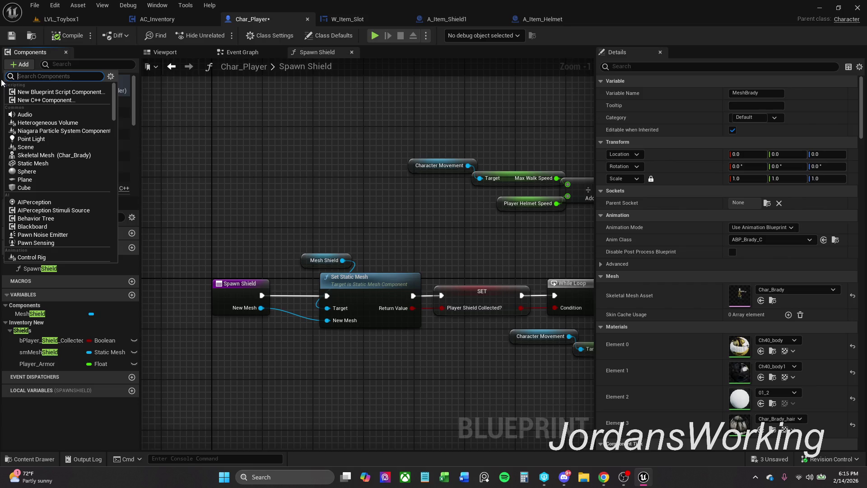
pyautogui.click(174, 155)
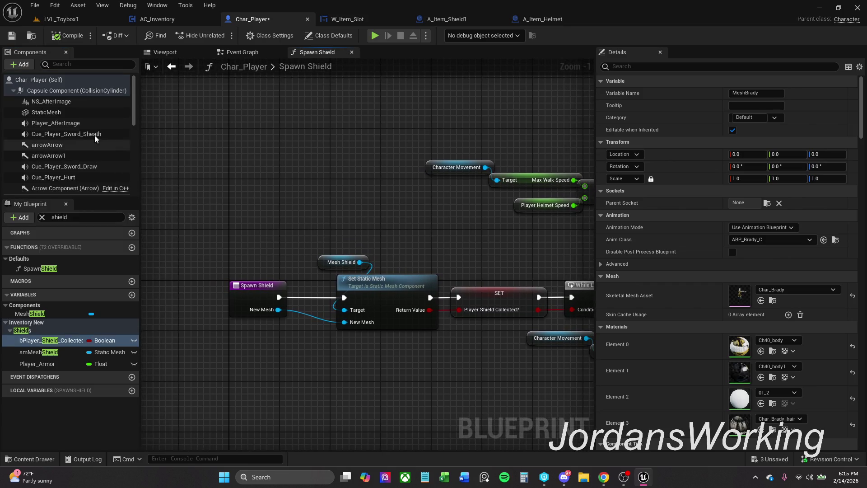
pyautogui.scroll(3, 93, 134)
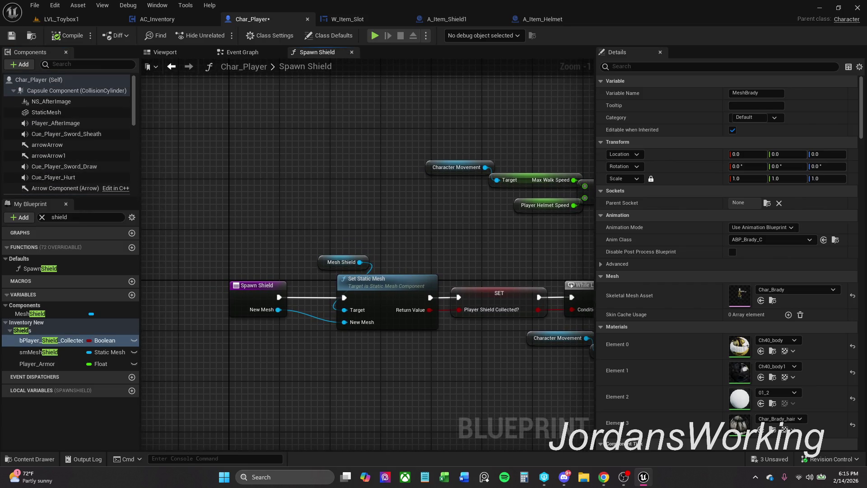
pyautogui.click(24, 66)
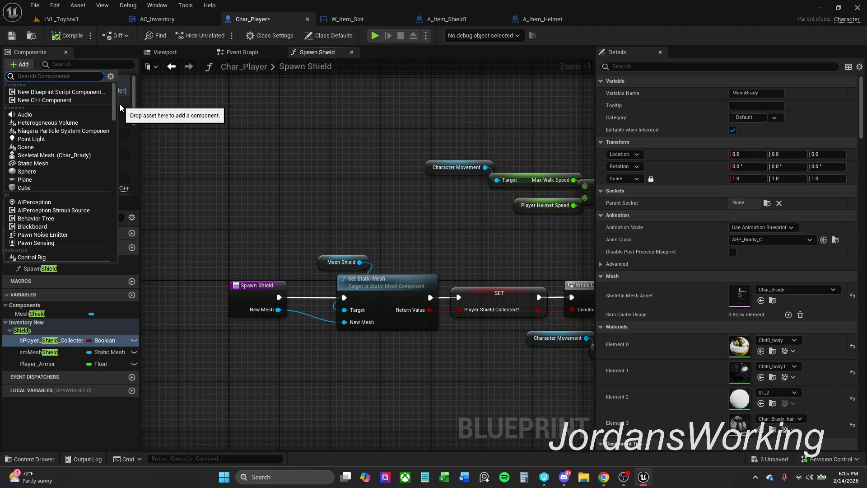
pyautogui.click(54, 163)
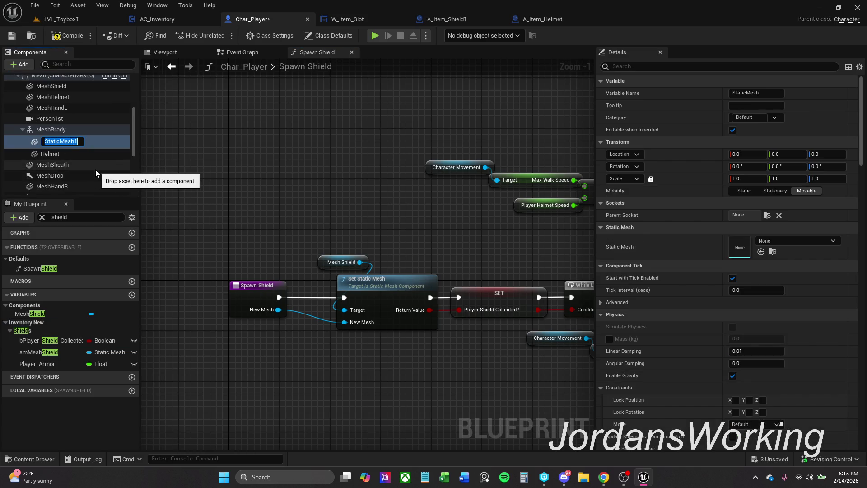
pyautogui.write('shield')
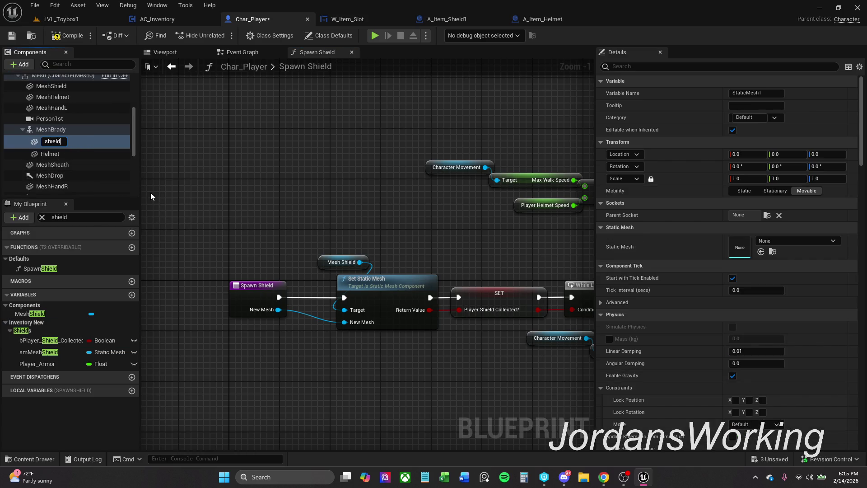
pyautogui.moveTo(51, 141); pyautogui.dragTo(45, 141)
pyautogui.click(51, 340)
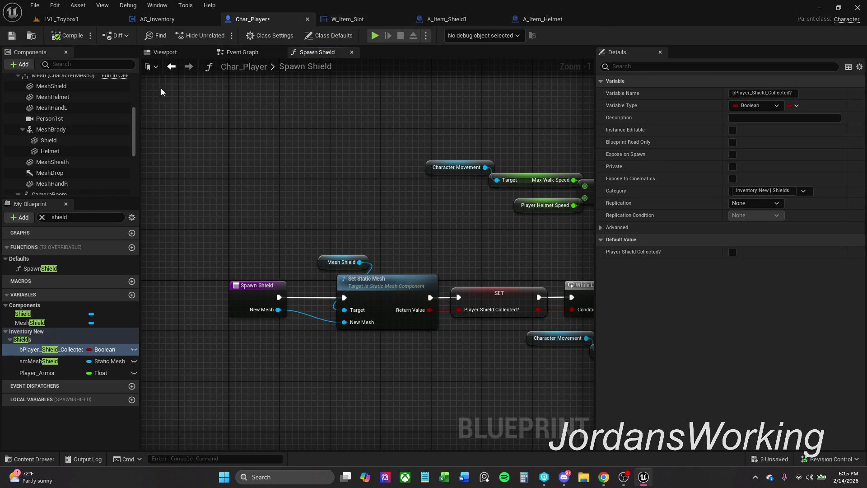
pyautogui.scroll(5, 66, 110)
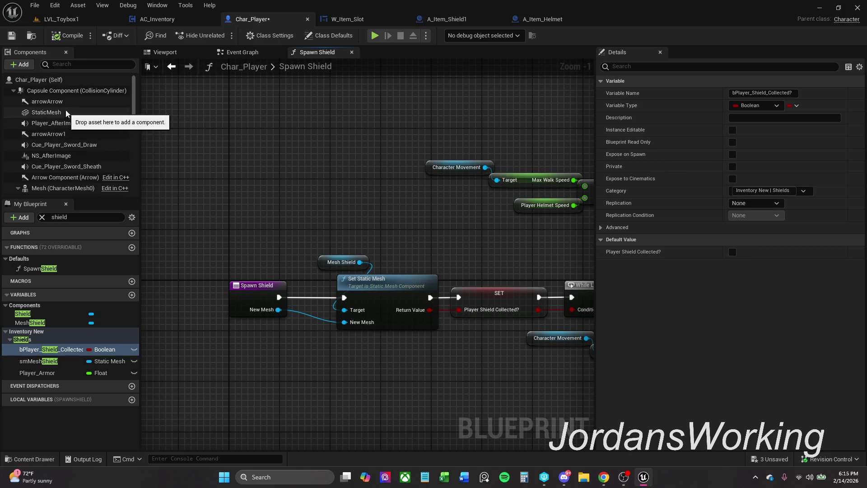
# - Select MeshBrady and browse to its Char_Brady skeletal mesh in the CustomMeshes folder
pyautogui.scroll(-2, 70, 130)
pyautogui.click(72, 117)
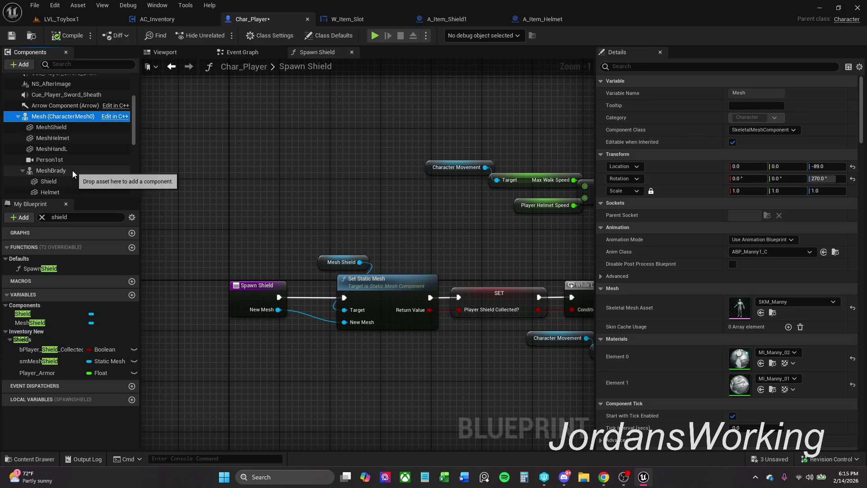
pyautogui.click(73, 170)
pyautogui.click(773, 301)
pyautogui.scroll(-3, 81, 171)
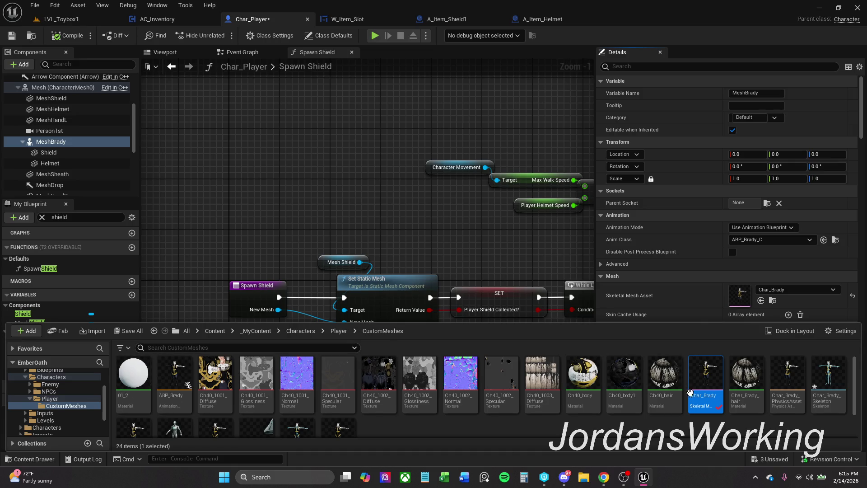
pyautogui.moveTo(700, 400)
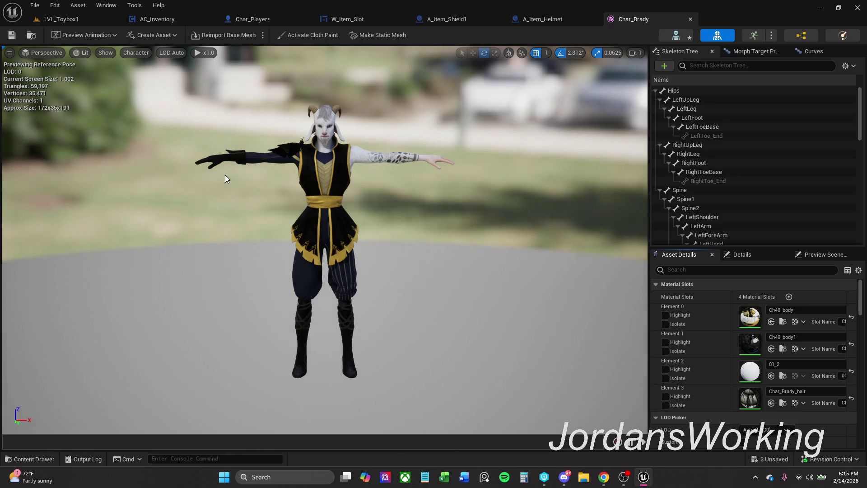
# - Add a socket to Char_Brady's LeftForeArm bone and name it LeftArmShield
pyautogui.scroll(-3, 725, 124)
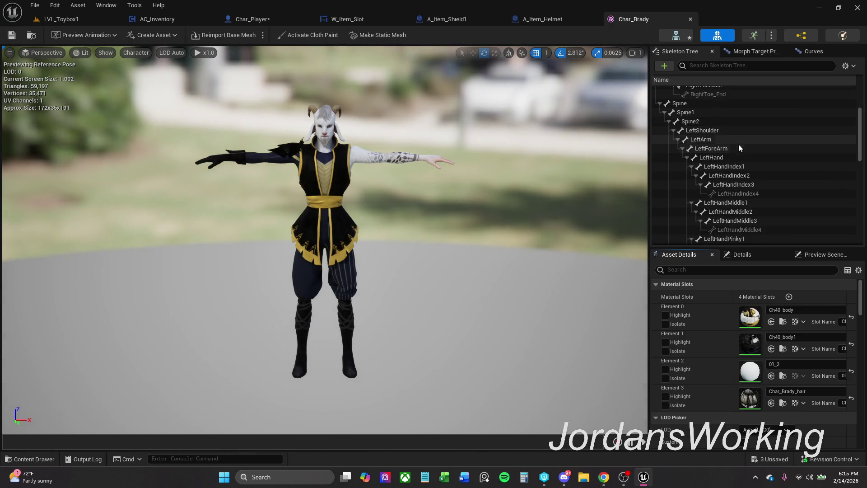
pyautogui.click(728, 152)
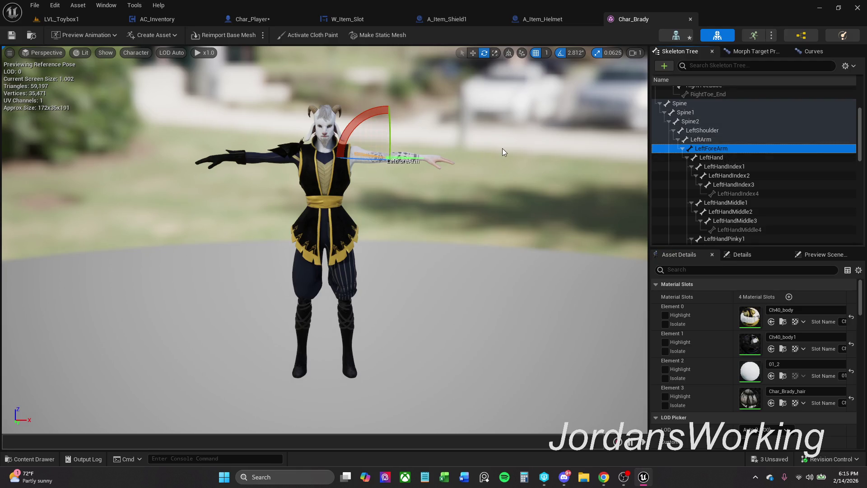
pyautogui.rightClick(727, 147)
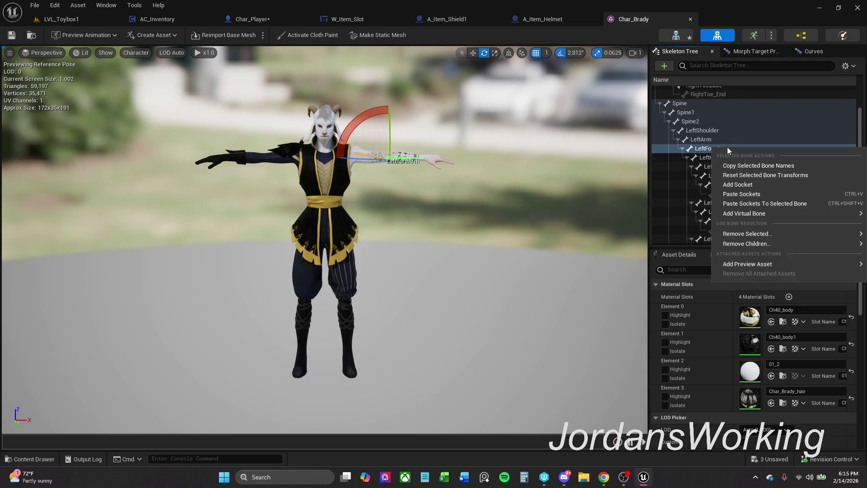
pyautogui.click(756, 184)
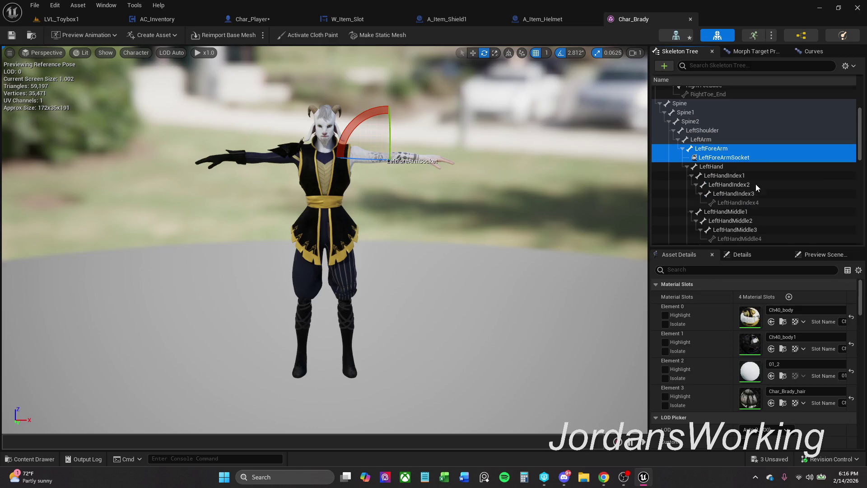
pyautogui.click(748, 162)
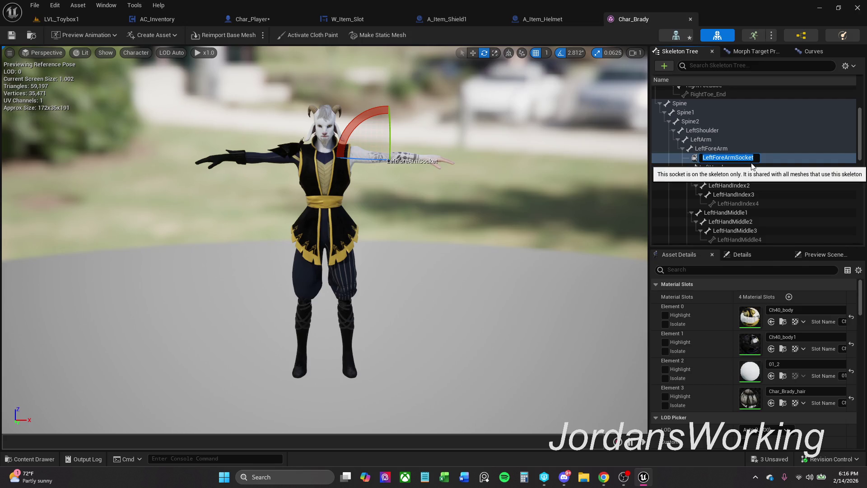
pyautogui.click(713, 157)
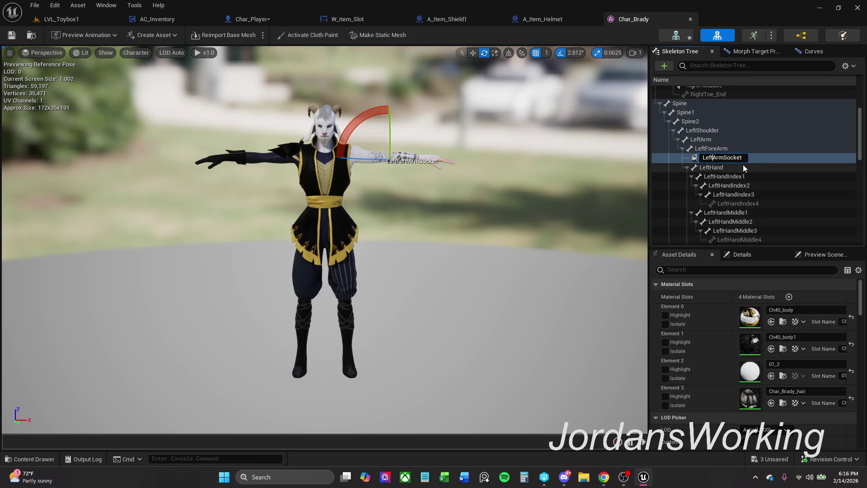
pyautogui.moveTo(727, 158); pyautogui.dragTo(775, 156)
pyautogui.write('h')
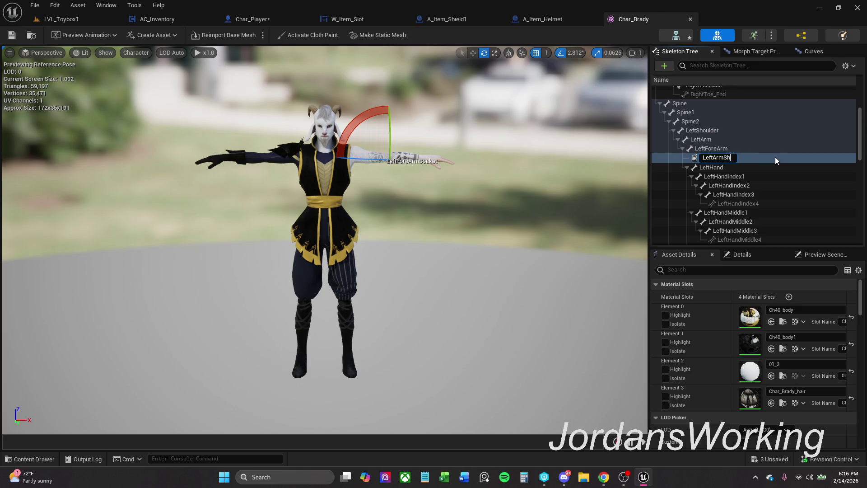
pyautogui.write('ield')
pyautogui.press('Return')
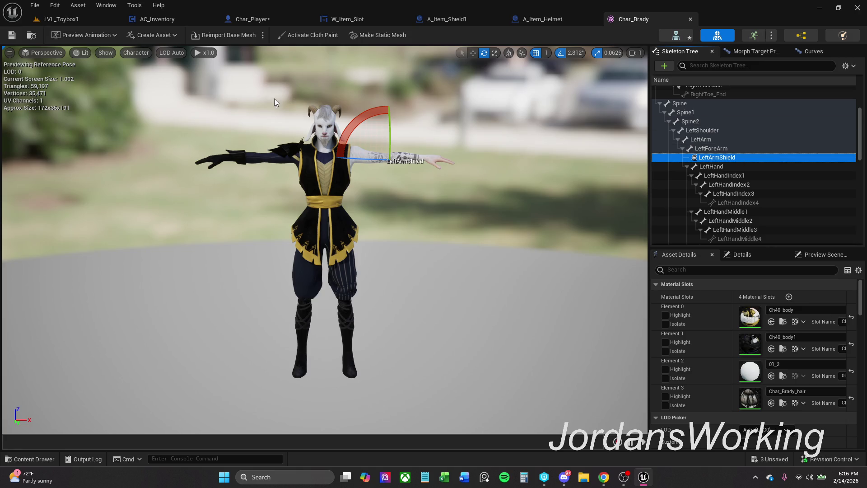
# - Save Char_Brady and return to Char_Player's viewport preview
pyautogui.click(14, 36)
pyautogui.click(252, 19)
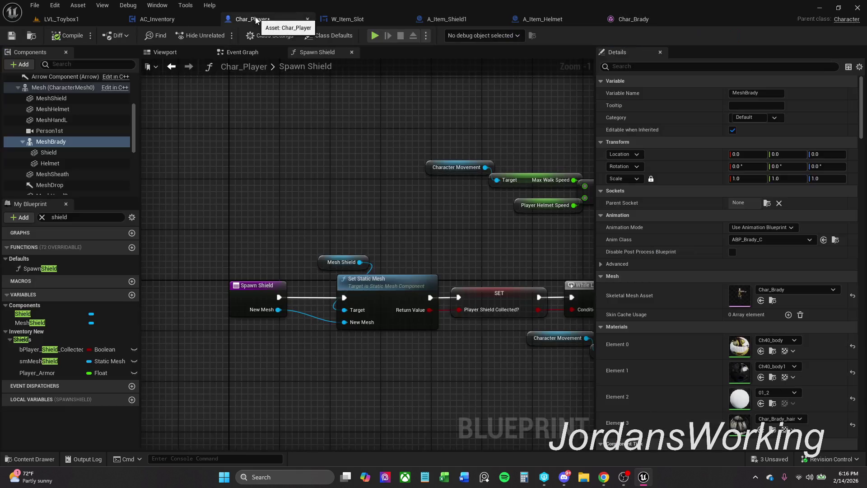
pyautogui.click(165, 52)
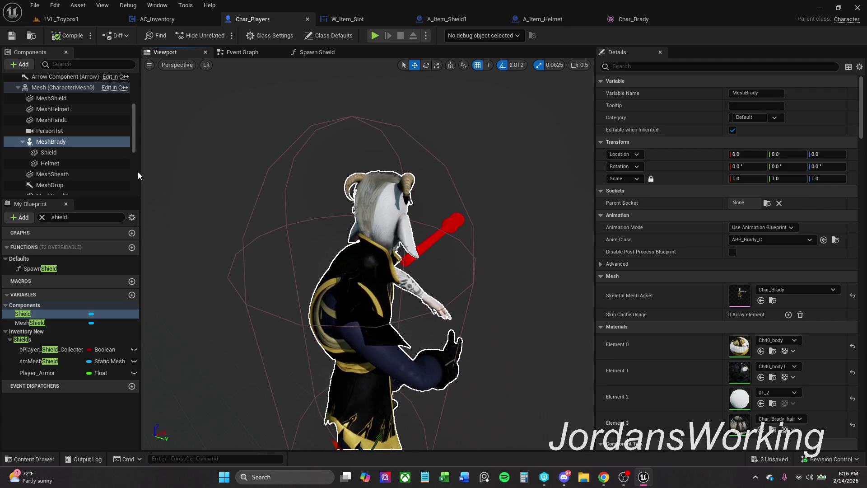
# - Set the Shield component's Parent Socket to LeftArmShield
pyautogui.click(56, 155)
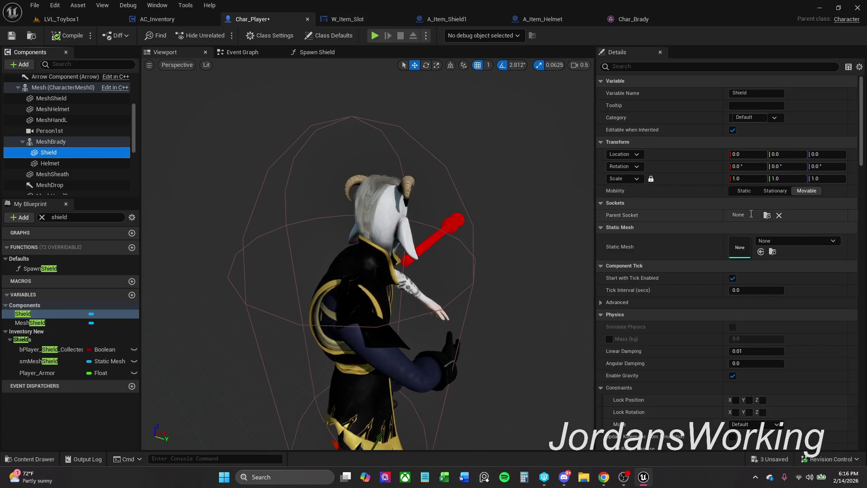
pyautogui.click(762, 215)
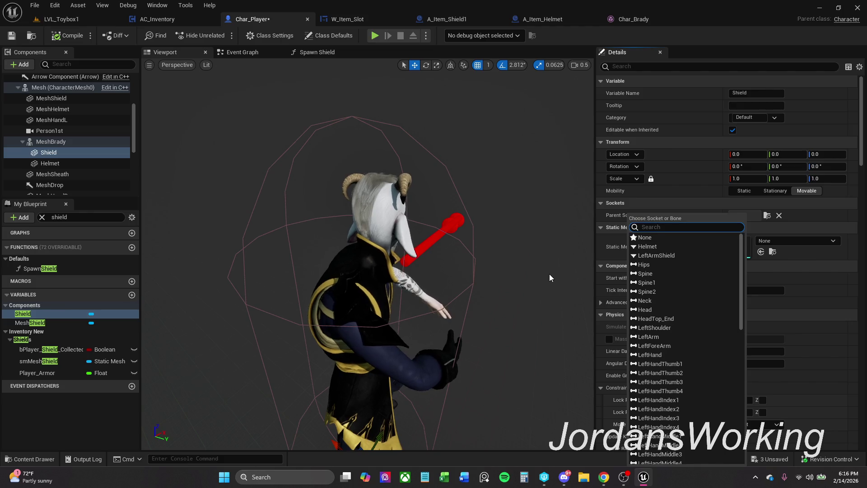
pyautogui.write('shield')
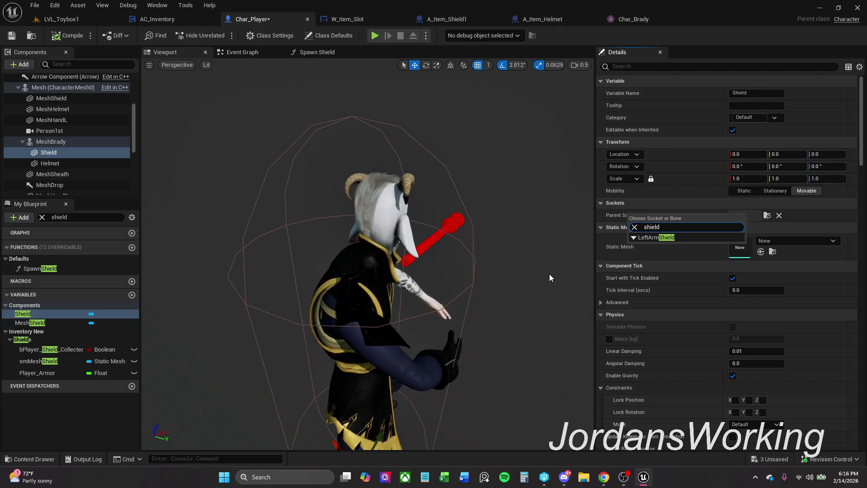
pyautogui.click(683, 237)
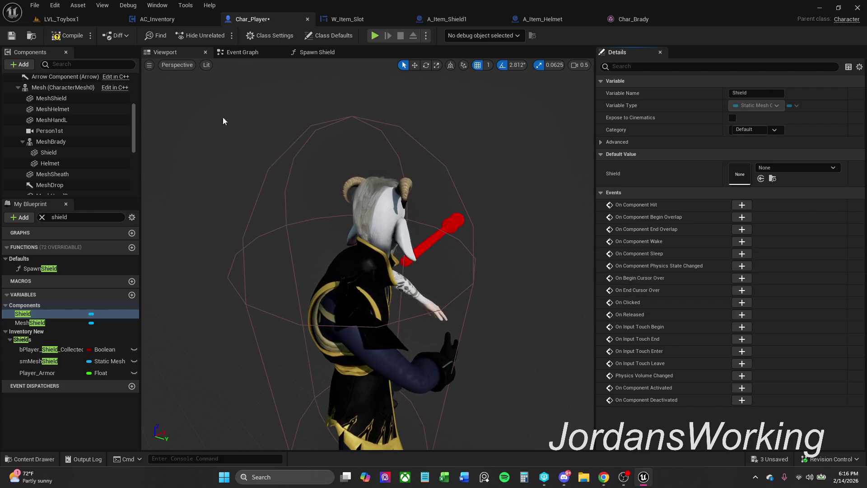
# - Rename Char_Brady's LeftArmShield socket to Shield, save the mesh and close its editor
pyautogui.click(644, 21)
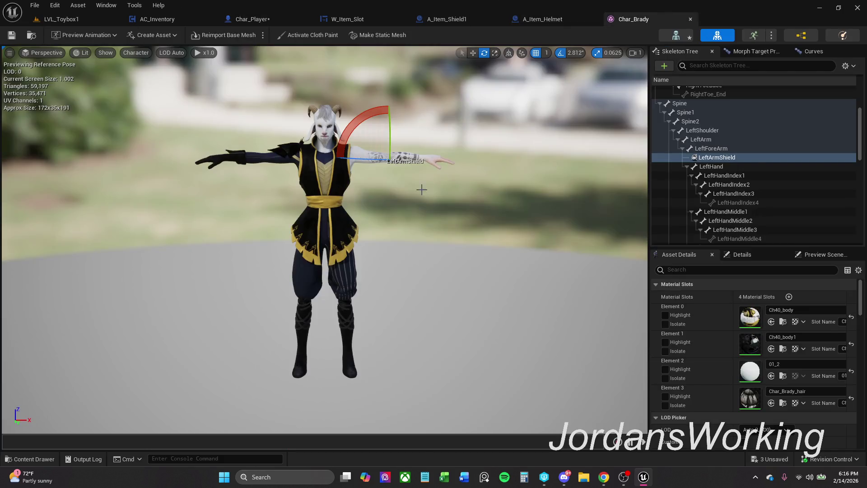
pyautogui.doubleClick(725, 157)
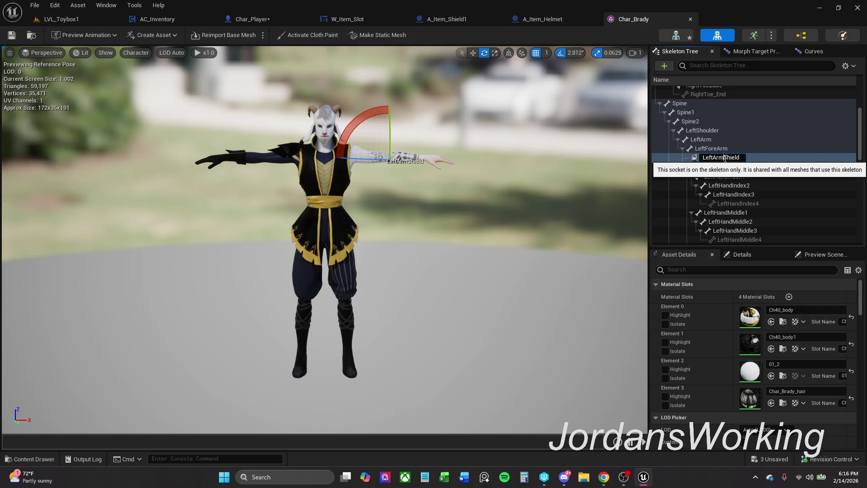
pyautogui.moveTo(724, 158); pyautogui.dragTo(695, 160)
pyautogui.press('Return')
pyautogui.click(11, 35)
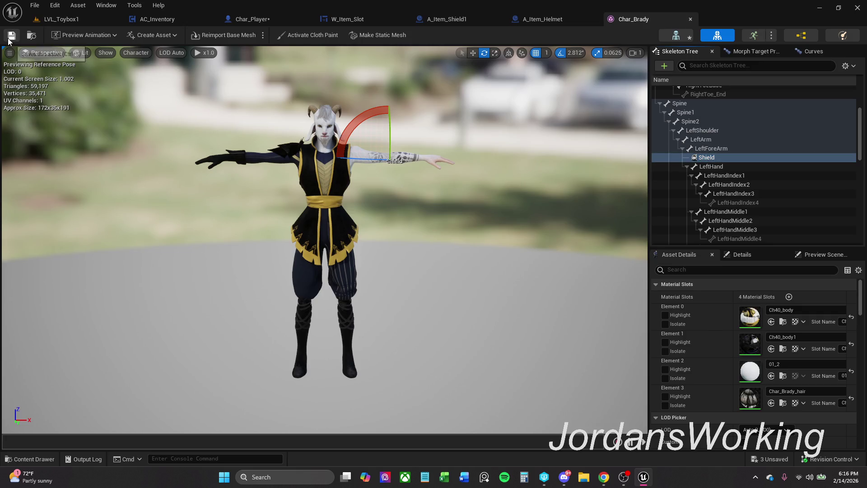
pyautogui.click(692, 19)
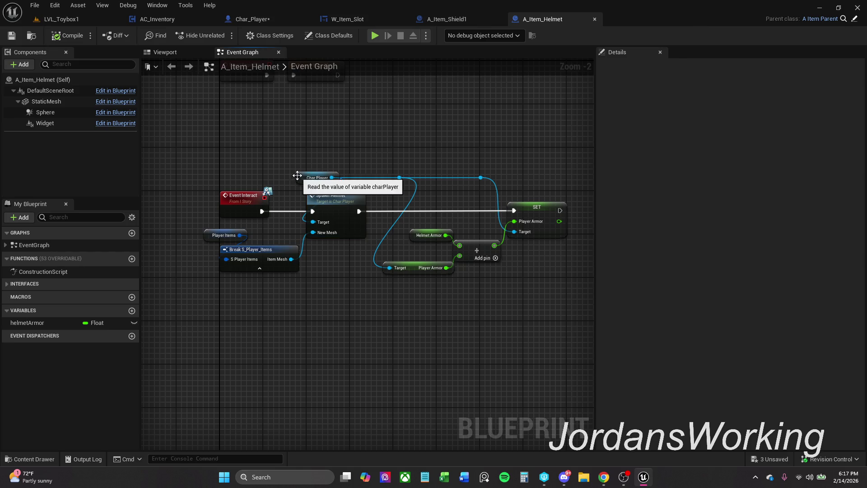
# - Straighten the Char Player and reroute nodes in the A_Item_Helmet graph
pyautogui.moveTo(296, 179); pyautogui.dragTo(280, 182)
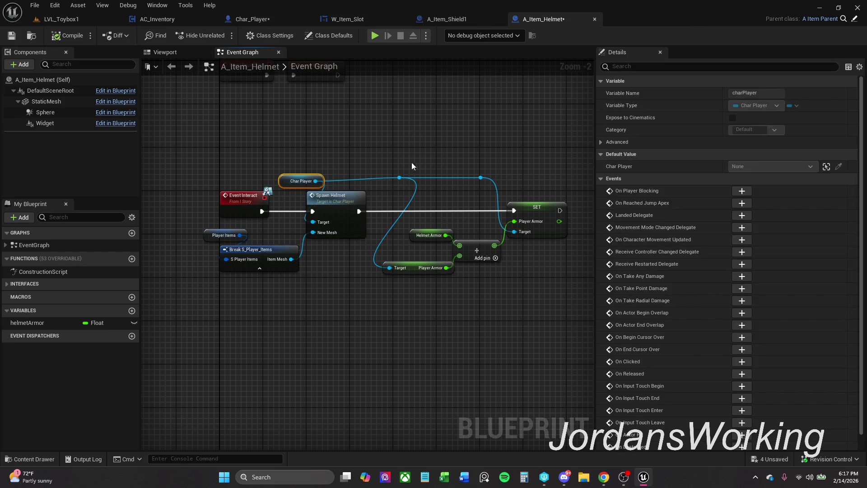
pyautogui.moveTo(491, 180); pyautogui.dragTo(491, 180)
pyautogui.press('q')
pyautogui.click(461, 156)
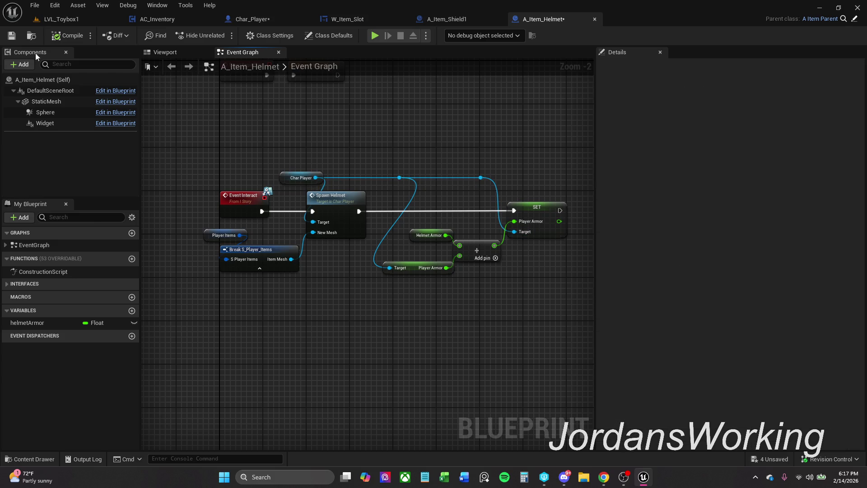
# - Save and check out A_Item_Helmet, close it, and switch back to Char_Player
pyautogui.click(12, 36)
pyautogui.click(467, 341)
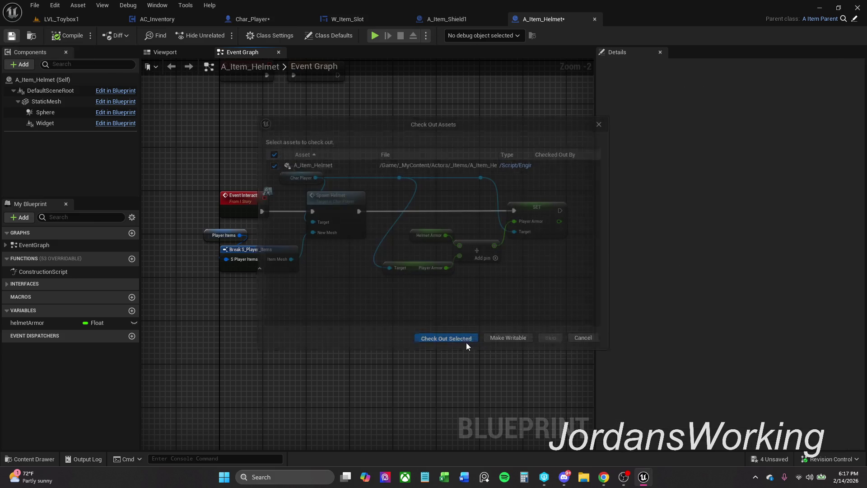
pyautogui.click(594, 19)
pyautogui.click(311, 39)
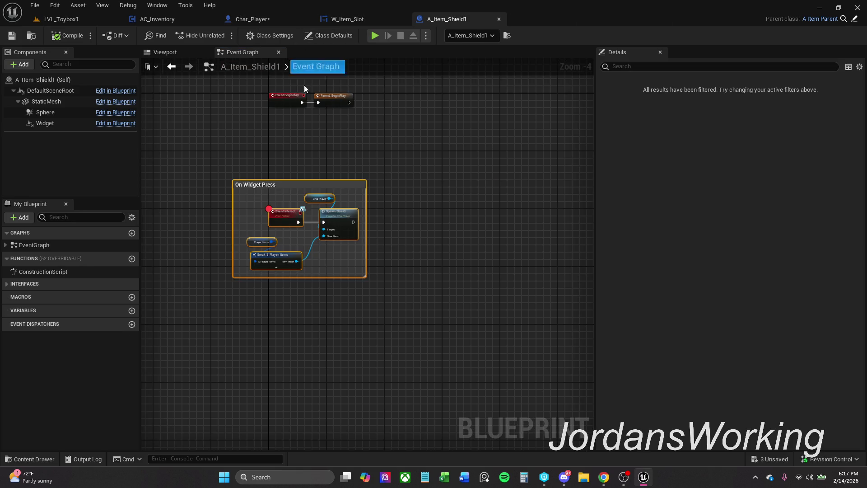
pyautogui.click(271, 20)
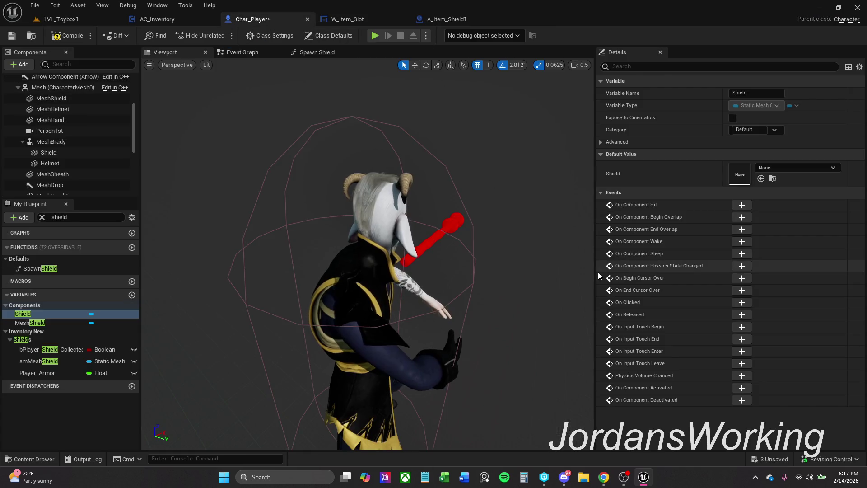
# - Give the Shield component the SM_Shield static mesh
pyautogui.click(72, 165)
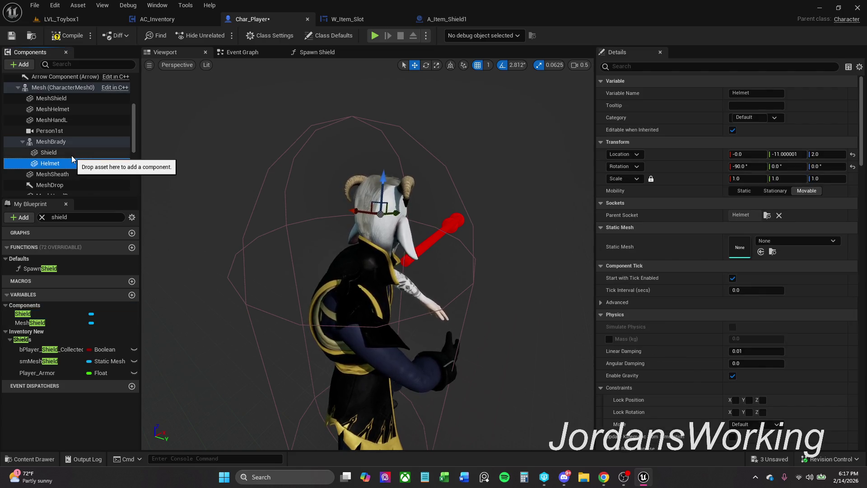
pyautogui.click(63, 153)
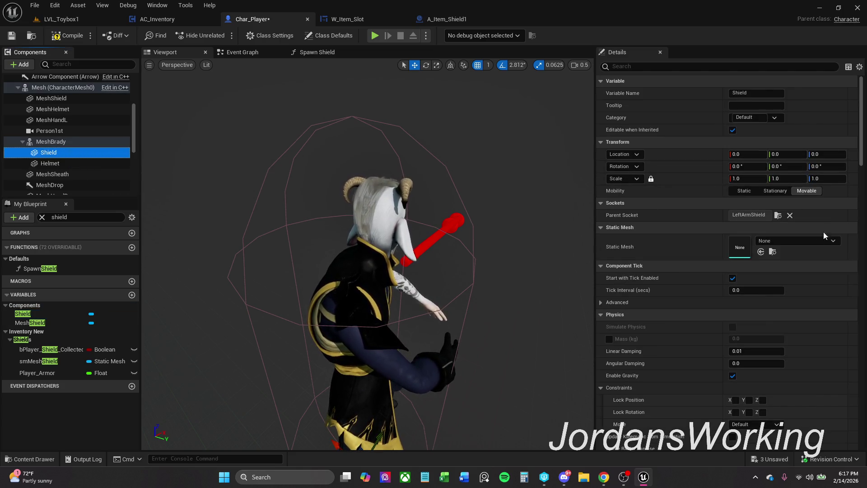
pyautogui.click(814, 240)
pyautogui.write('shi')
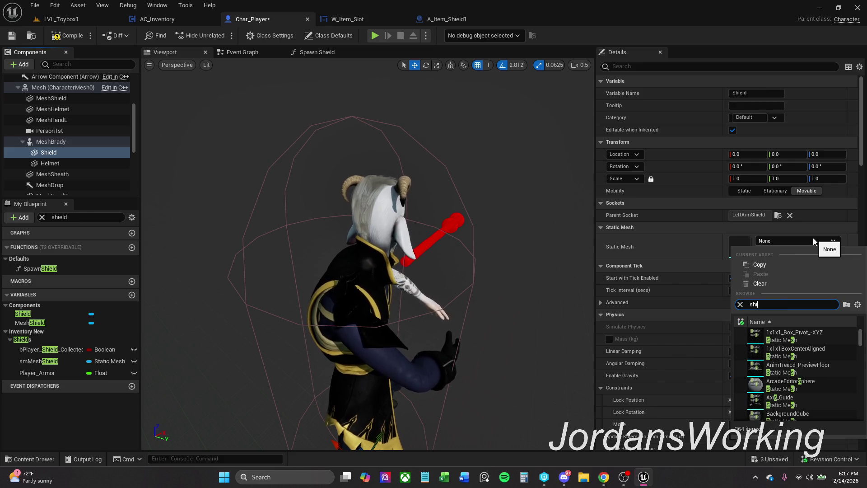
pyautogui.write('eld')
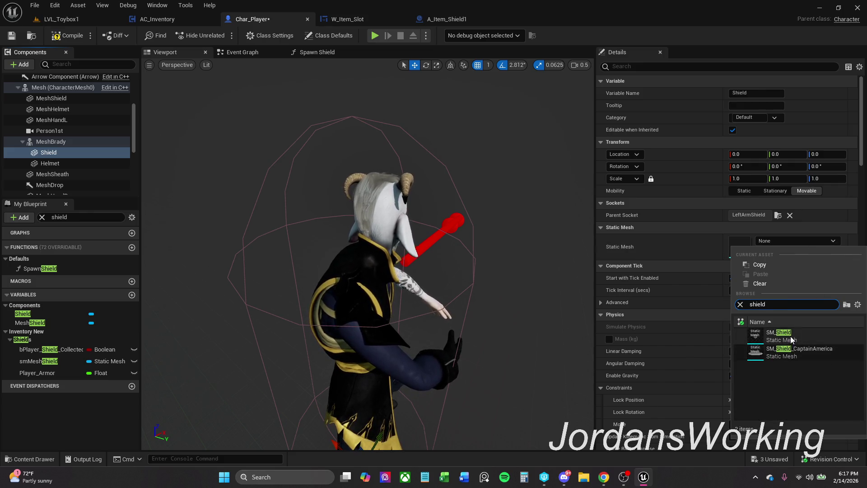
pyautogui.click(791, 336)
# - Move the shield up and out beside the character to location Y 41, Z 116
pyautogui.moveTo(439, 352)
pyautogui.mouseDown()
pyautogui.moveTo(377, 316)
pyautogui.moveTo(426, 340)
pyautogui.mouseUp()
pyautogui.moveTo(395, 268); pyautogui.dragTo(404, 119)
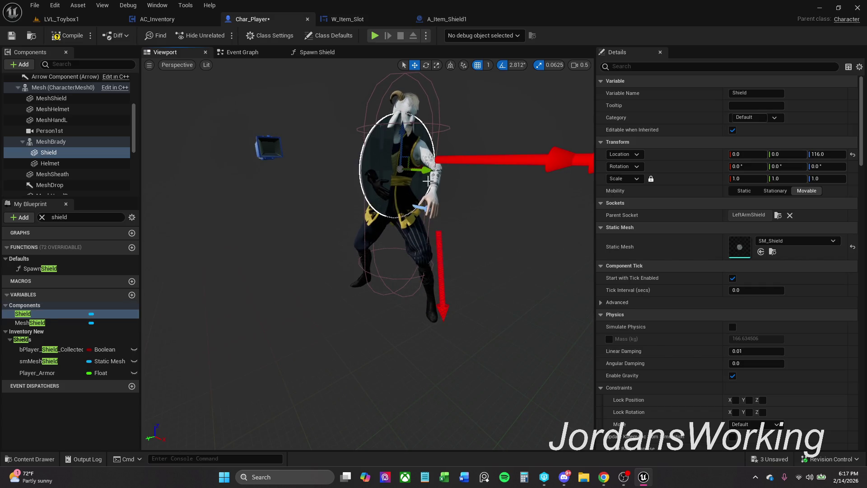
pyautogui.press('Escape')
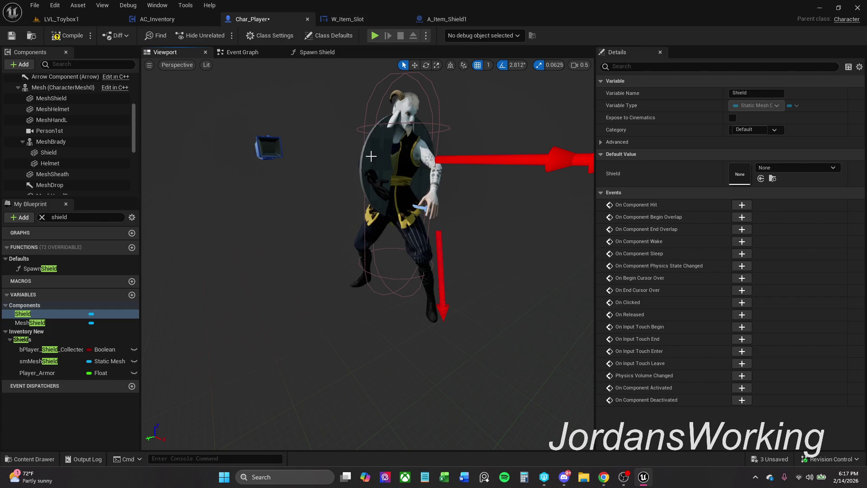
pyautogui.click(432, 168)
pyautogui.moveTo(428, 171); pyautogui.dragTo(482, 180)
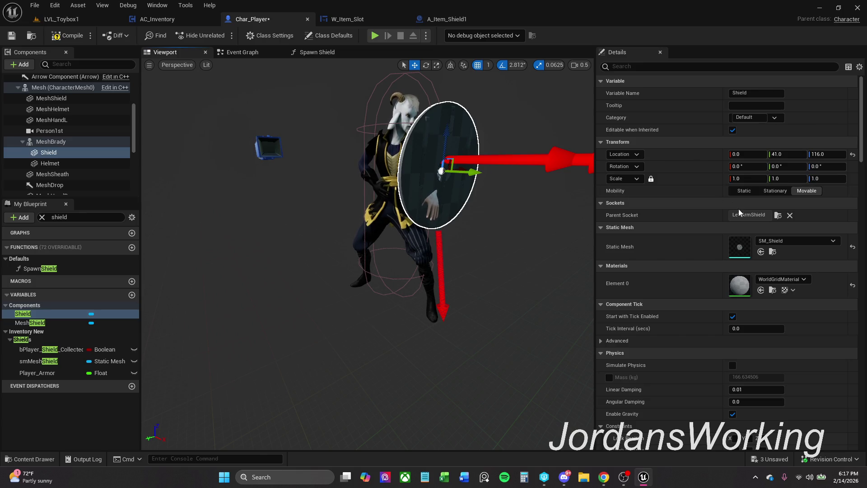
pyautogui.click(778, 215)
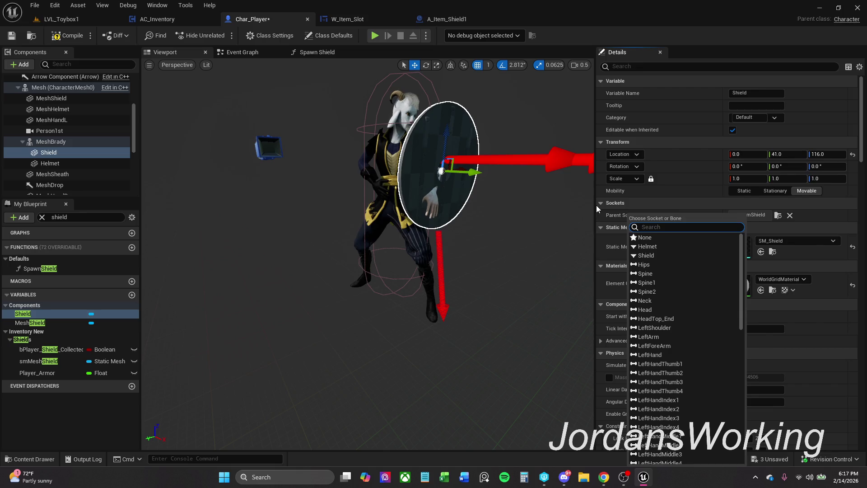
# - Attach the Shield component to the Shield socket and reset its location to zero
pyautogui.click(662, 256)
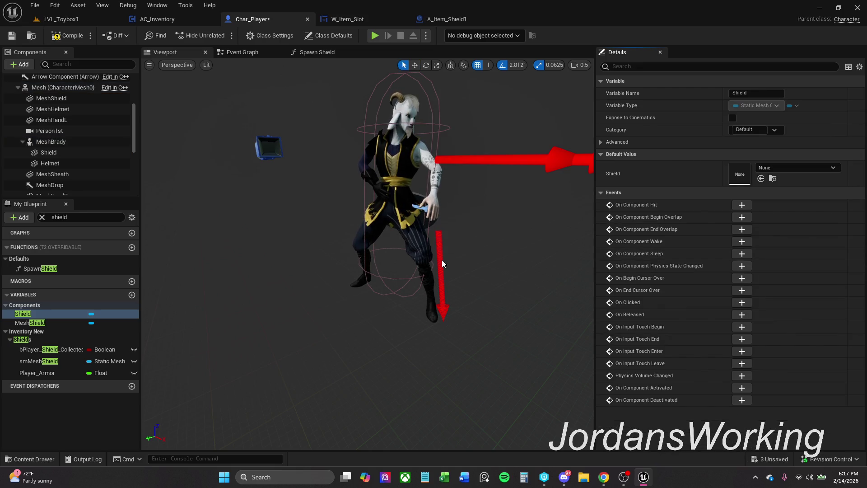
pyautogui.click(58, 154)
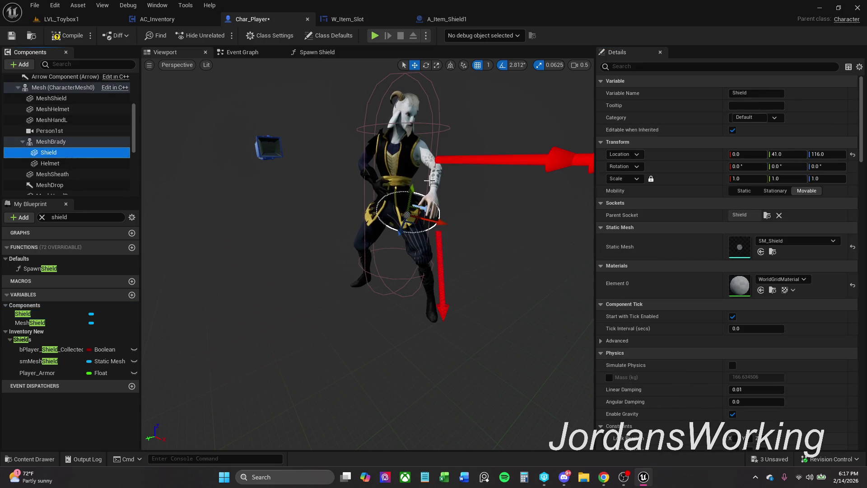
pyautogui.moveTo(436, 222); pyautogui.dragTo(476, 233)
pyautogui.click(853, 154)
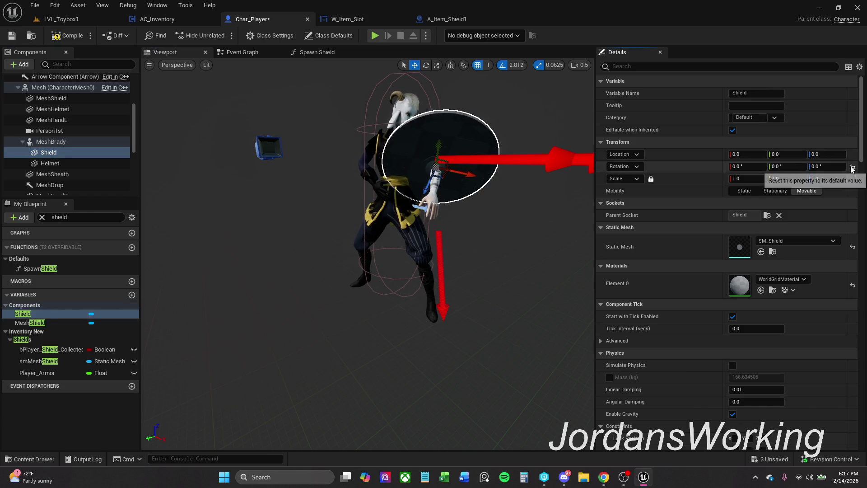
# - Rotate the shield, rolling it and turning its yaw so it faces outward
pyautogui.moveTo(473, 171); pyautogui.dragTo(429, 163)
pyautogui.press('e')
pyautogui.press('Escape')
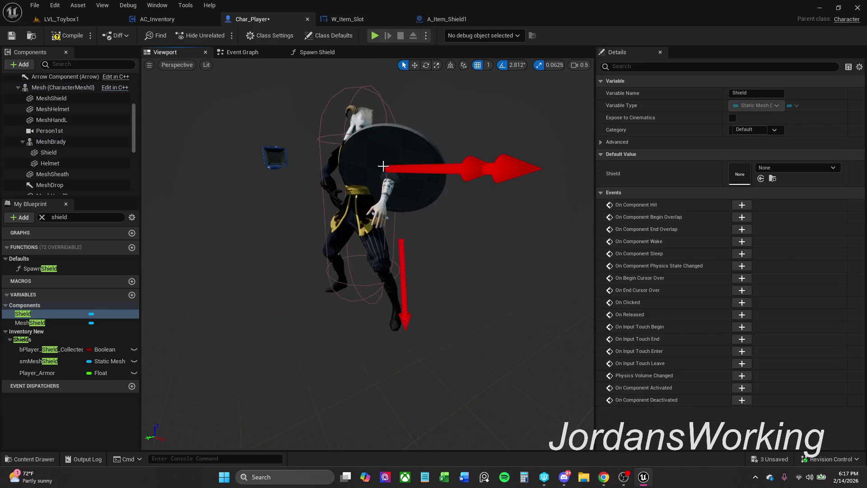
pyautogui.click(397, 143)
pyautogui.moveTo(391, 146); pyautogui.dragTo(396, 194)
pyautogui.moveTo(401, 129); pyautogui.dragTo(375, 223)
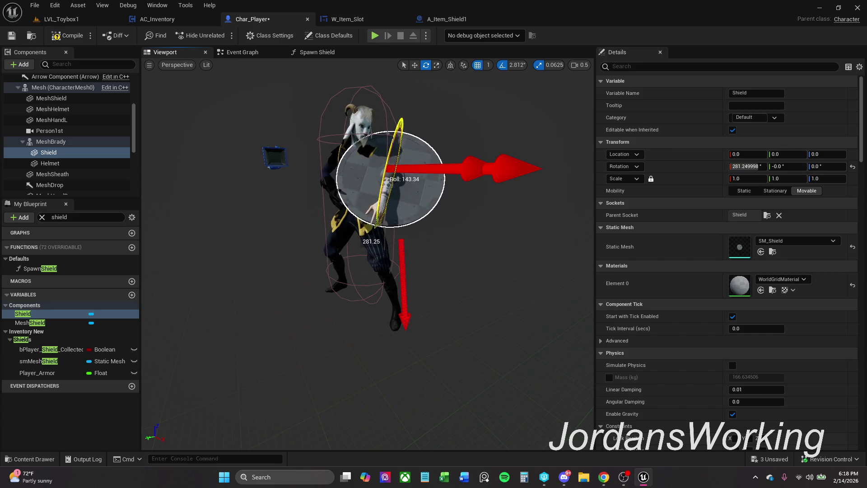
pyautogui.press('Escape')
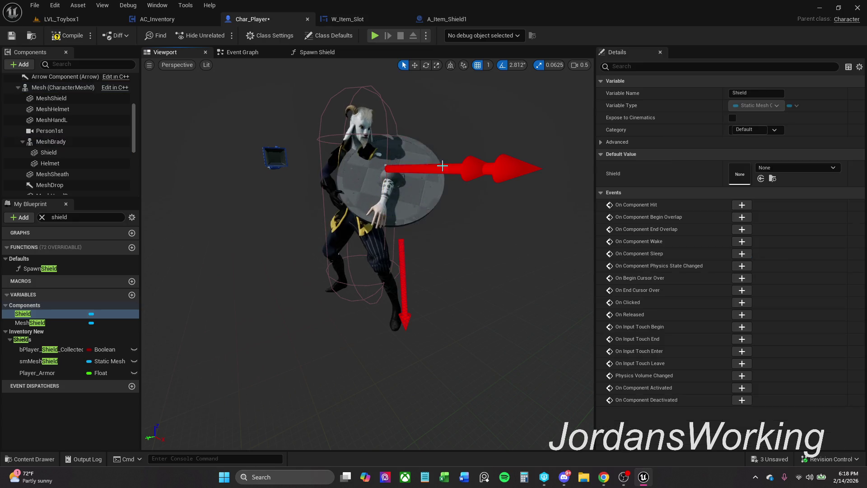
pyautogui.click(403, 187)
pyautogui.press('e')
pyautogui.moveTo(420, 205); pyautogui.dragTo(438, 192)
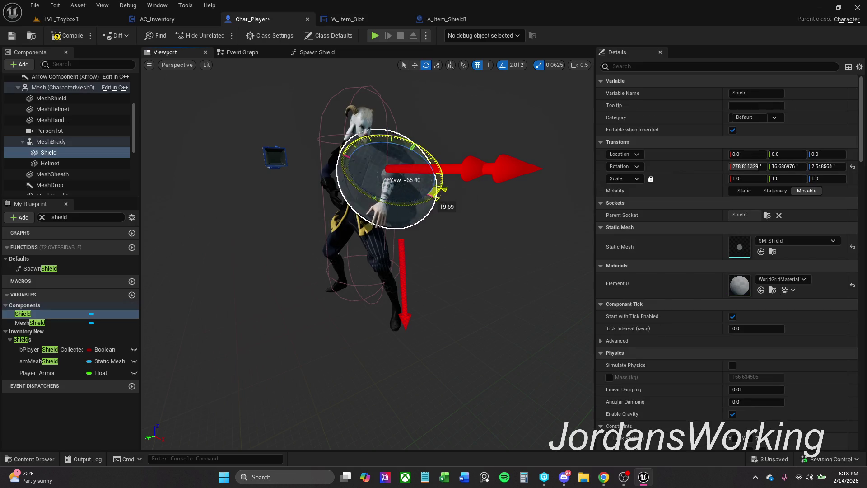
pyautogui.press('Escape')
pyautogui.click(393, 194)
# - Move the shield onto the character's forearm and save Char_Player
pyautogui.press('w')
pyautogui.click(385, 195)
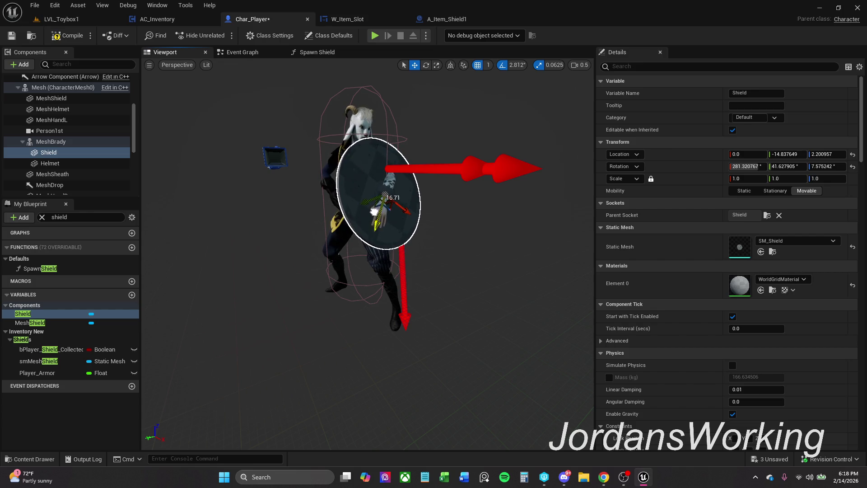
pyautogui.click(364, 201)
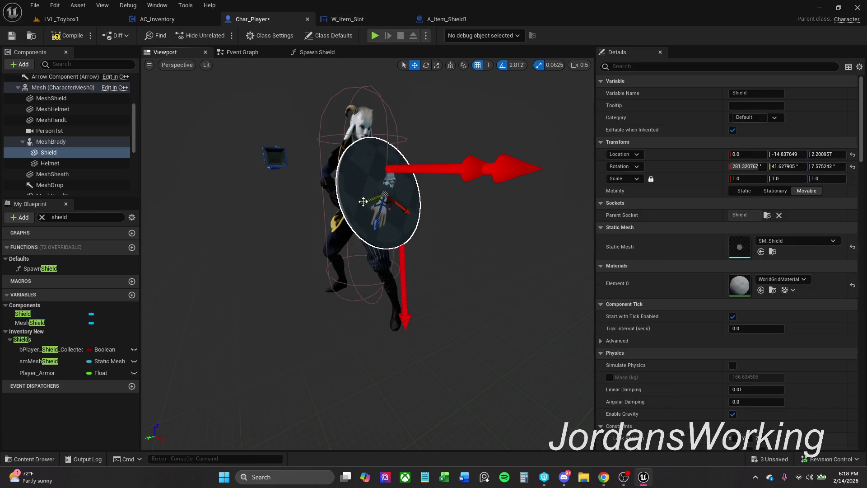
pyautogui.moveTo(367, 202); pyautogui.dragTo(379, 201)
pyautogui.press('f')
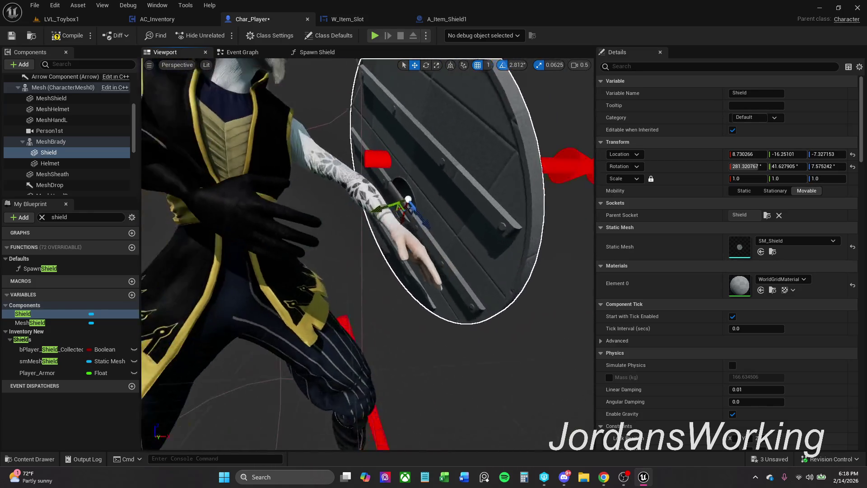
pyautogui.press('Escape')
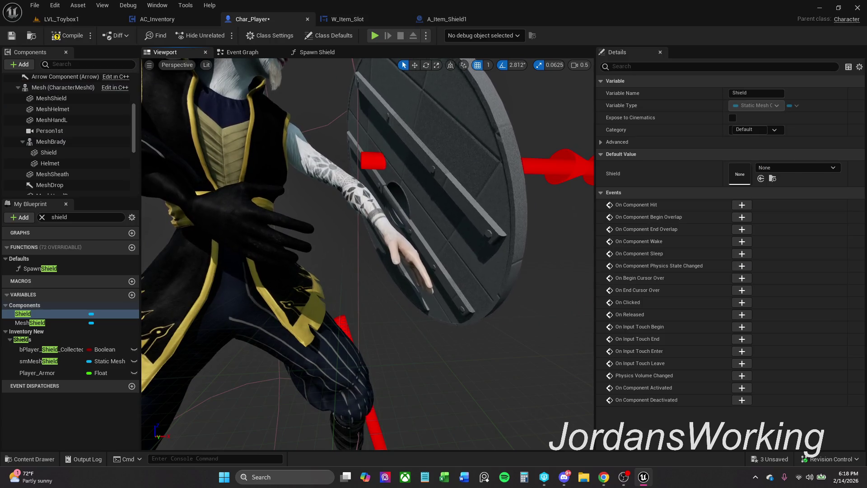
pyautogui.click(422, 233)
pyautogui.moveTo(431, 238)
pyautogui.mouseDown()
pyautogui.moveTo(402, 215)
pyautogui.moveTo(380, 220)
pyautogui.moveTo(497, 224)
pyautogui.moveTo(433, 206)
pyautogui.moveTo(387, 178)
pyautogui.moveTo(384, 213)
pyautogui.moveTo(384, 168)
pyautogui.moveTo(384, 185)
pyautogui.mouseUp()
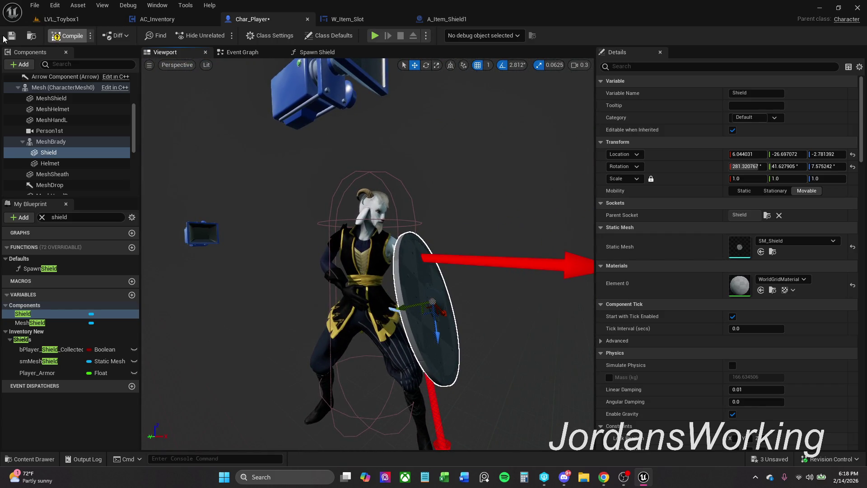
pyautogui.click(12, 36)
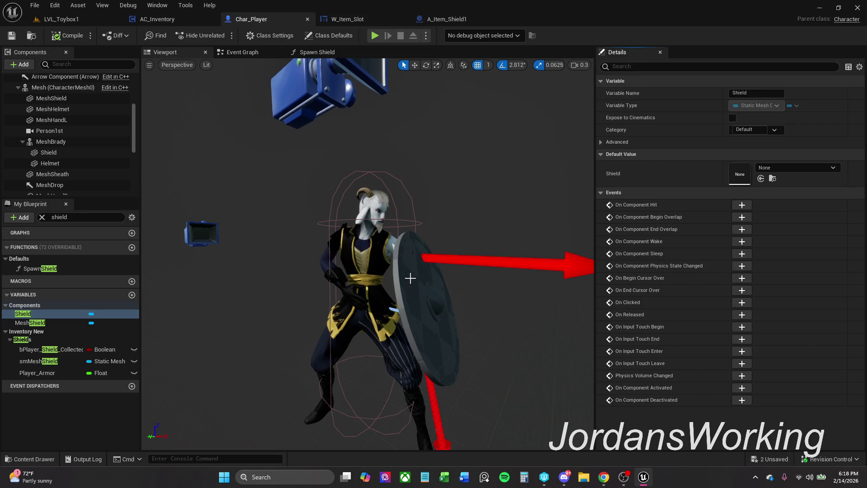
# - Reset the Shield's default static mesh to None and save Char_Player again
pyautogui.click(410, 278)
pyautogui.click(853, 248)
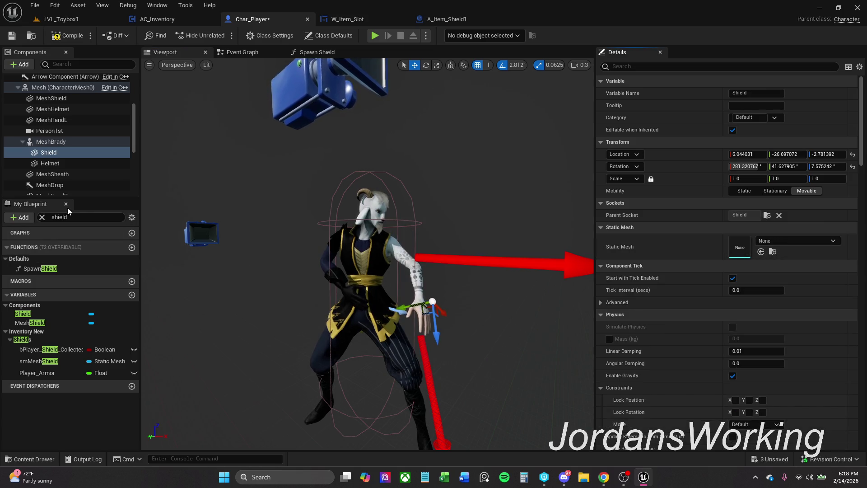
pyautogui.click(42, 217)
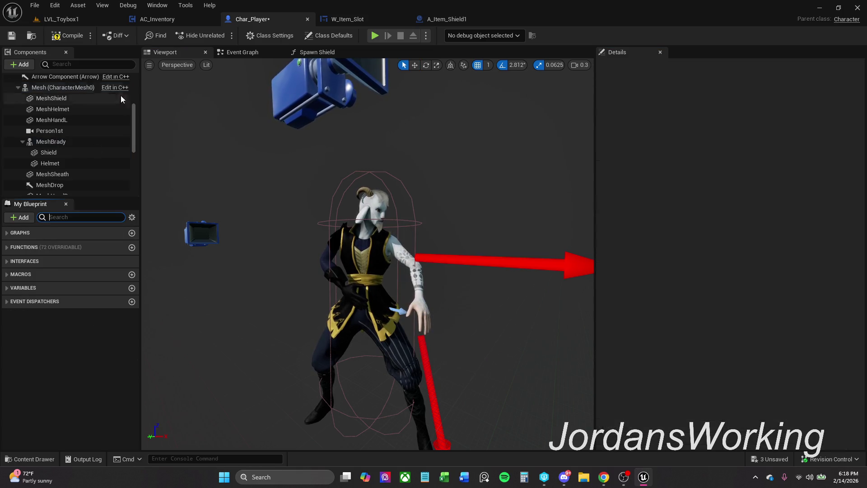
pyautogui.click(12, 36)
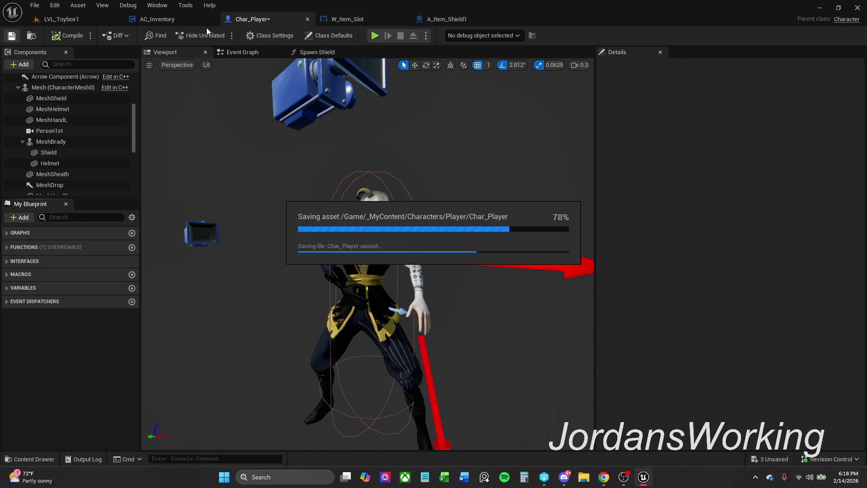
pyautogui.click(326, 53)
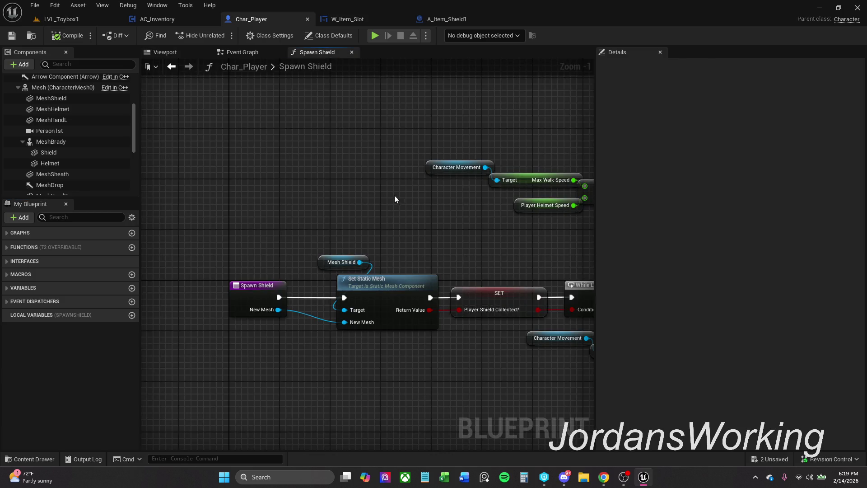
# - Replace the Mesh Shield reference in Spawn Shield with the Shield component
pyautogui.scroll(-5, 80, 167)
pyautogui.scroll(3, 73, 135)
pyautogui.click(50, 125)
pyautogui.moveTo(50, 126); pyautogui.dragTo(430, 288)
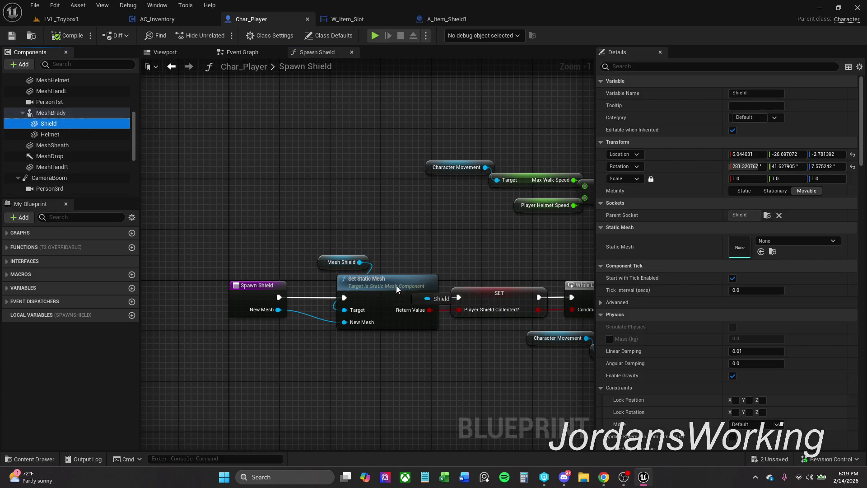
pyautogui.moveTo(329, 269); pyautogui.dragTo(320, 265)
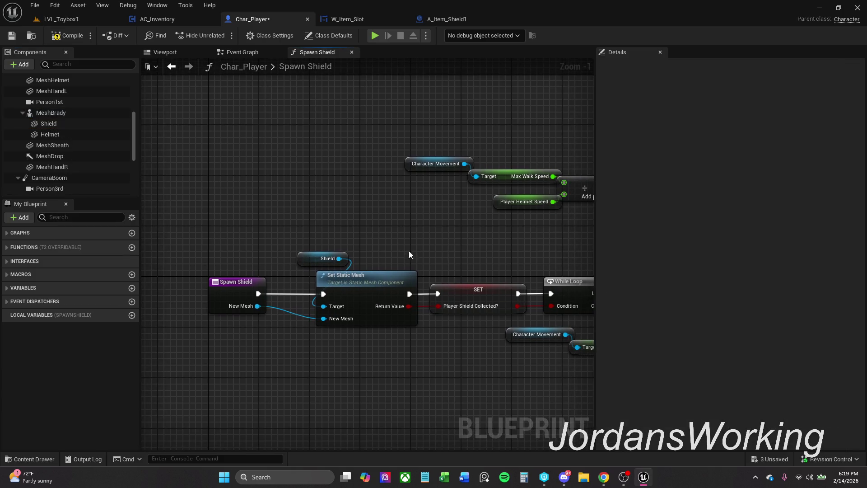
pyautogui.scroll(-1, 362, 253)
pyautogui.moveTo(389, 262)
pyautogui.mouseDown()
pyautogui.moveTo(339, 253)
pyautogui.moveTo(354, 238)
pyautogui.moveTo(335, 236)
pyautogui.moveTo(309, 214)
pyautogui.mouseUp()
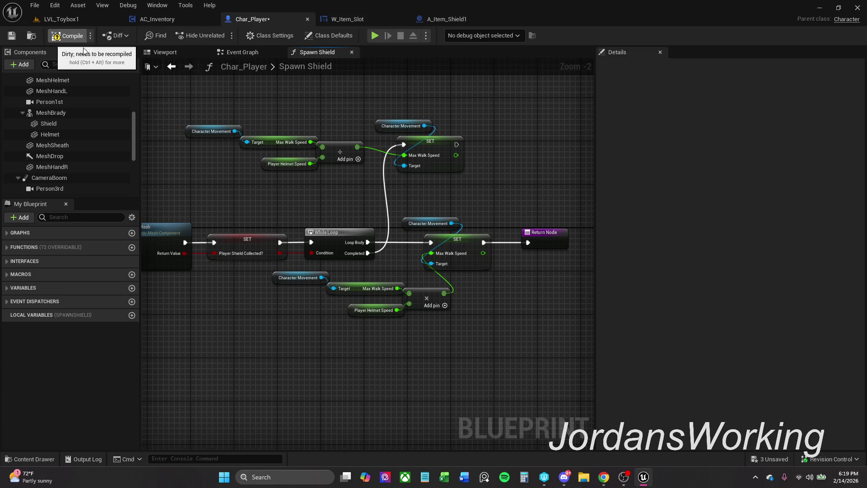
# - Compile and save Char_Player, then bring up A_Item_Shield1's Event Graph
pyautogui.click(68, 36)
pyautogui.click(11, 36)
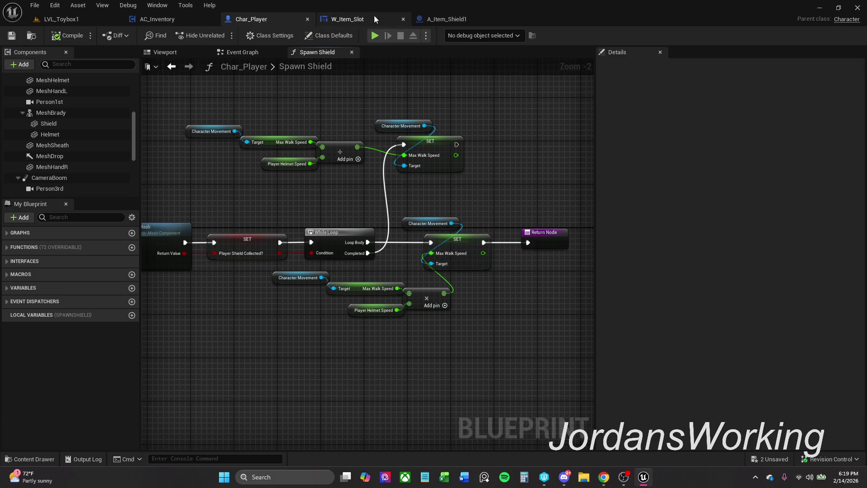
pyautogui.click(444, 23)
pyautogui.scroll(2, 357, 217)
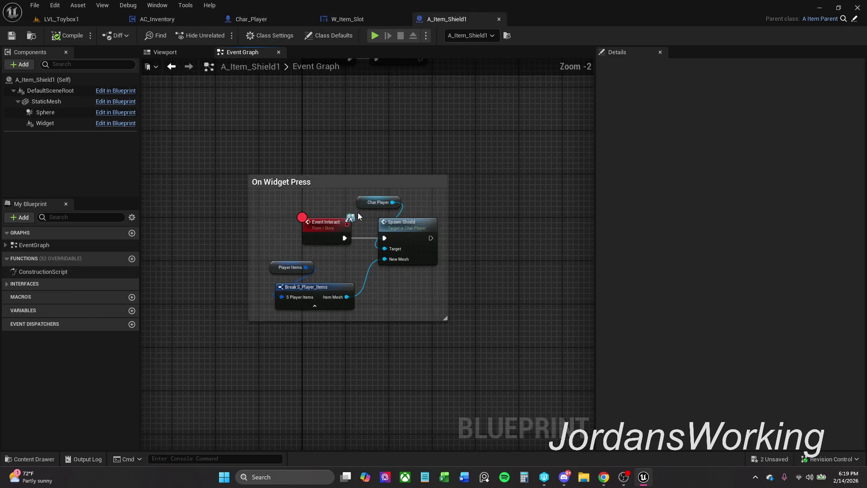
# - Playtest LVL_Toybox1, picking up an item and equipping it from the first inventory slot
pyautogui.click(62, 20)
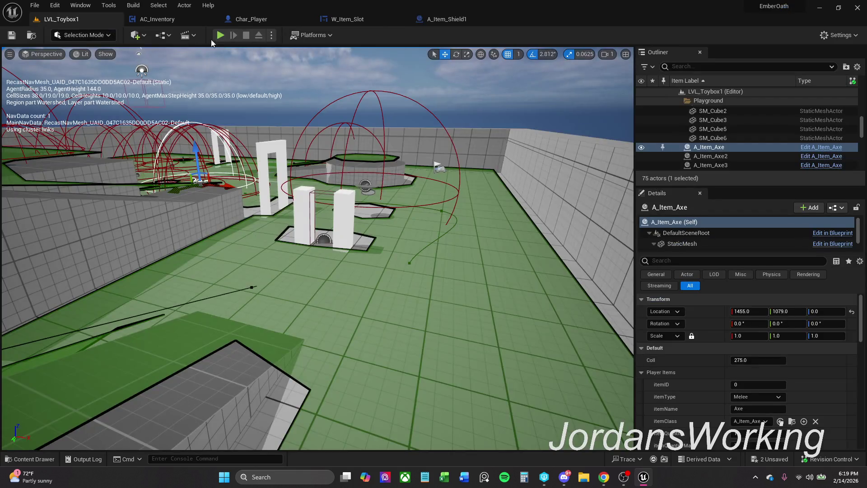
pyautogui.click(220, 35)
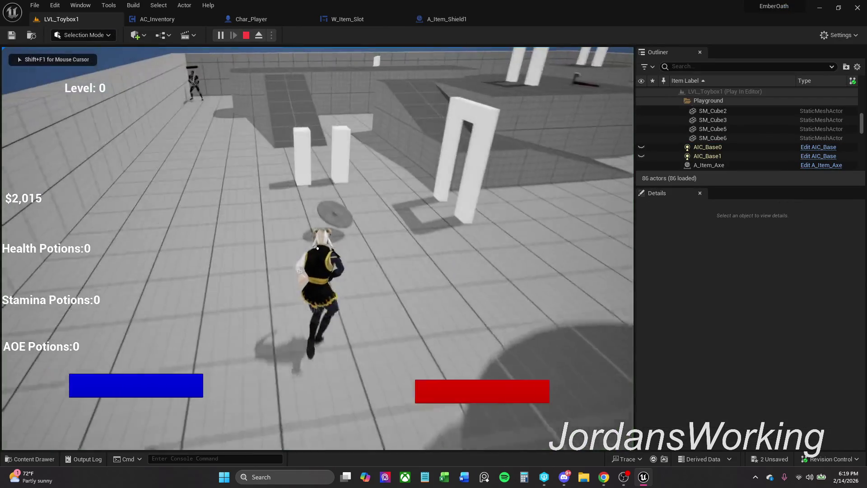
pyautogui.press('i')
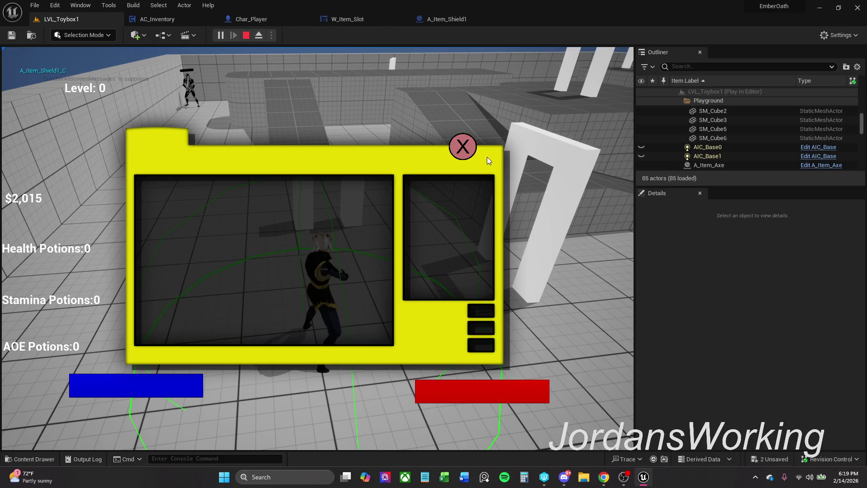
pyautogui.click(463, 146)
pyautogui.press('w')
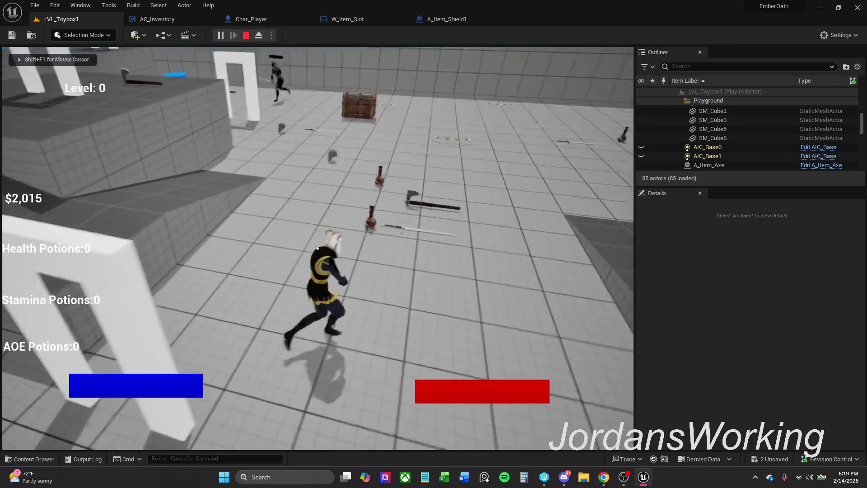
pyautogui.press('e')
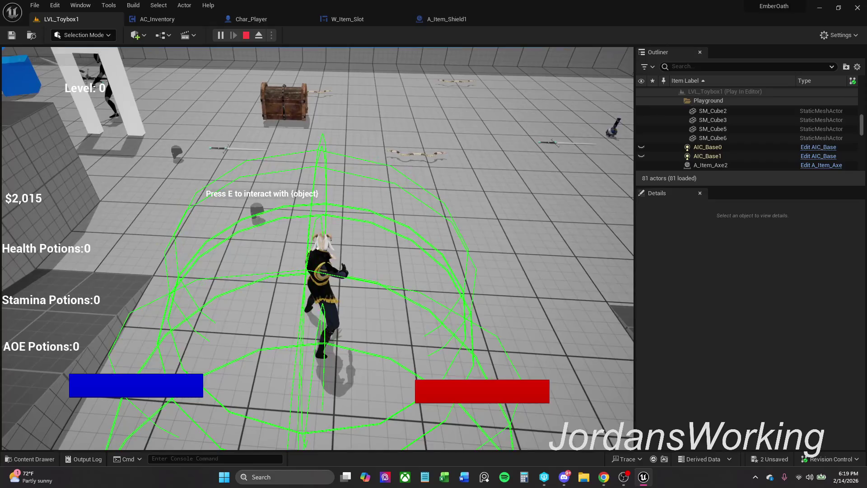
pyautogui.press('i')
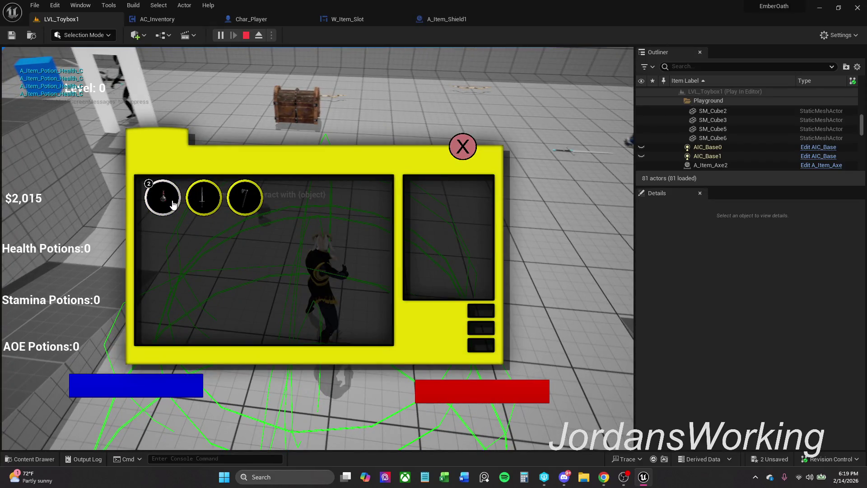
pyautogui.click(174, 204)
pyautogui.click(449, 159)
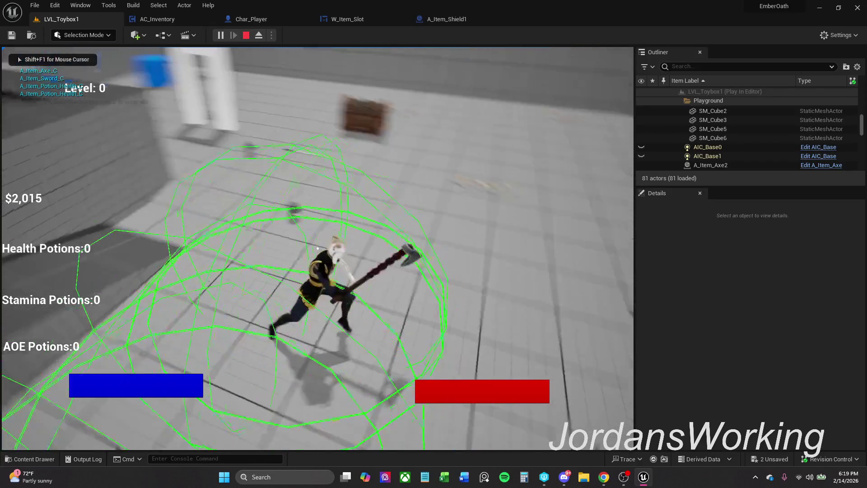
pyautogui.press('Escape')
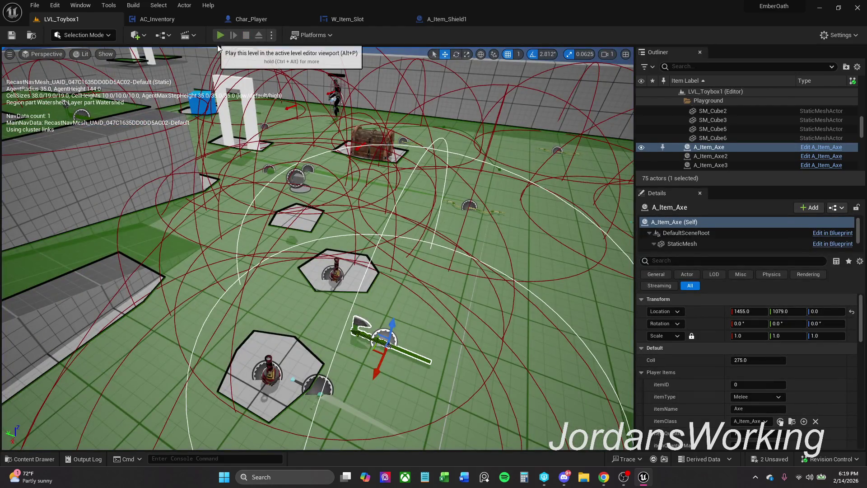
# - Replay the level, picking up two more items until the inventory shows three slots
pyautogui.click(221, 36)
pyautogui.press('w')
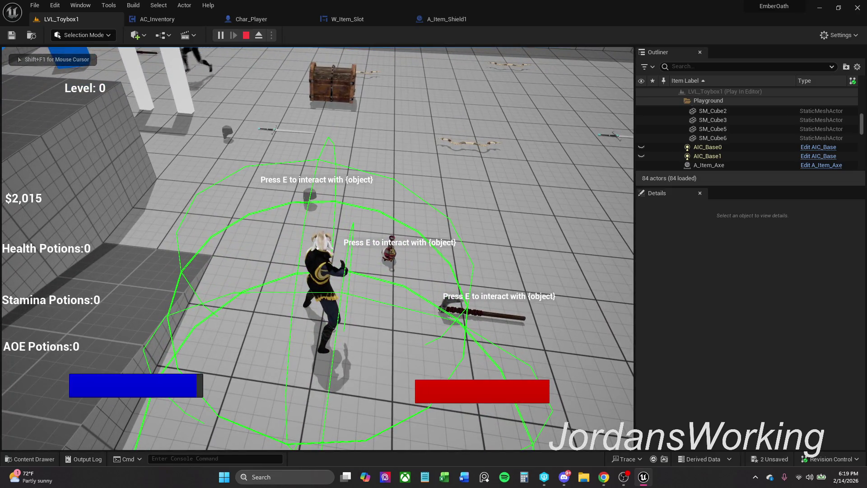
pyautogui.press('e')
pyautogui.press('i')
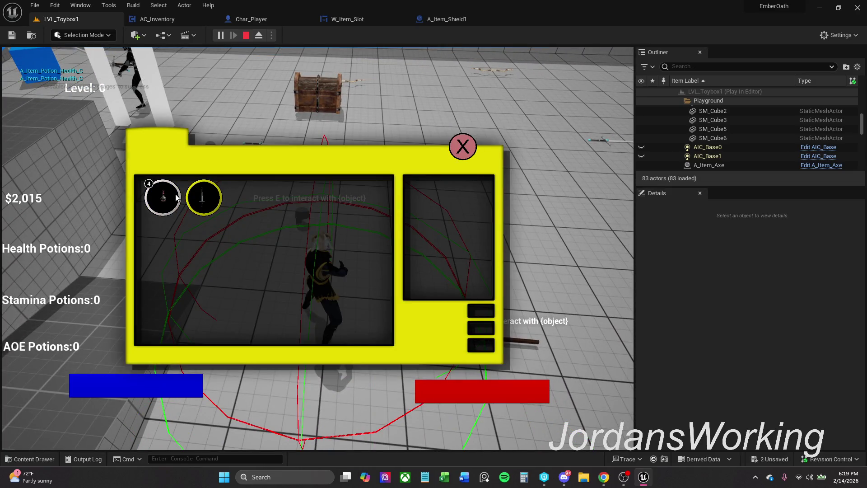
pyautogui.click(470, 151)
pyautogui.press('w')
pyautogui.press('e')
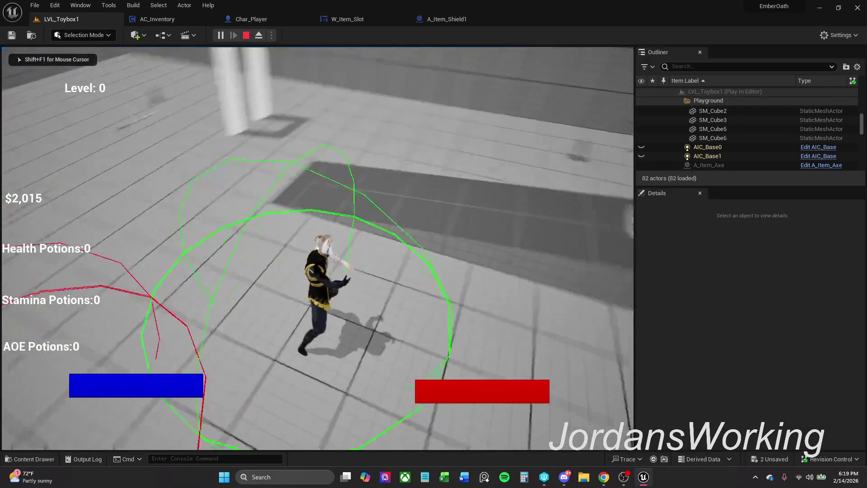
pyautogui.press('i')
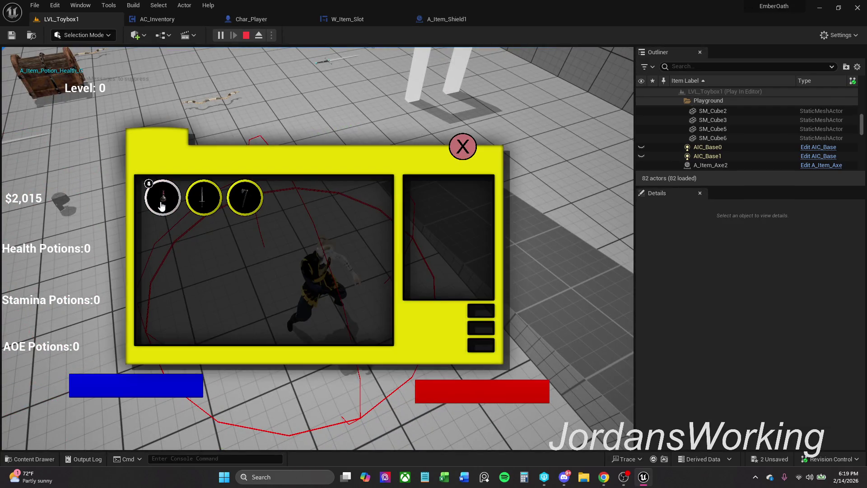
pyautogui.click(453, 159)
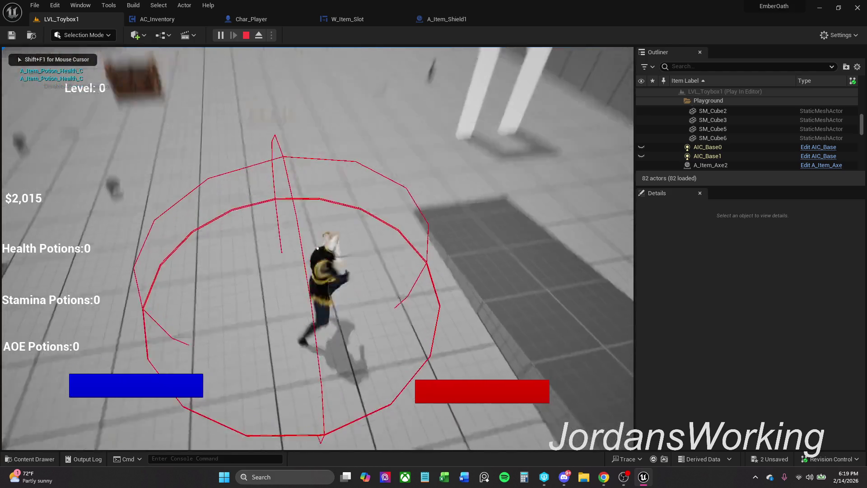
pyautogui.press('i')
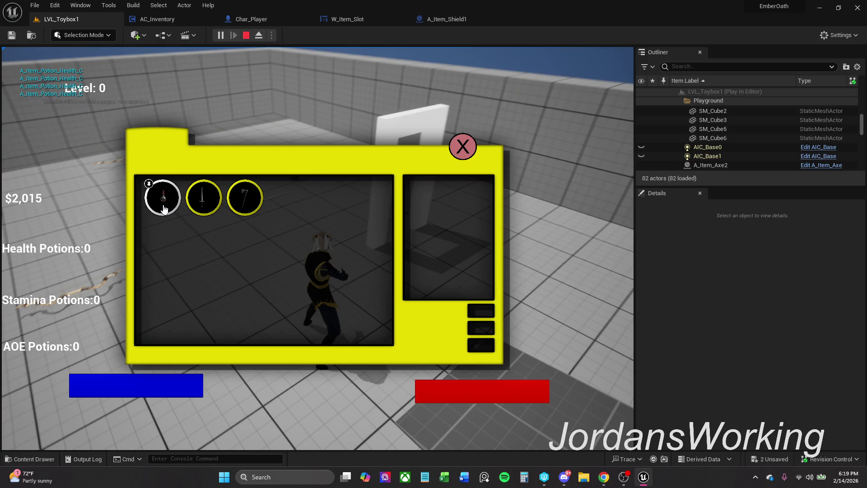
pyautogui.click(463, 146)
# - Use all three health potions from the inventory, then stop the play session
pyautogui.press('Escape')
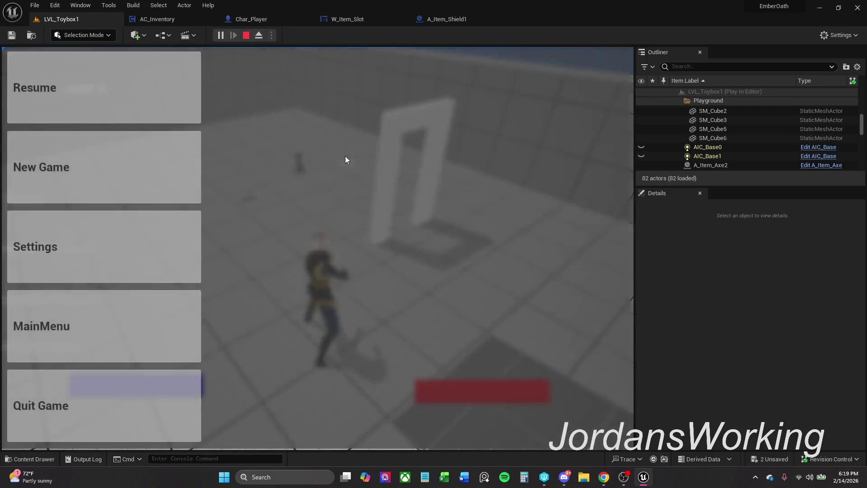
pyautogui.click(143, 112)
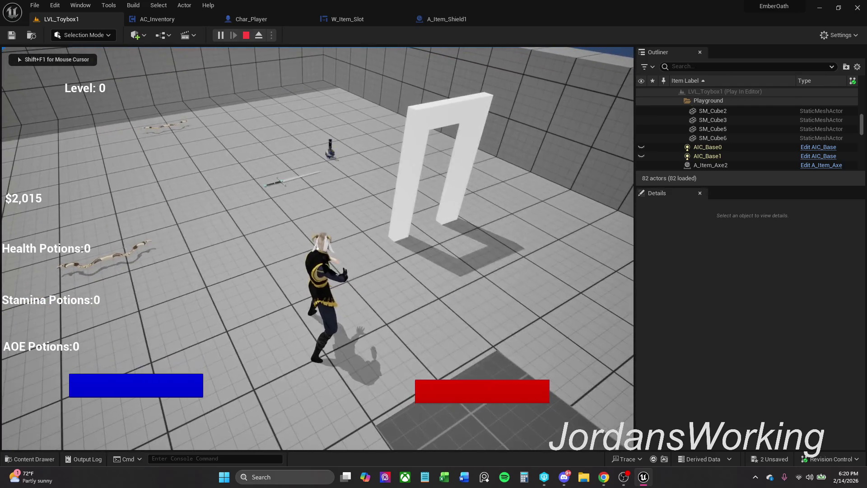
pyautogui.press('i')
pyautogui.click(166, 208)
pyautogui.click(167, 215)
pyautogui.click(166, 219)
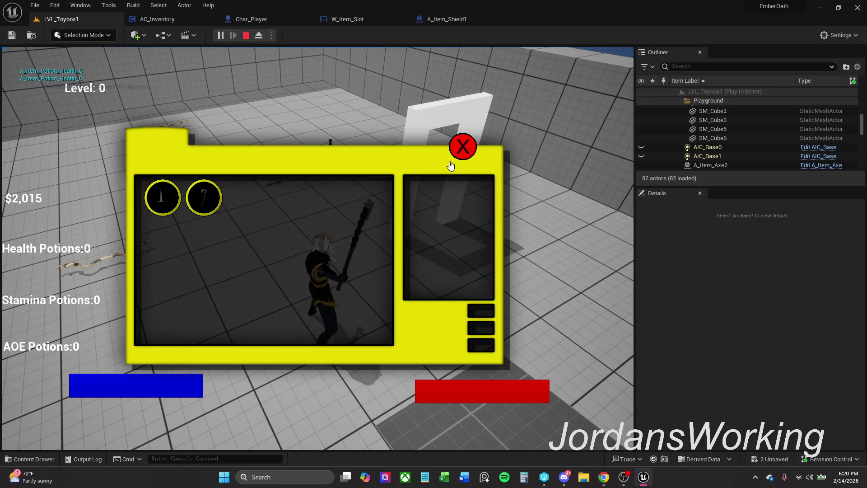
pyautogui.click(472, 158)
pyautogui.press('Escape')
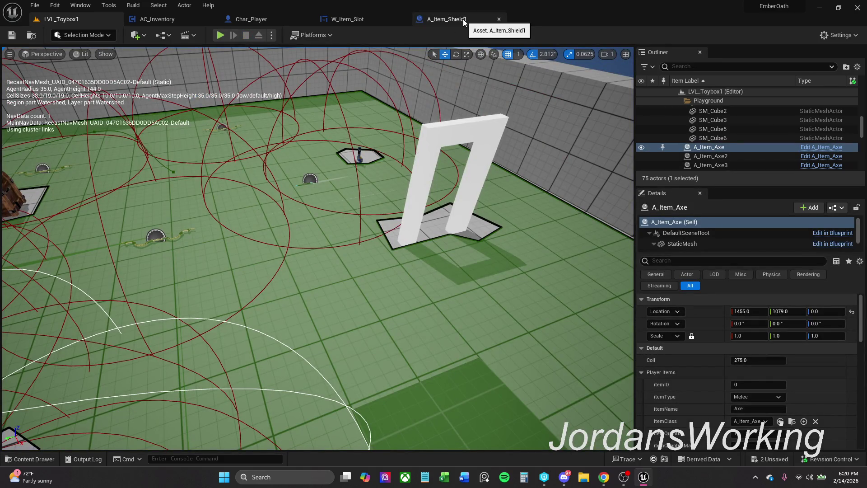
# - Review the A_Item_Shield1 and W_Item_Slot graphs
pyautogui.click(464, 22)
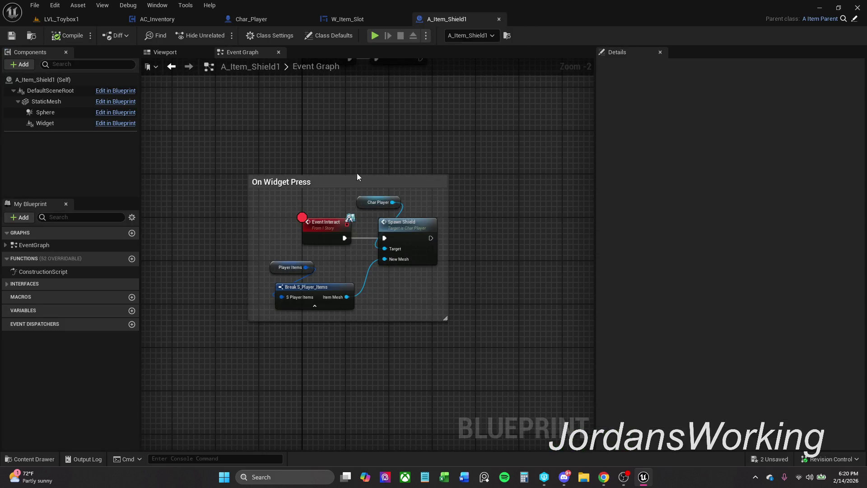
pyautogui.click(340, 20)
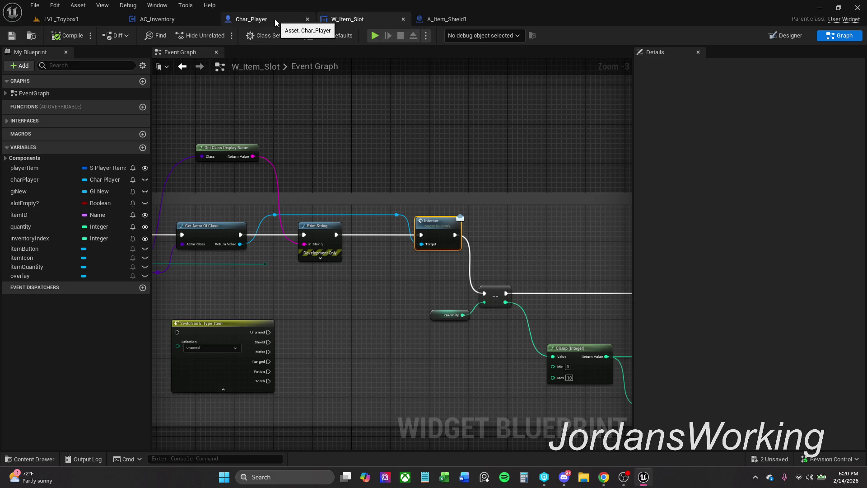
pyautogui.click(479, 20)
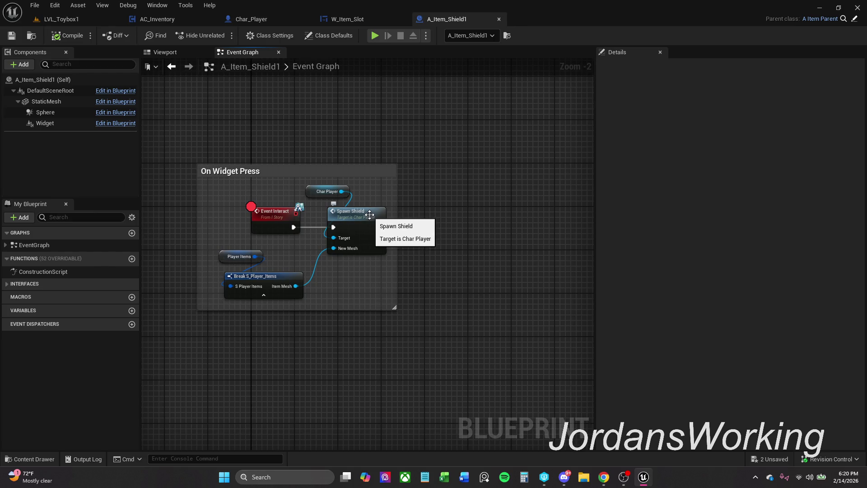
# - Playtest LVL_Toybox1: pick up the shield, check the inventory, then stop and return to A_Item_Shield1
pyautogui.click(93, 18)
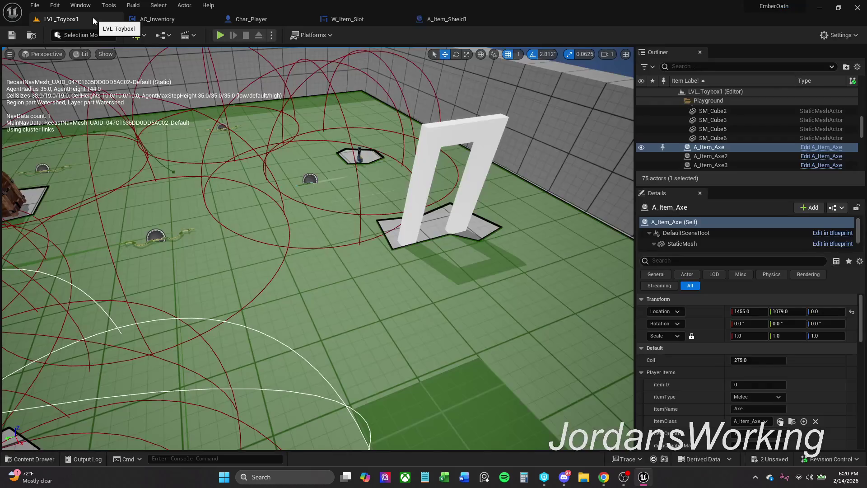
pyautogui.click(219, 37)
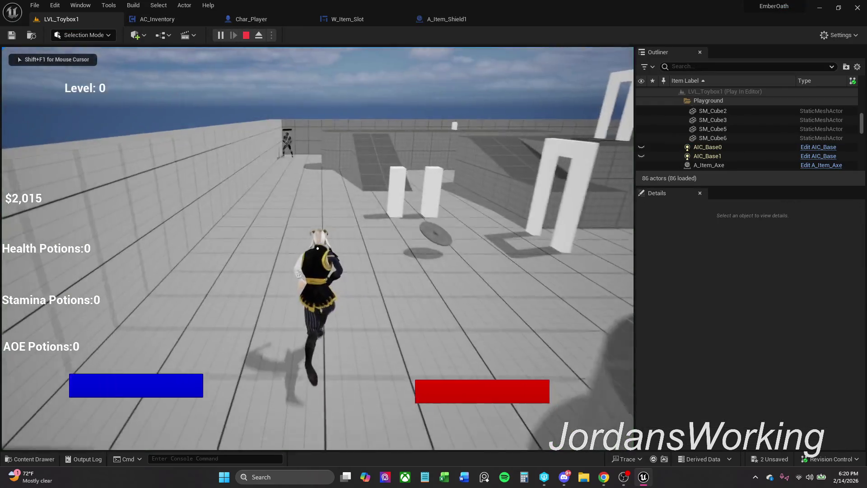
pyautogui.press('e')
pyautogui.press('i')
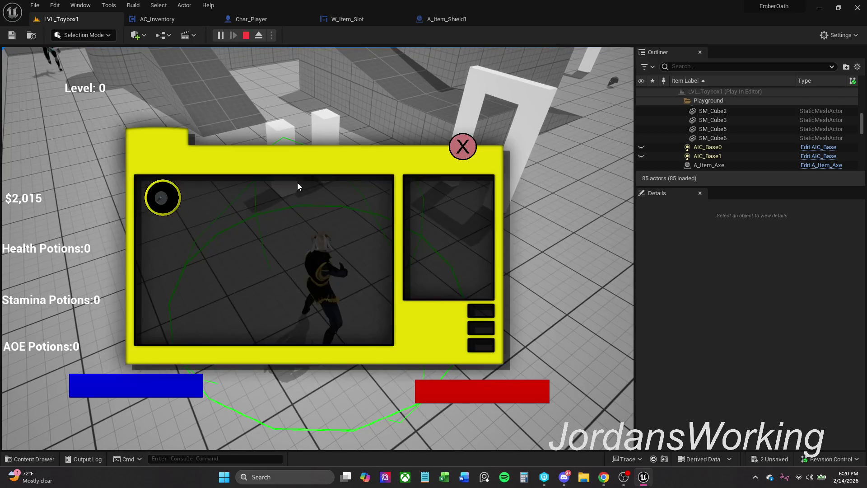
pyautogui.click(461, 146)
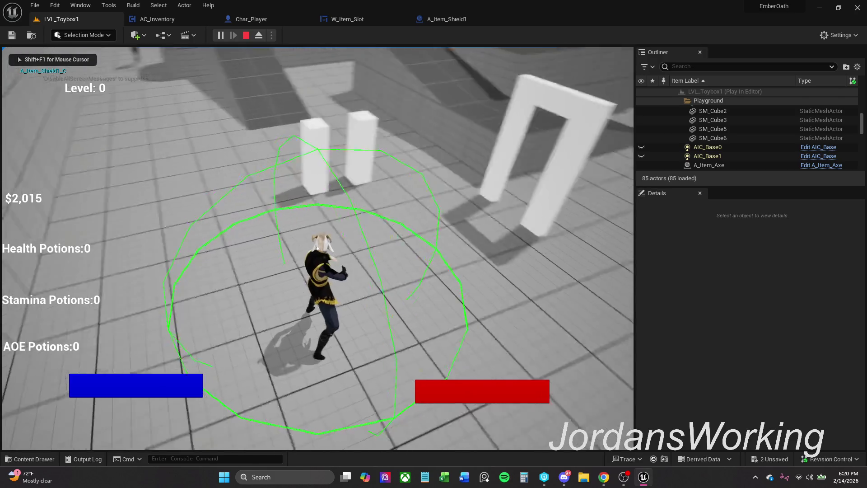
pyautogui.press('Escape')
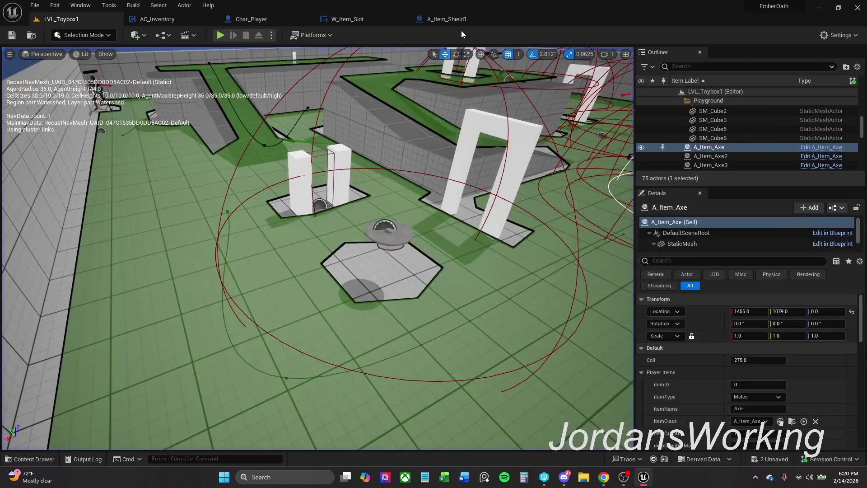
pyautogui.click(462, 23)
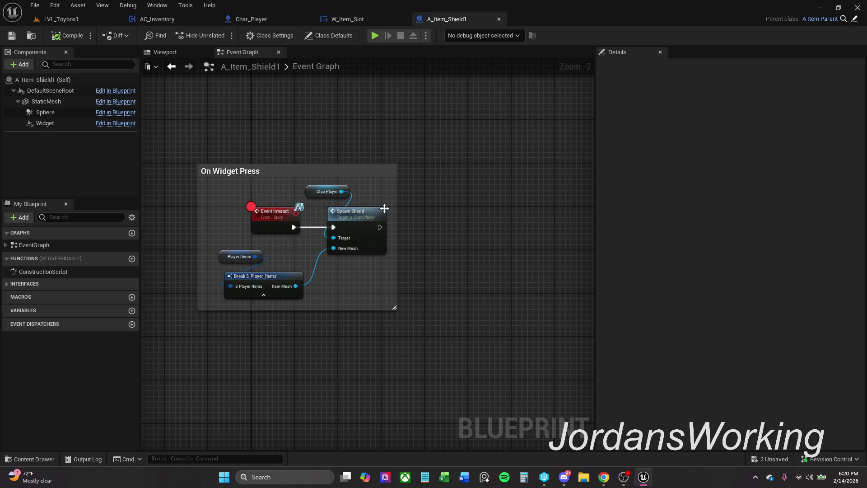
# - Shift Char Player and Spawn Shield right, enlarge the On Widget Press comment, and save
pyautogui.moveTo(320, 195); pyautogui.dragTo(313, 200)
pyautogui.click(364, 194)
pyautogui.moveTo(376, 183)
pyautogui.mouseDown()
pyautogui.moveTo(334, 212)
pyautogui.moveTo(368, 219)
pyautogui.moveTo(422, 198)
pyautogui.mouseUp()
pyautogui.click(351, 189)
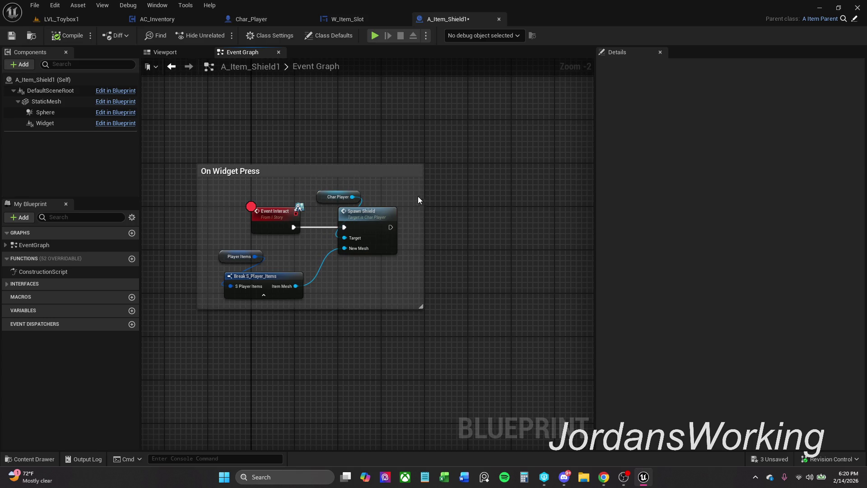
pyautogui.moveTo(423, 307); pyautogui.dragTo(423, 312)
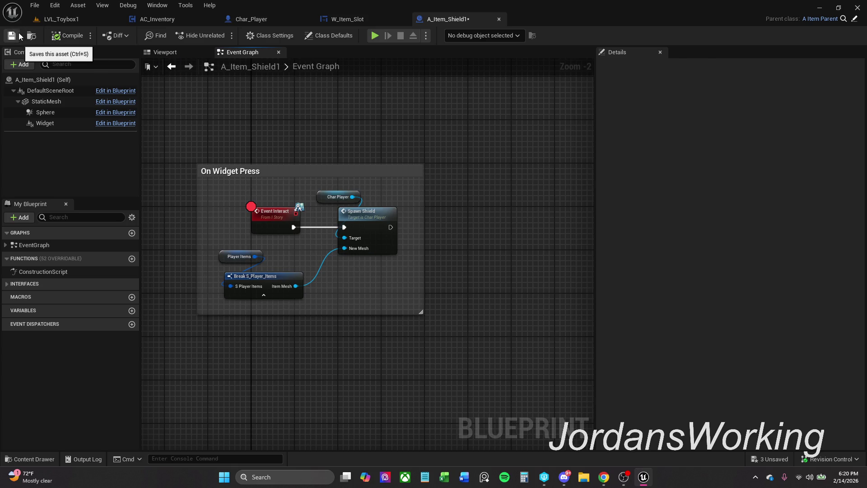
pyautogui.hotkey('ctrl', 's')
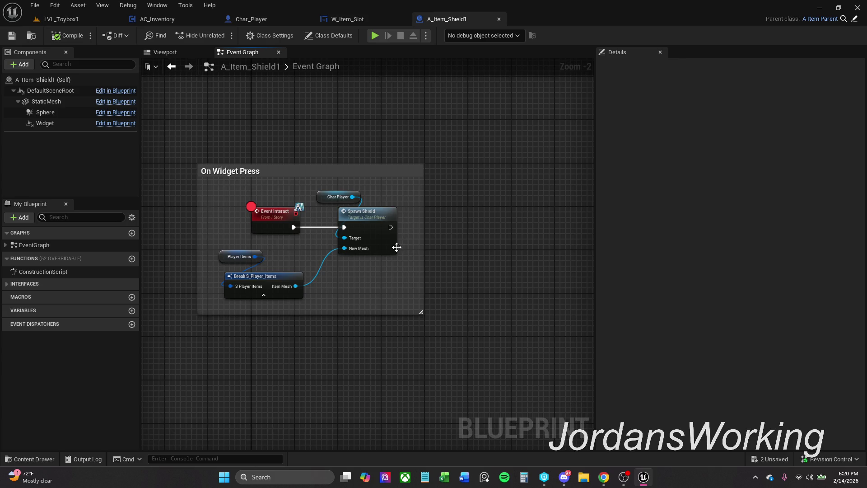
# - Realign the Player Items and Break S_Player_Items nodes, then save A_Item_Shield1 again
pyautogui.click(277, 272)
pyautogui.click(289, 262)
pyautogui.click(271, 276)
pyautogui.moveTo(271, 276); pyautogui.dragTo(277, 271)
pyautogui.click(293, 256)
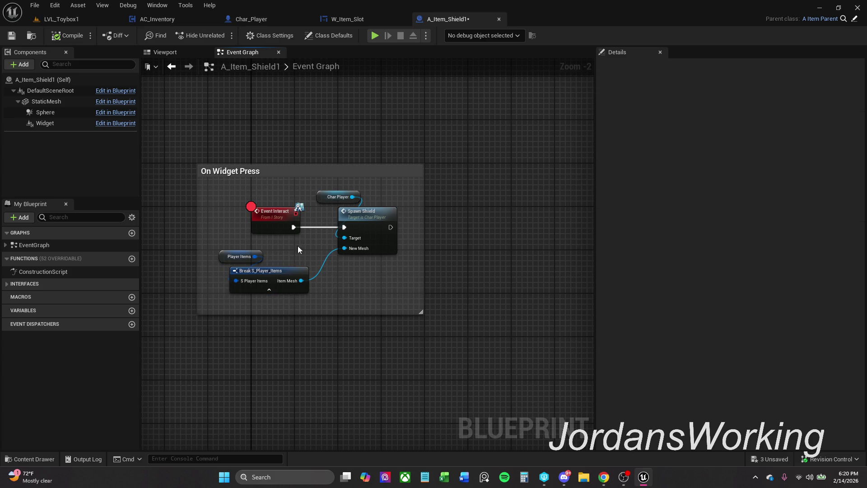
pyautogui.moveTo(318, 307); pyautogui.dragTo(217, 248)
pyautogui.moveTo(271, 273); pyautogui.dragTo(293, 272)
pyautogui.click(305, 248)
pyautogui.click(11, 39)
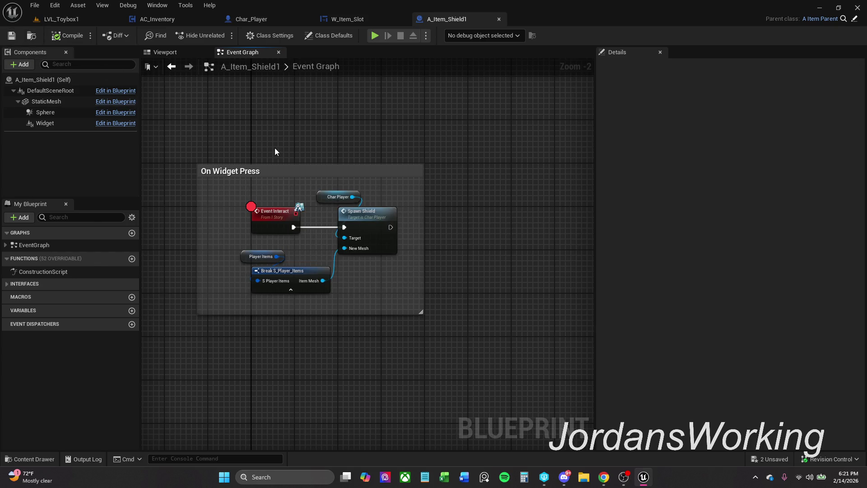
pyautogui.click(361, 19)
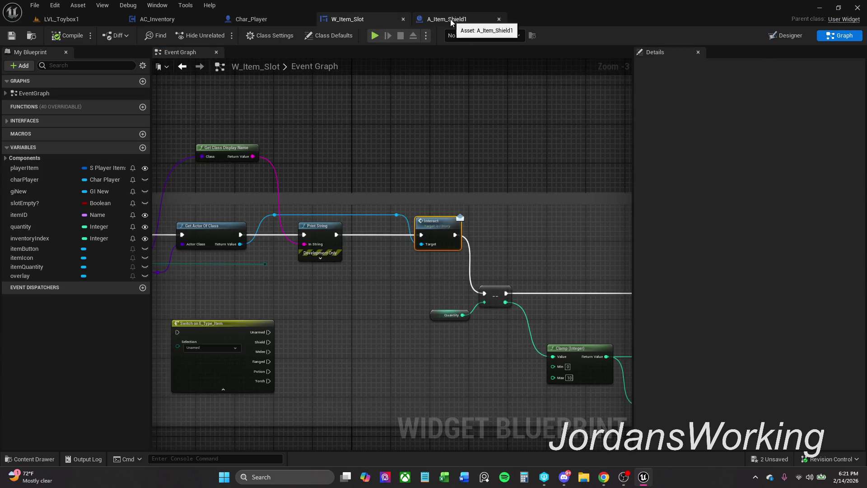
# - Navigate W_Item_Slot's graph to Event Pre Construct and select the Get Data Table Row and Item ID nodes
pyautogui.scroll(-1, 475, 147)
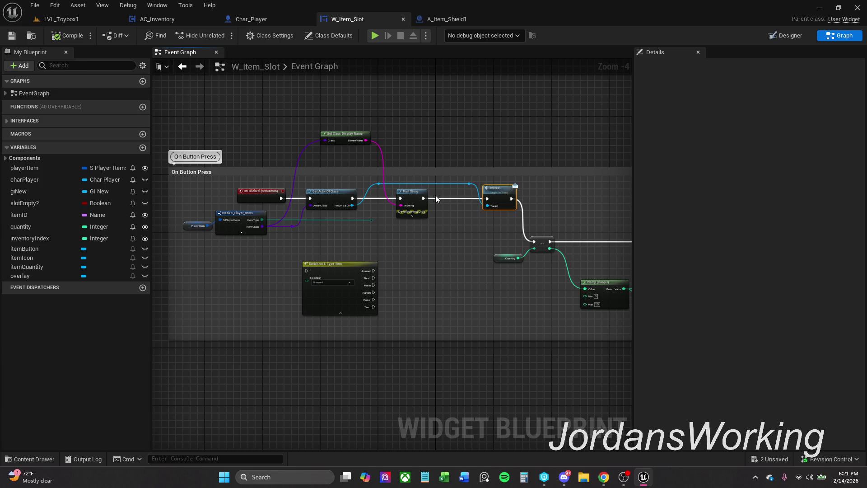
pyautogui.click(412, 210)
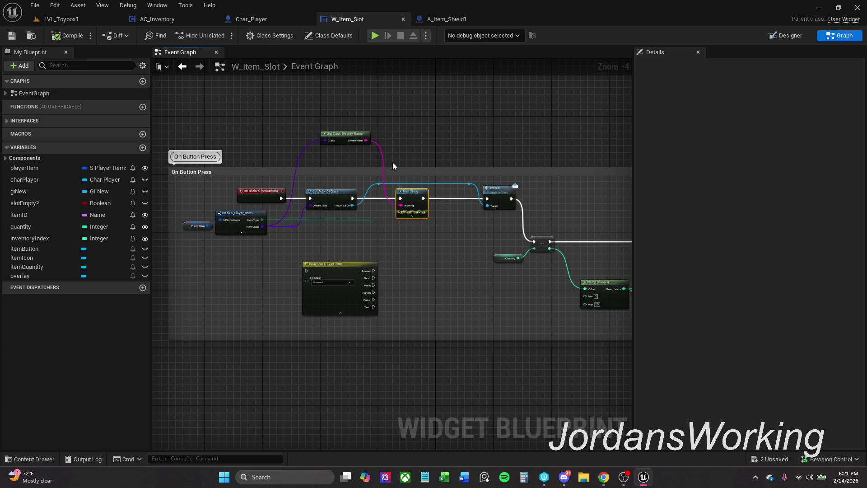
pyautogui.scroll(-1, 418, 151)
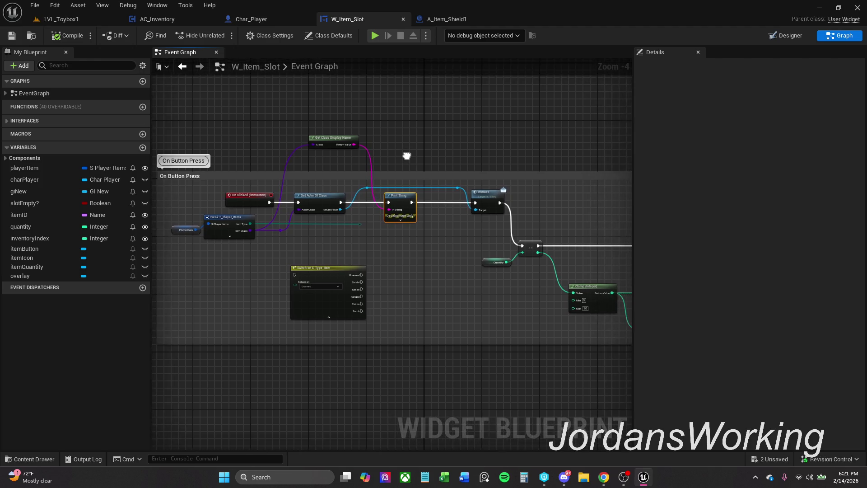
pyautogui.scroll(2, 401, 162)
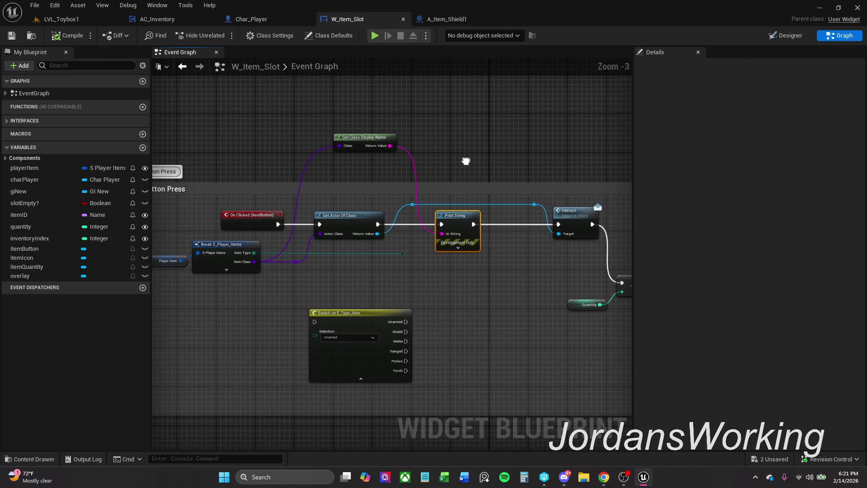
pyautogui.moveTo(464, 163)
pyautogui.mouseDown()
pyautogui.moveTo(513, 159)
pyautogui.moveTo(507, 151)
pyautogui.moveTo(432, 153)
pyautogui.moveTo(467, 137)
pyautogui.mouseUp()
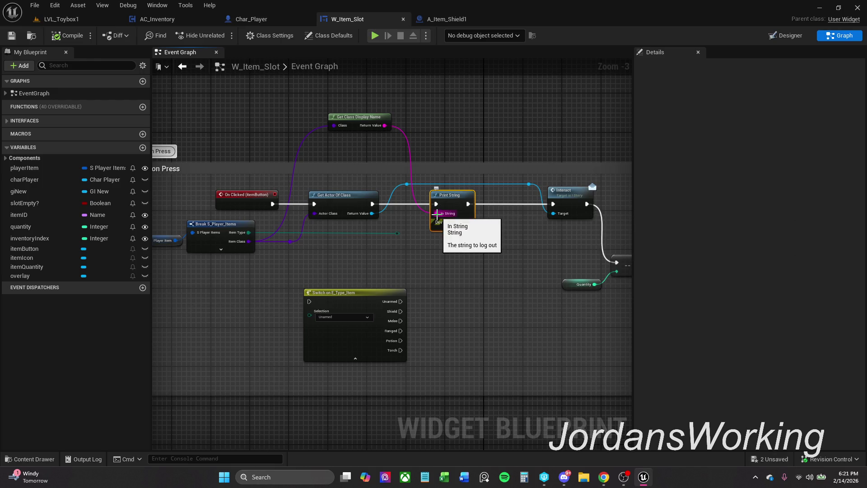
pyautogui.moveTo(439, 219); pyautogui.dragTo(361, 354)
pyautogui.scroll(-2, 387, 372)
pyautogui.scroll(-2, 376, 201)
pyautogui.moveTo(376, 200); pyautogui.dragTo(380, 294)
pyautogui.scroll(3, 424, 203)
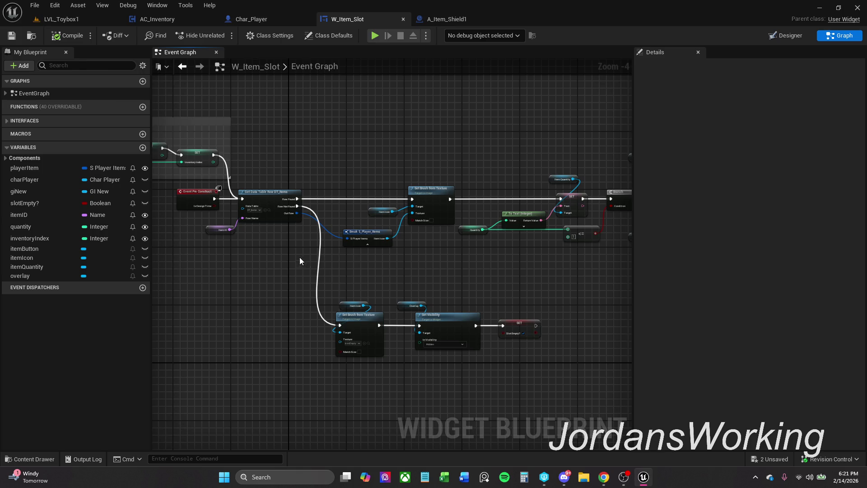
pyautogui.moveTo(272, 210); pyautogui.dragTo(272, 212)
pyautogui.click(292, 270)
pyautogui.moveTo(225, 243); pyautogui.dragTo(289, 217)
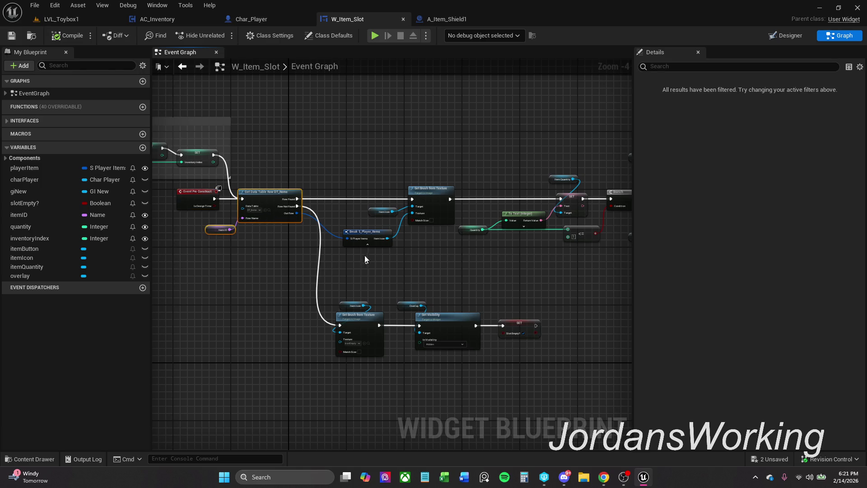
pyautogui.scroll(-2, 392, 276)
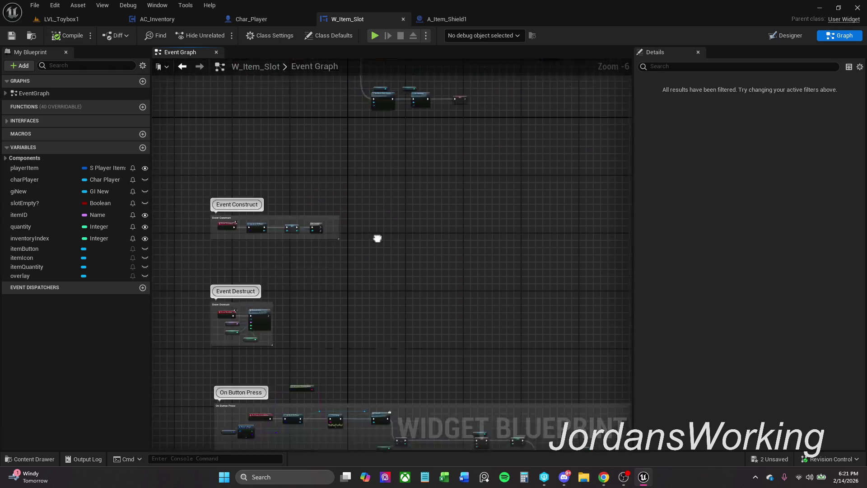
pyautogui.scroll(2, 347, 302)
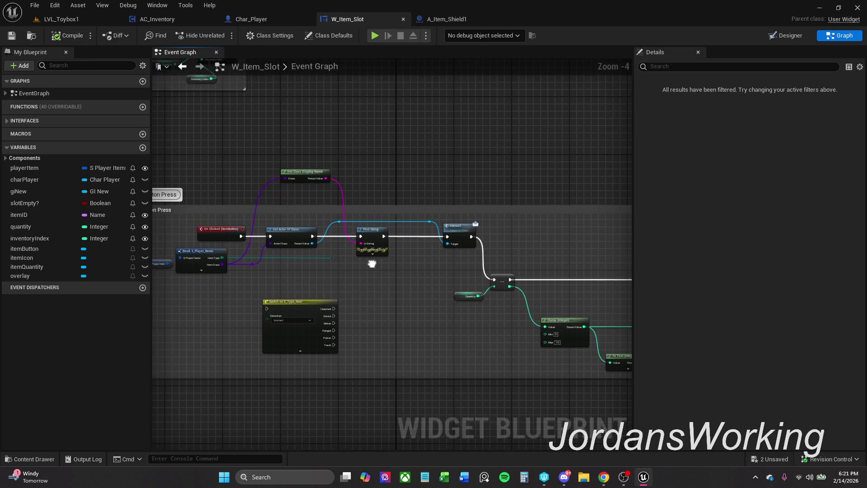
# - Move Switch on E_Type_Item lower and select Get Data Table Row with Break S_Player_Items
pyautogui.moveTo(281, 341); pyautogui.dragTo(360, 406)
pyautogui.click(226, 297)
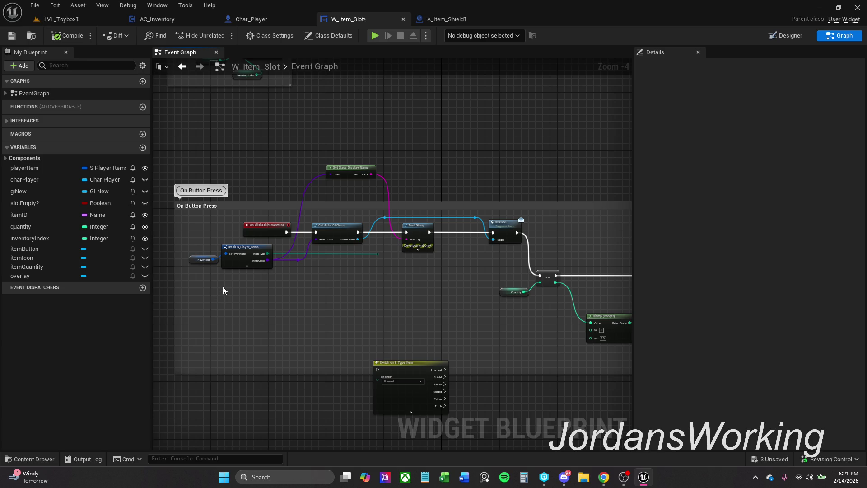
pyautogui.moveTo(229, 288)
pyautogui.mouseDown()
pyautogui.moveTo(250, 263)
pyautogui.moveTo(256, 273)
pyautogui.mouseUp()
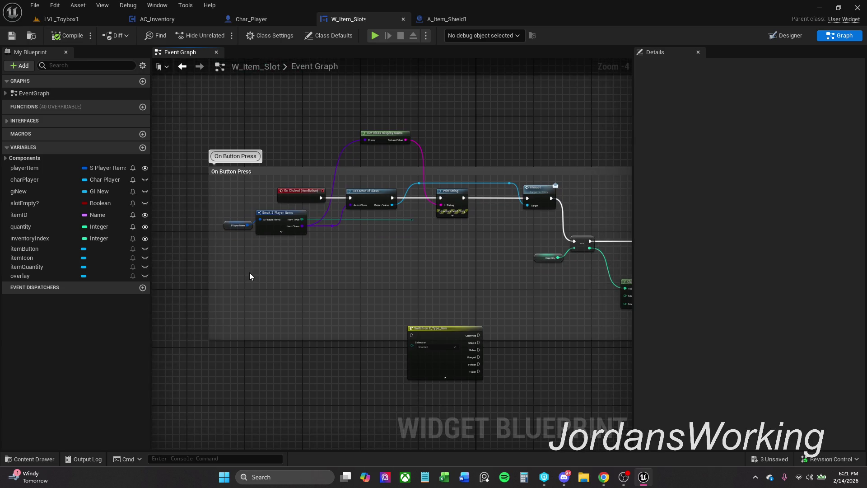
pyautogui.moveTo(270, 283)
pyautogui.mouseDown()
pyautogui.moveTo(271, 296)
pyautogui.moveTo(270, 284)
pyautogui.mouseUp()
pyautogui.scroll(-10, 264, 284)
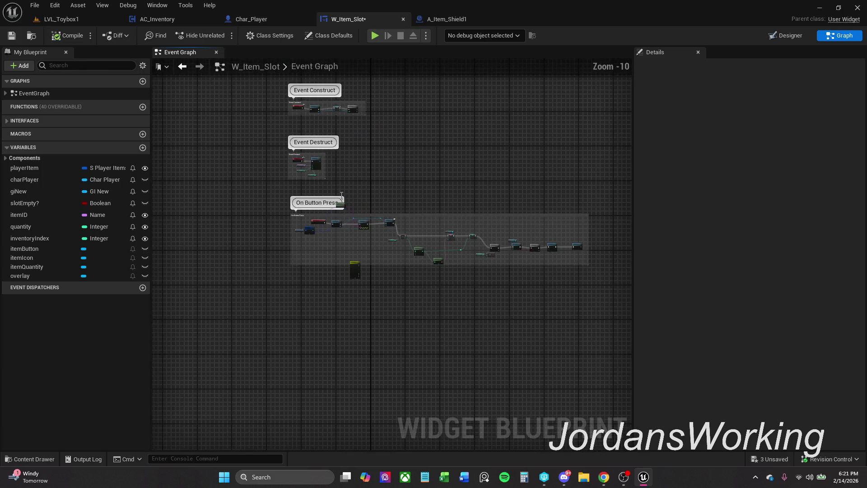
pyautogui.scroll(4, 289, 349)
pyautogui.scroll(5, 335, 206)
pyautogui.moveTo(268, 145)
pyautogui.mouseDown()
pyautogui.moveTo(331, 204)
pyautogui.moveTo(321, 206)
pyautogui.mouseUp()
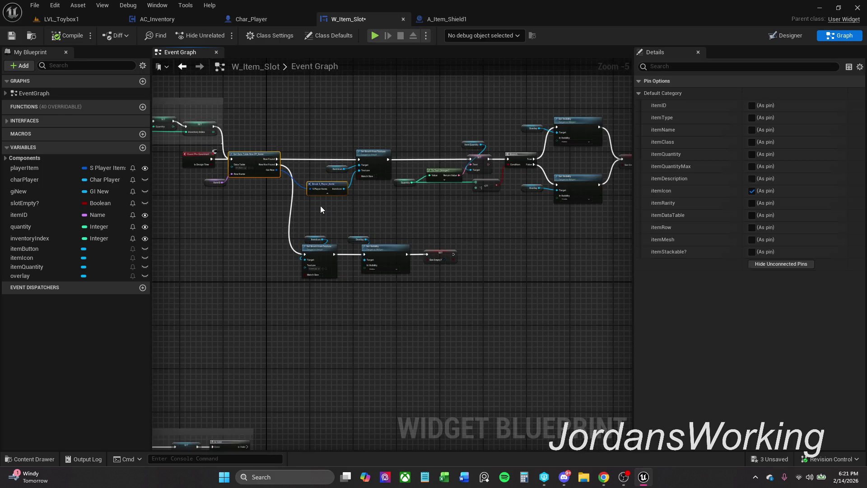
pyautogui.click(236, 202)
# - Paste the lookup nodes, wire On Clicked into Get Data Table Row and Row Found into Get Actor Of Class
pyautogui.scroll(-5, 260, 269)
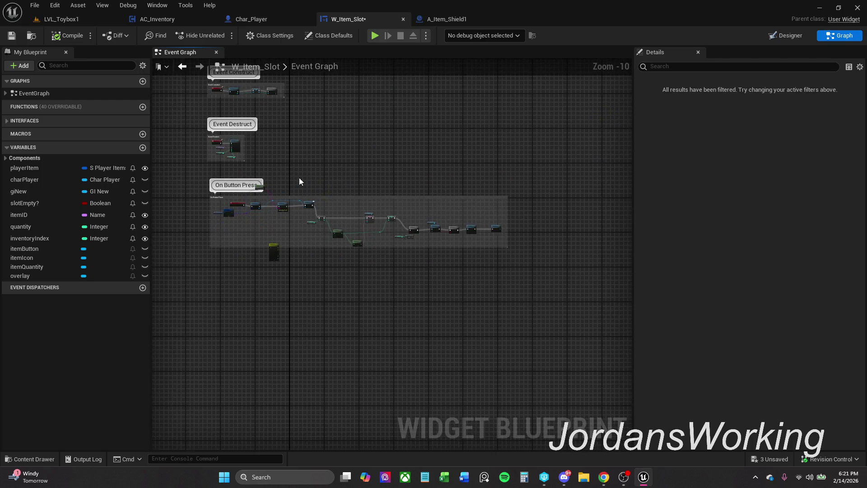
pyautogui.scroll(5, 254, 234)
pyautogui.moveTo(253, 234); pyautogui.dragTo(360, 212)
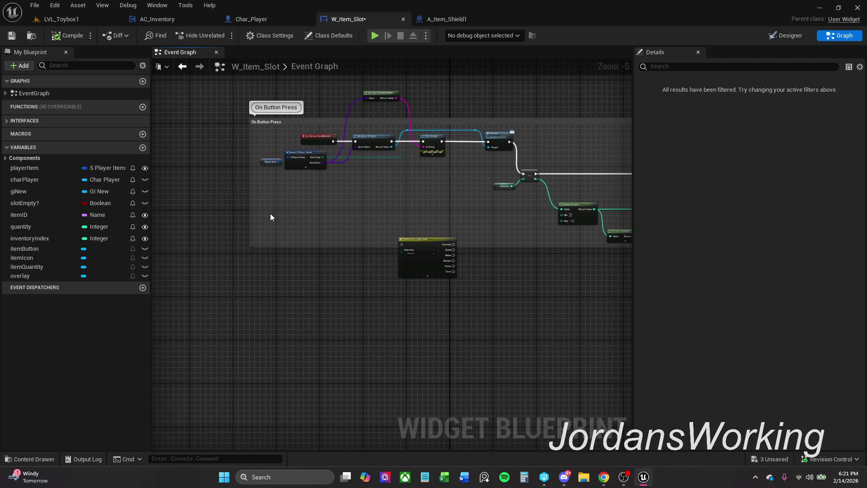
pyautogui.hotkey('ctrl', 'v')
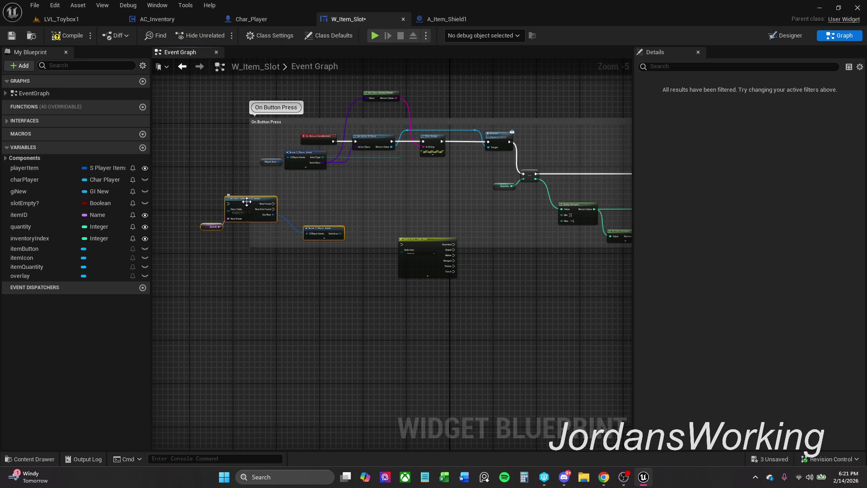
pyautogui.moveTo(248, 213); pyautogui.dragTo(259, 210)
pyautogui.moveTo(325, 141)
pyautogui.mouseDown()
pyautogui.moveTo(189, 199)
pyautogui.moveTo(292, 213)
pyautogui.mouseUp()
pyautogui.scroll(5, 190, 204)
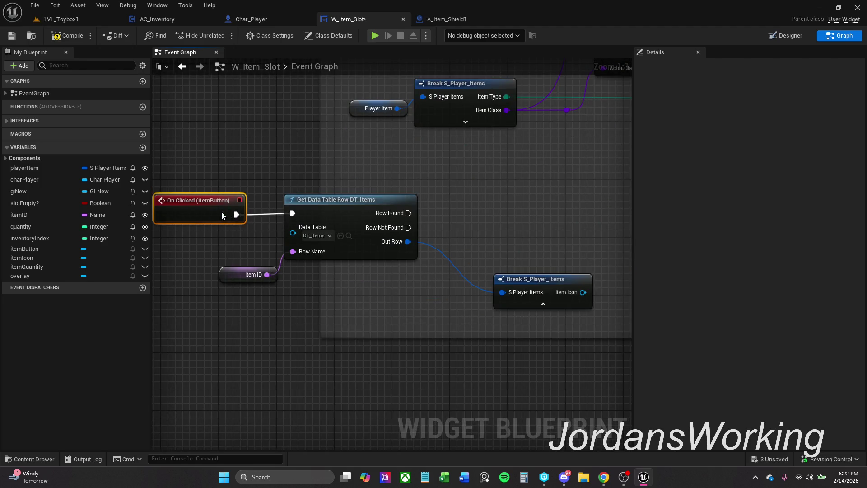
pyautogui.moveTo(398, 179)
pyautogui.mouseDown()
pyautogui.moveTo(315, 167)
pyautogui.moveTo(345, 220)
pyautogui.mouseUp()
pyautogui.scroll(-2, 315, 167)
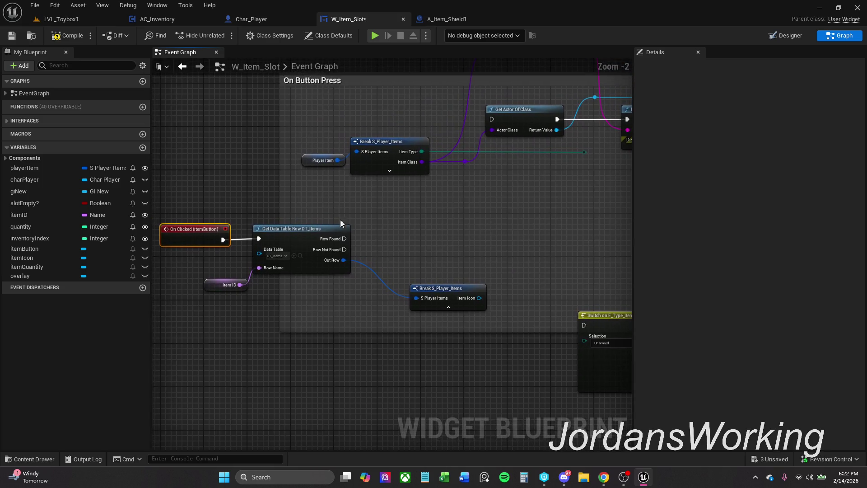
pyautogui.moveTo(189, 211); pyautogui.dragTo(455, 351)
pyautogui.moveTo(450, 291)
pyautogui.mouseDown()
pyautogui.moveTo(346, 143)
pyautogui.moveTo(348, 206)
pyautogui.moveTo(351, 199)
pyautogui.mouseUp()
pyautogui.click(329, 132)
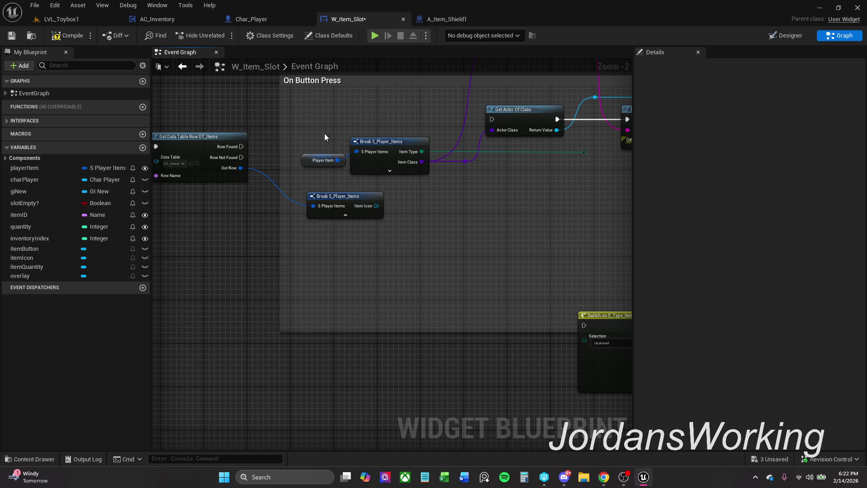
pyautogui.moveTo(238, 148); pyautogui.dragTo(494, 120)
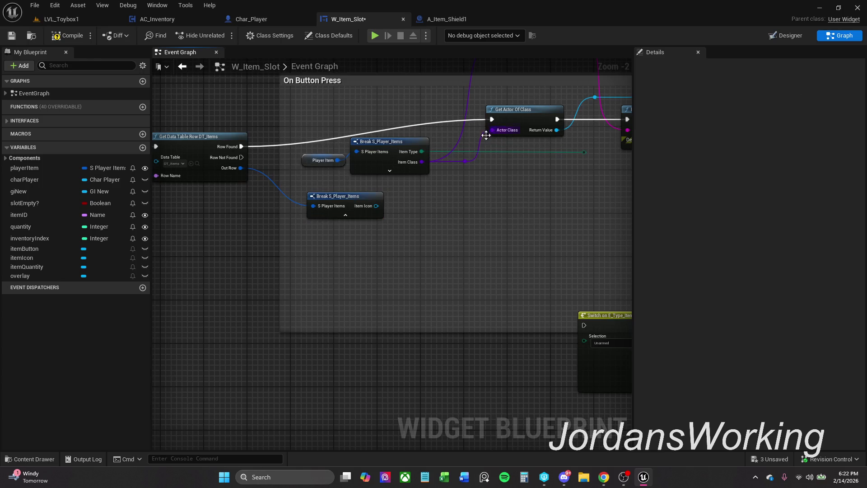
# - Replace the lower Break with a new Break S_Player_Items feeding Item Class to Get Actor Of Class and Get Class Display Name
pyautogui.click(354, 207)
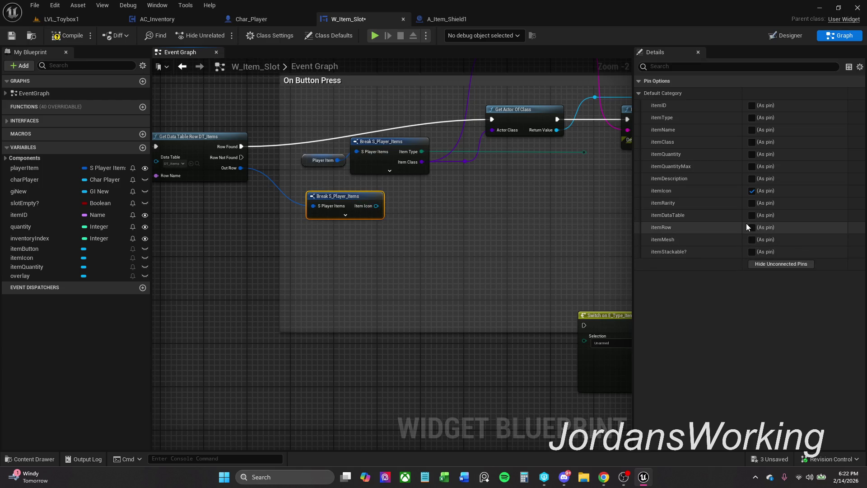
pyautogui.moveTo(428, 236); pyautogui.dragTo(355, 207)
pyautogui.press('Delete')
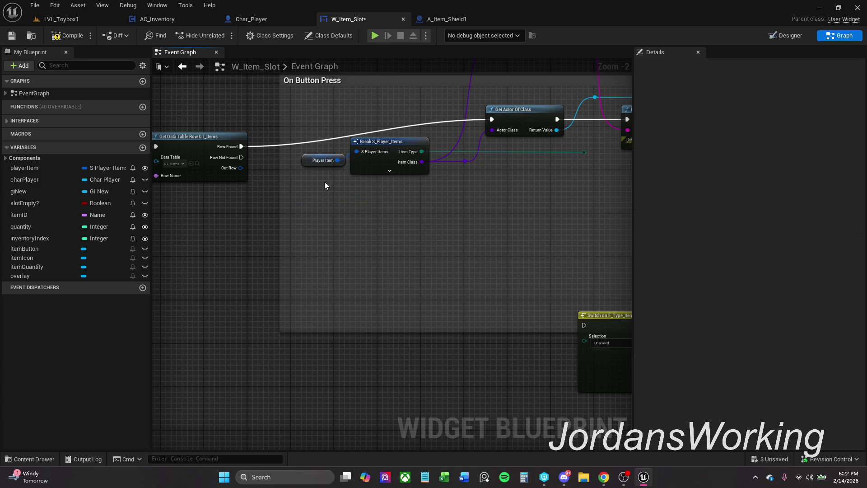
pyautogui.moveTo(243, 171); pyautogui.dragTo(326, 253)
pyautogui.write('break')
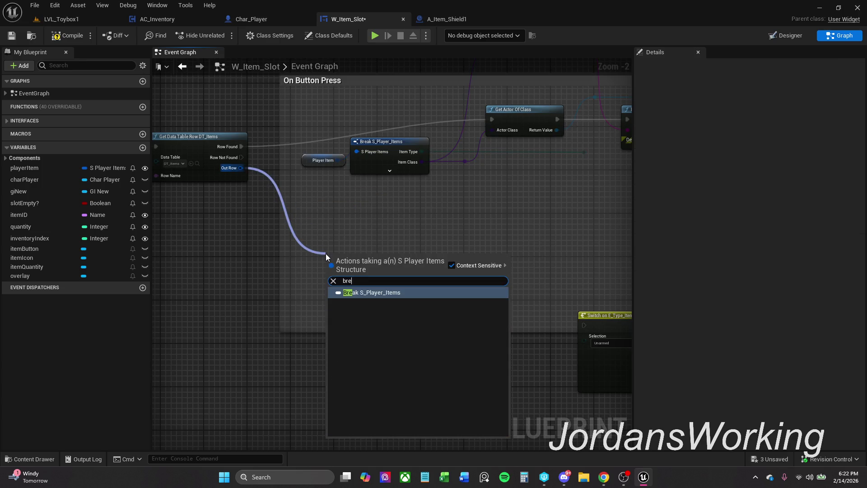
pyautogui.press('Return')
pyautogui.click(362, 285)
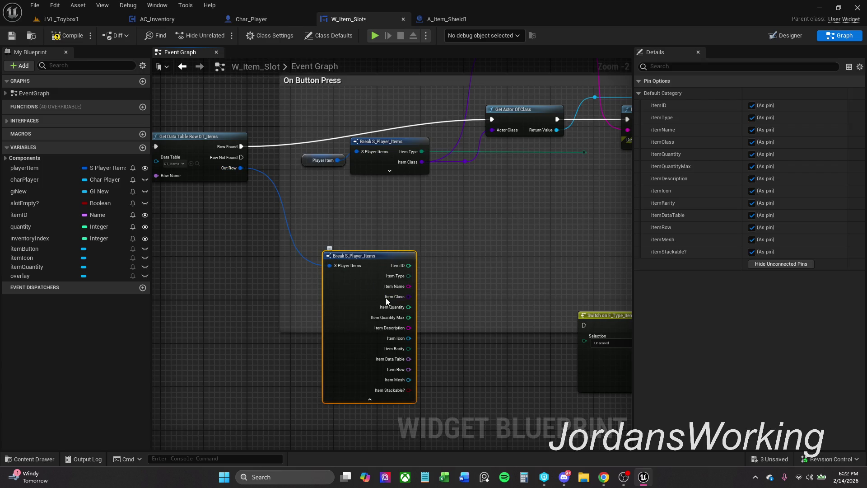
pyautogui.moveTo(409, 299)
pyautogui.mouseDown()
pyautogui.moveTo(462, 223)
pyautogui.moveTo(467, 161)
pyautogui.mouseUp()
pyautogui.click(375, 400)
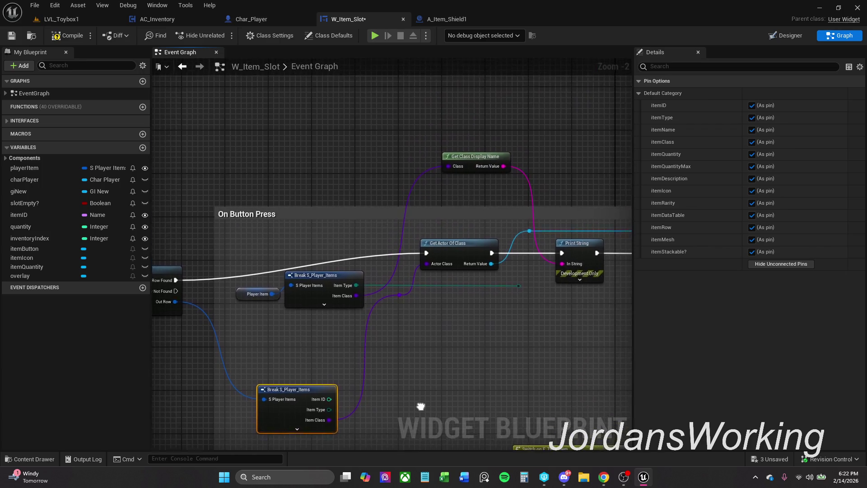
pyautogui.moveTo(342, 295)
pyautogui.mouseDown()
pyautogui.moveTo(365, 219)
pyautogui.moveTo(394, 165)
pyautogui.mouseUp()
# - Delete the old Player Item and Break nodes, wire the new Item Type, and tidy the nodes
pyautogui.moveTo(391, 310)
pyautogui.mouseDown()
pyautogui.moveTo(449, 345)
pyautogui.moveTo(418, 276)
pyautogui.moveTo(356, 219)
pyautogui.moveTo(332, 140)
pyautogui.moveTo(375, 96)
pyautogui.mouseUp()
pyautogui.moveTo(416, 135); pyautogui.dragTo(395, 168)
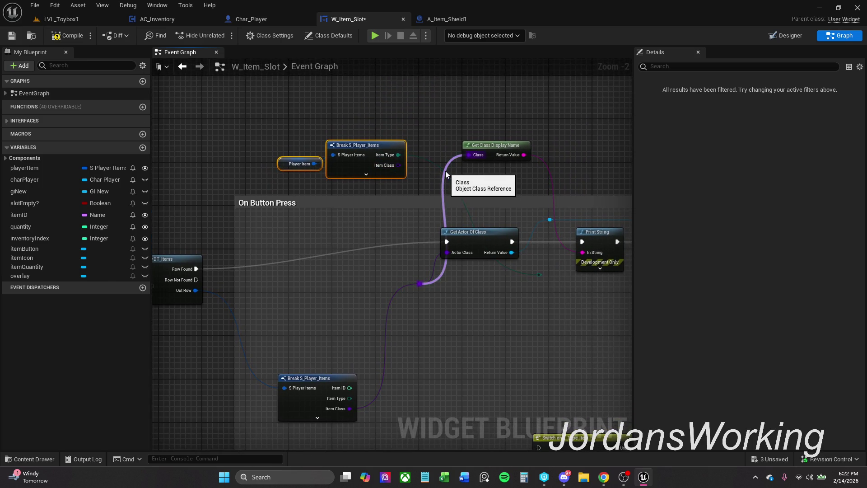
pyautogui.press('Delete')
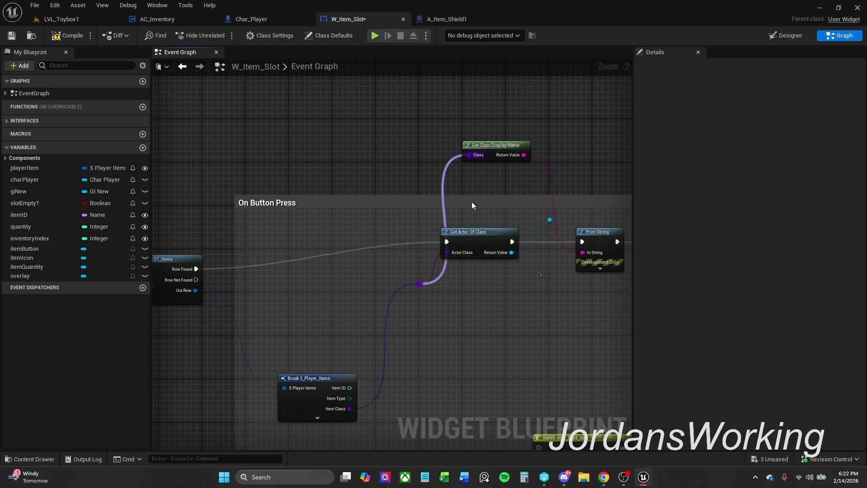
pyautogui.moveTo(539, 275)
pyautogui.mouseDown()
pyautogui.moveTo(347, 400)
pyautogui.moveTo(315, 377)
pyautogui.moveTo(305, 265)
pyautogui.mouseUp()
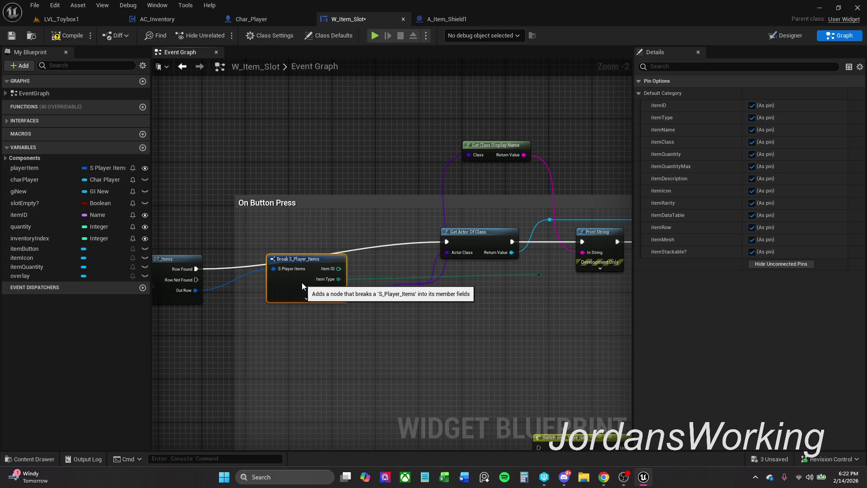
pyautogui.click(412, 325)
pyautogui.moveTo(505, 146)
pyautogui.mouseDown()
pyautogui.moveTo(413, 145)
pyautogui.moveTo(441, 148)
pyautogui.mouseUp()
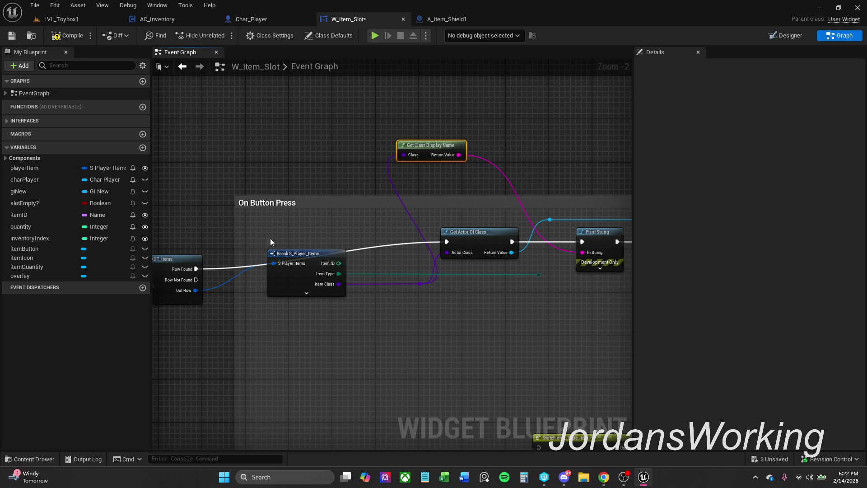
pyautogui.moveTo(260, 238); pyautogui.dragTo(449, 211)
pyautogui.moveTo(199, 197); pyautogui.dragTo(379, 319)
pyautogui.moveTo(344, 234)
pyautogui.mouseDown()
pyautogui.moveTo(355, 201)
pyautogui.moveTo(305, 193)
pyautogui.mouseUp()
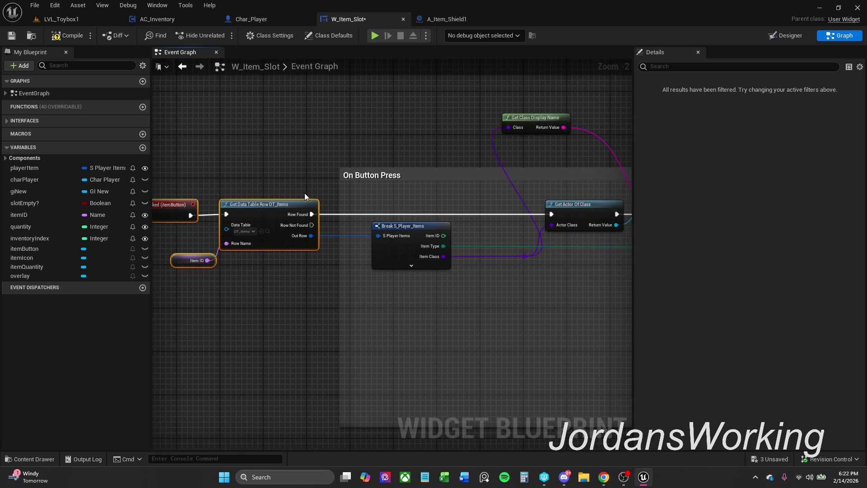
# - Rearrange the On Button Press graph, moving Get Class Display Name to the right
pyautogui.scroll(-2, 338, 273)
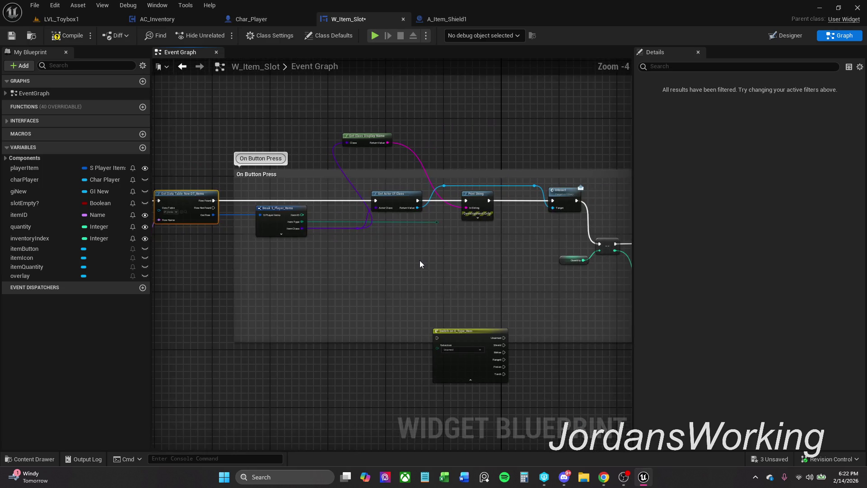
pyautogui.scroll(-2, 389, 222)
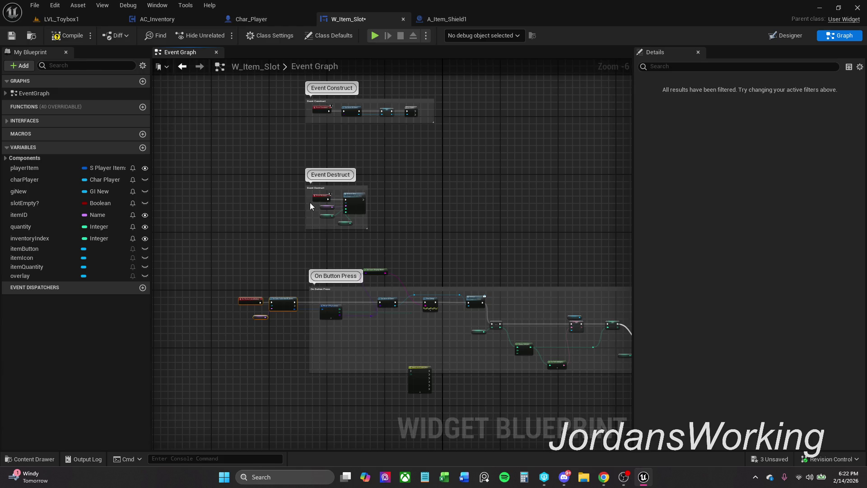
pyautogui.moveTo(310, 206); pyautogui.dragTo(322, 270)
pyautogui.scroll(-5, 381, 145)
pyautogui.scroll(3, 362, 177)
pyautogui.moveTo(362, 178)
pyautogui.mouseDown()
pyautogui.moveTo(296, 396)
pyautogui.moveTo(304, 362)
pyautogui.mouseUp()
pyautogui.scroll(5, 343, 238)
pyautogui.moveTo(463, 311); pyautogui.dragTo(322, 300)
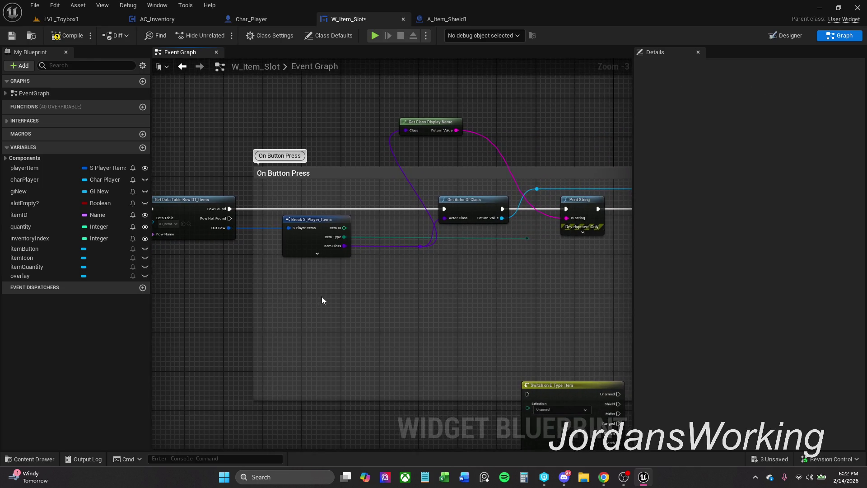
pyautogui.moveTo(465, 284); pyautogui.dragTo(433, 283)
pyautogui.moveTo(398, 131); pyautogui.dragTo(441, 126)
pyautogui.moveTo(554, 123); pyautogui.dragTo(441, 122)
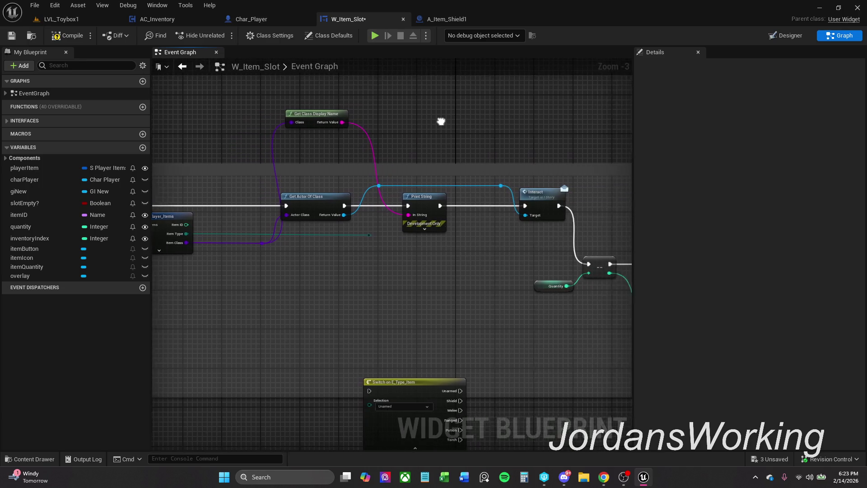
pyautogui.moveTo(460, 257); pyautogui.dragTo(576, 248)
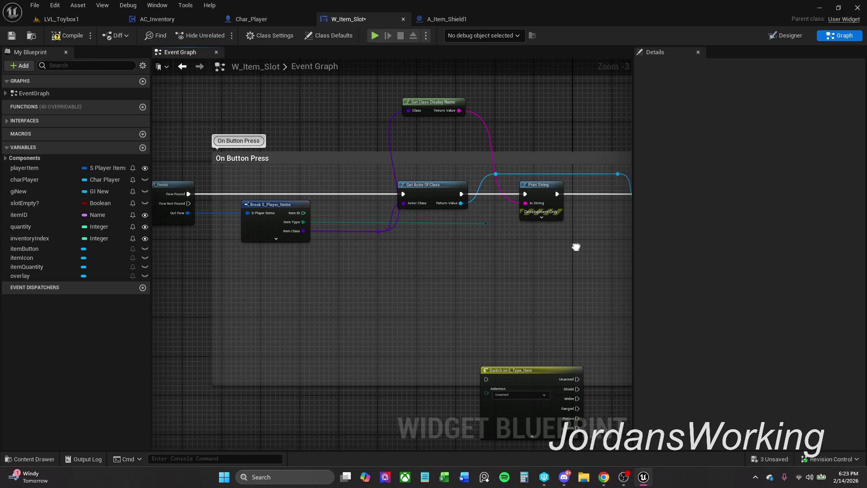
pyautogui.scroll(-1, 576, 247)
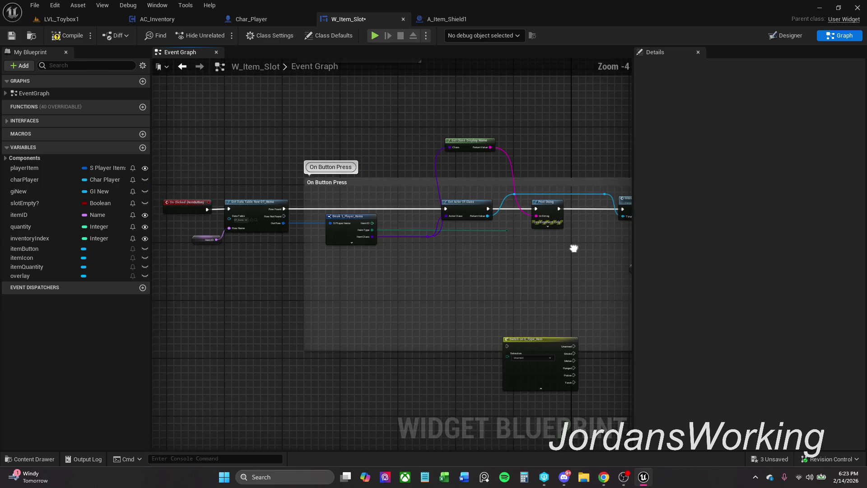
pyautogui.moveTo(574, 248); pyautogui.dragTo(534, 245)
# - Paste copies of Get Actor Of Class and Interact for the row-not-found path, fed by Item Class
pyautogui.click(604, 196)
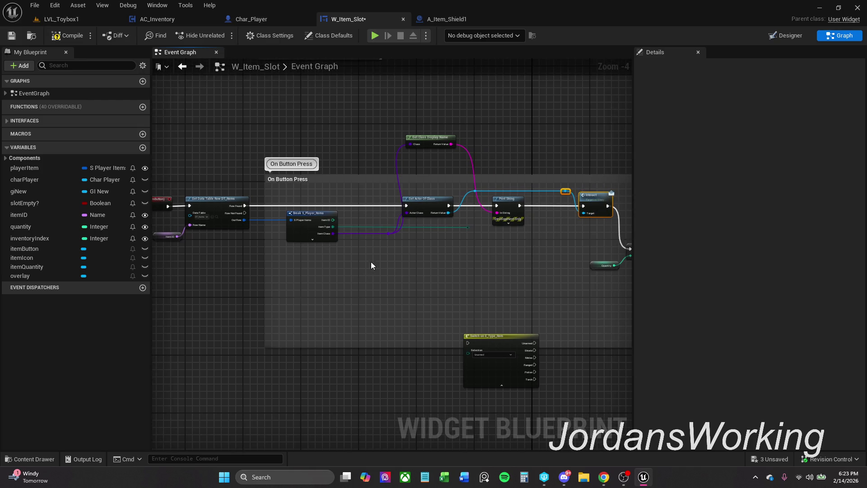
pyautogui.moveTo(440, 221)
pyautogui.mouseDown()
pyautogui.moveTo(466, 190)
pyautogui.moveTo(487, 190)
pyautogui.mouseUp()
pyautogui.hotkey('ctrl', 'v')
pyautogui.click(354, 191)
pyautogui.moveTo(263, 292); pyautogui.dragTo(281, 281)
pyautogui.scroll(4, 286, 281)
pyautogui.moveTo(574, 145)
pyautogui.mouseDown()
pyautogui.moveTo(443, 282)
pyautogui.moveTo(275, 296)
pyautogui.mouseUp()
pyautogui.scroll(-1, 424, 259)
pyautogui.moveTo(425, 262)
pyautogui.mouseDown()
pyautogui.moveTo(306, 277)
pyautogui.moveTo(485, 286)
pyautogui.mouseUp()
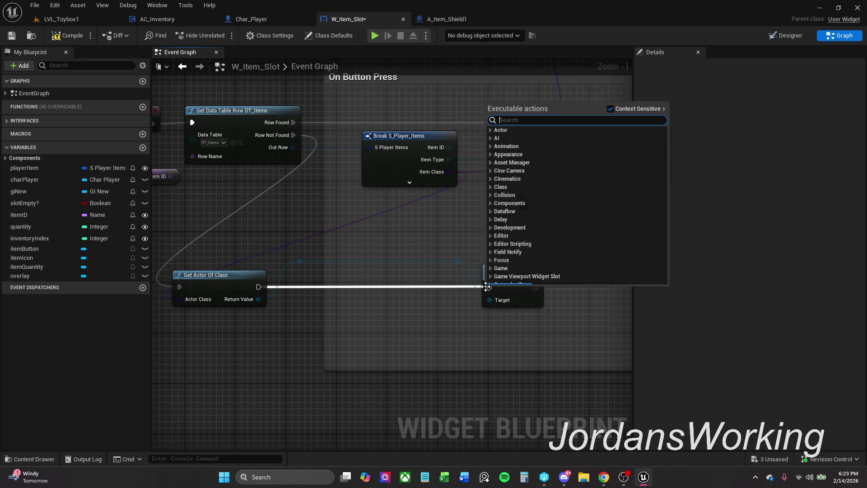
pyautogui.click(451, 292)
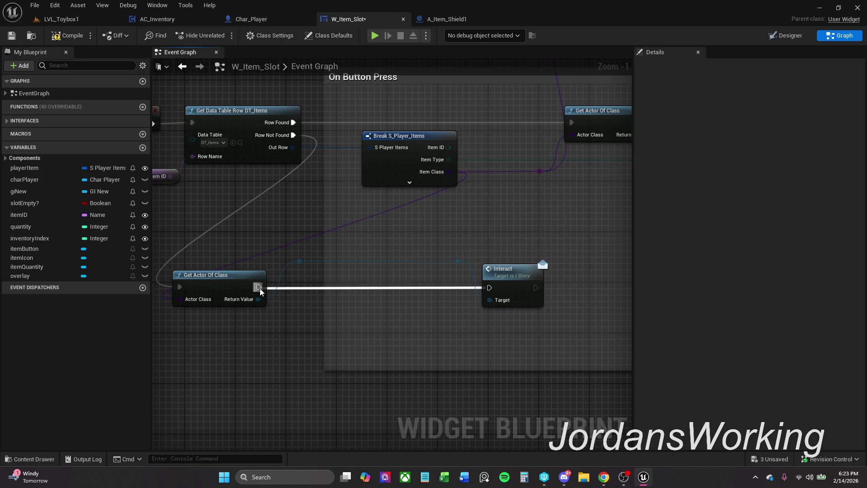
# - Refresh Nodes on Break S_Player_Items so Item Class appears, then open LVL_Toybox1
pyautogui.scroll(-9, 260, 292)
pyautogui.scroll(-2, 247, 225)
pyautogui.moveTo(182, 103); pyautogui.dragTo(570, 407)
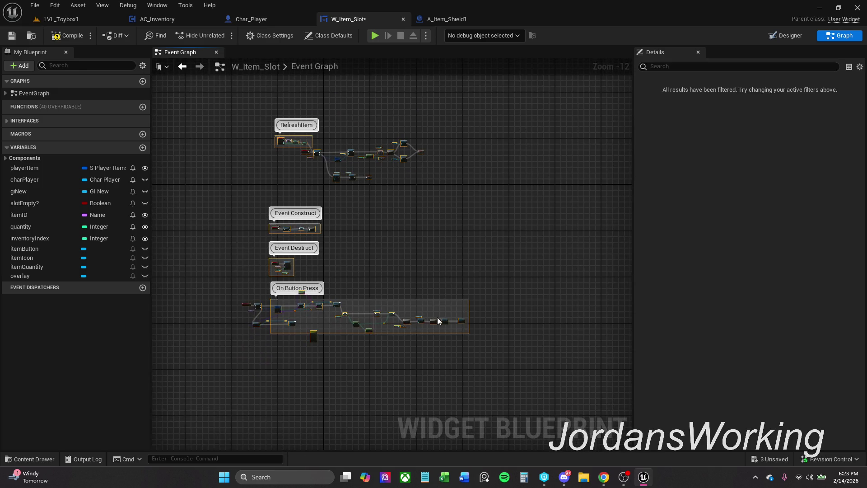
pyautogui.scroll(11, 429, 321)
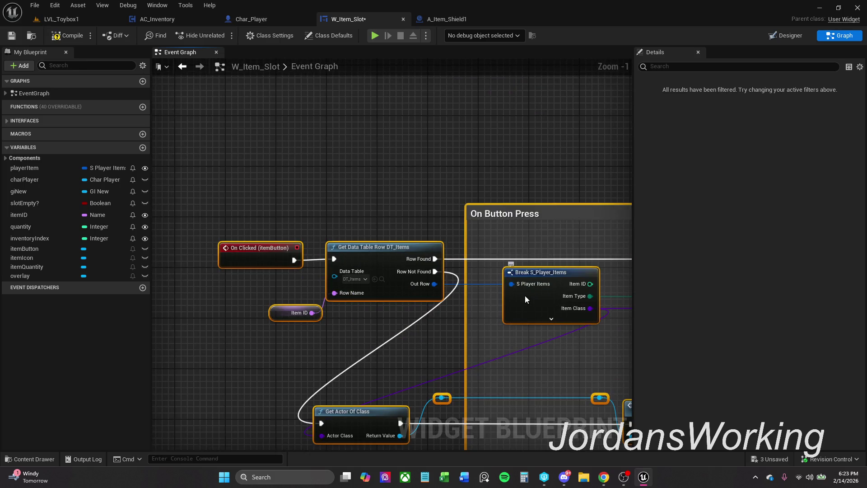
pyautogui.rightClick(525, 296)
pyautogui.click(569, 173)
pyautogui.scroll(-2, 537, 264)
pyautogui.click(520, 259)
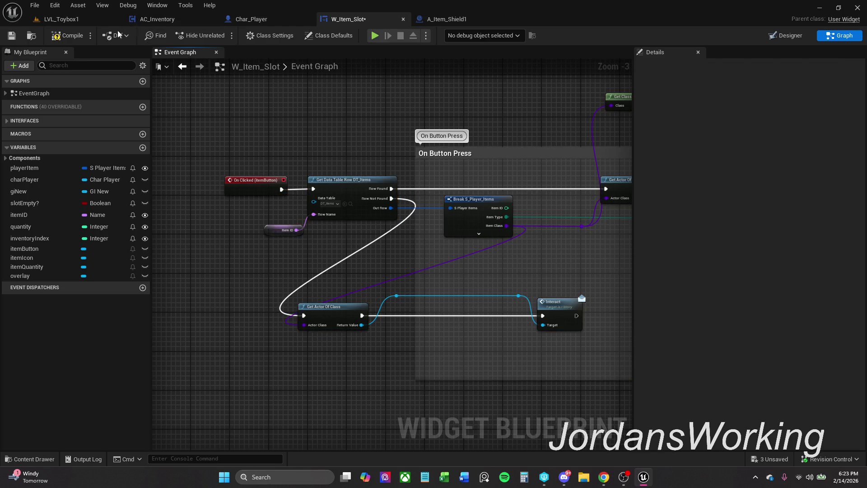
pyautogui.click(71, 23)
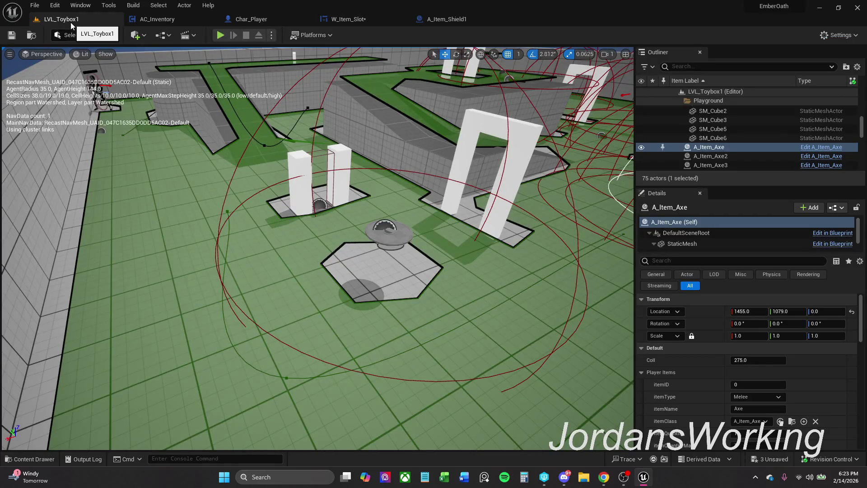
# - Play the level, pick up an item with E, open the inventory with I, then stop
pyautogui.click(221, 36)
pyautogui.press('e')
pyautogui.press('i')
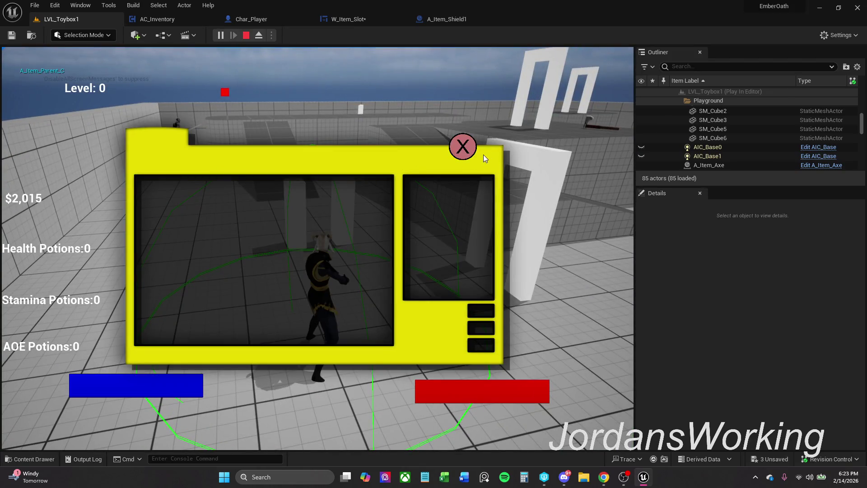
pyautogui.click(463, 146)
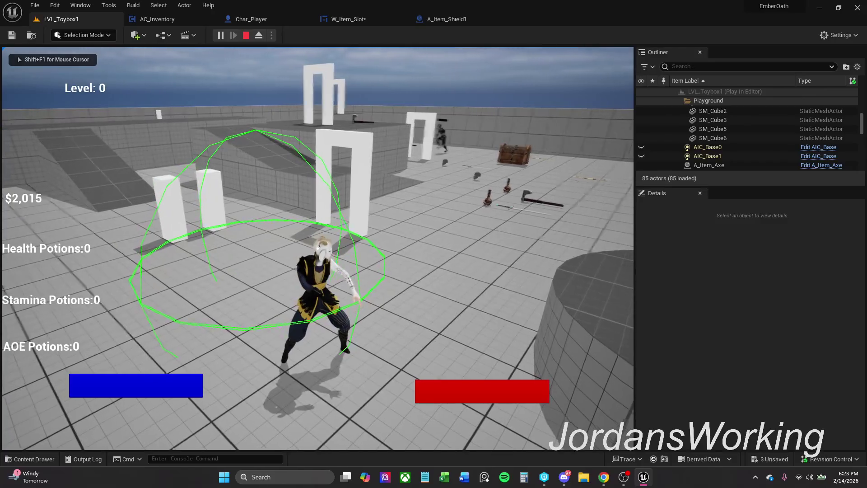
pyautogui.press('Escape')
# - Play again, press the inventory item slot, then return to the W_Item_Slot graph
pyautogui.click(223, 35)
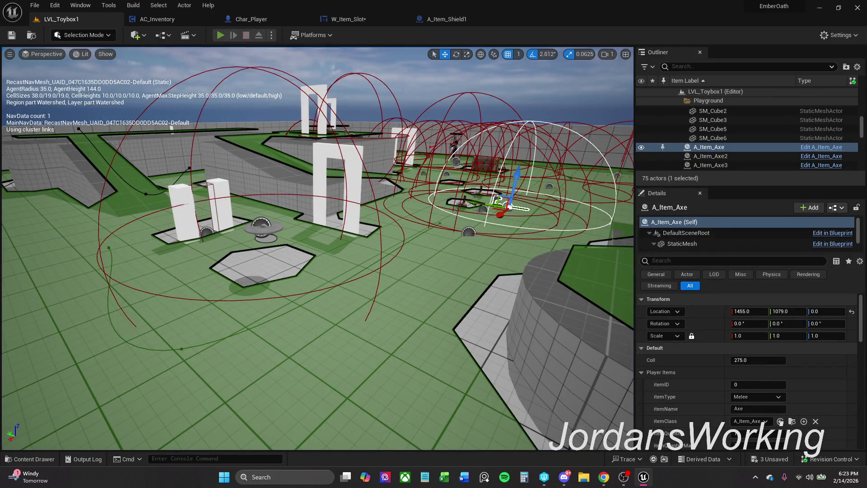
pyautogui.press('i')
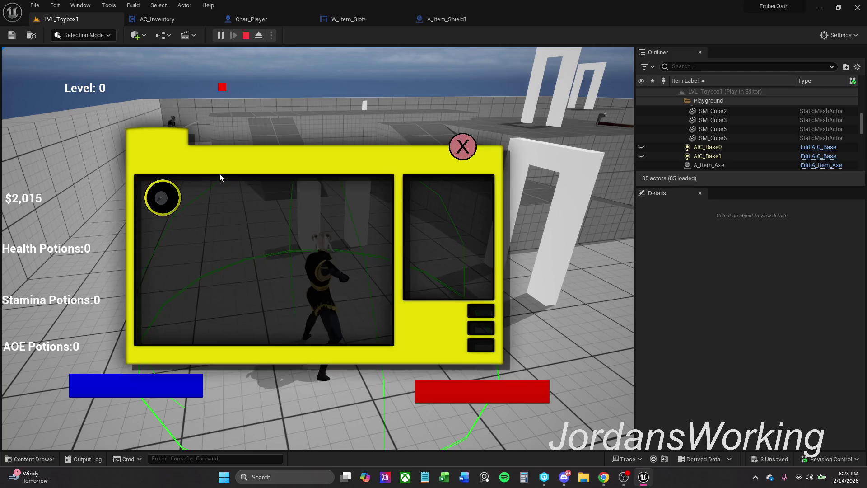
pyautogui.click(166, 196)
pyautogui.press('Escape')
pyautogui.click(348, 18)
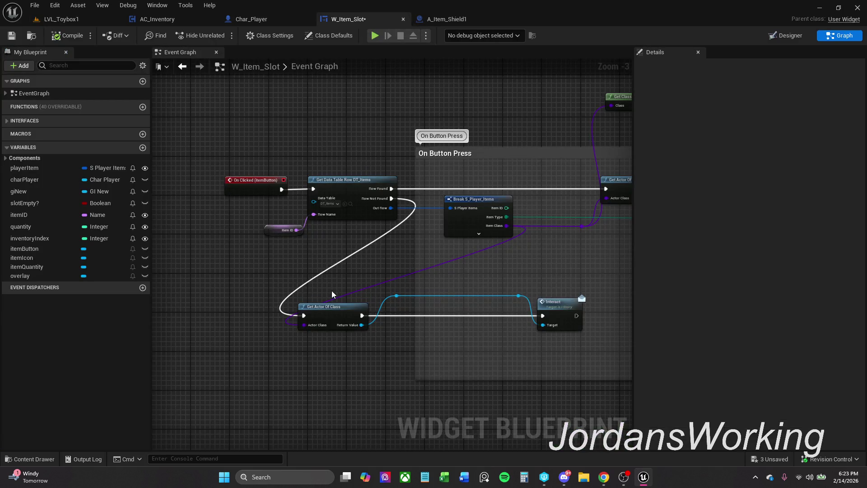
# - Rewire the On Clicked exec output directly into Get Actor Of Class, skipping the DT_Items row lookup
pyautogui.moveTo(357, 283); pyautogui.dragTo(229, 287)
pyautogui.scroll(-1, 290, 289)
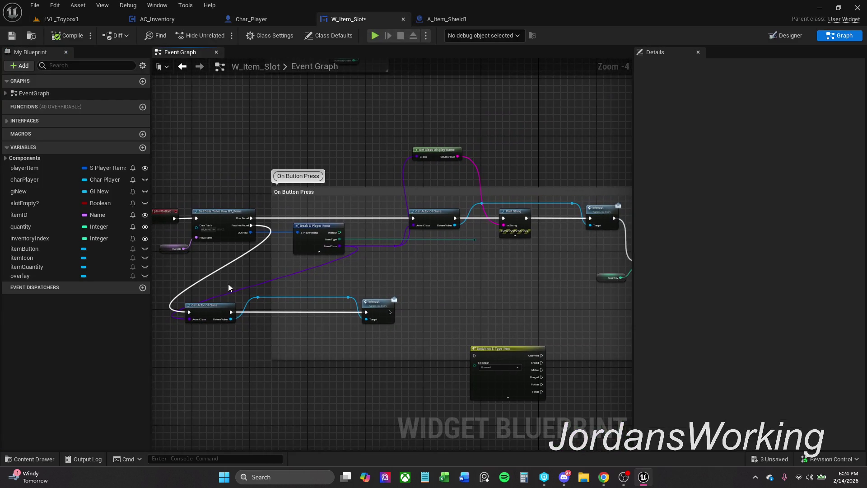
pyautogui.scroll(2, 247, 259)
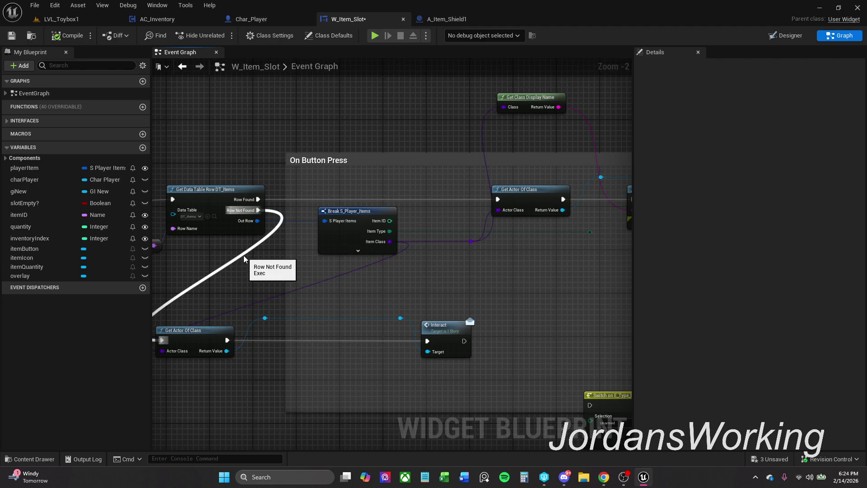
pyautogui.moveTo(247, 276); pyautogui.dragTo(266, 274)
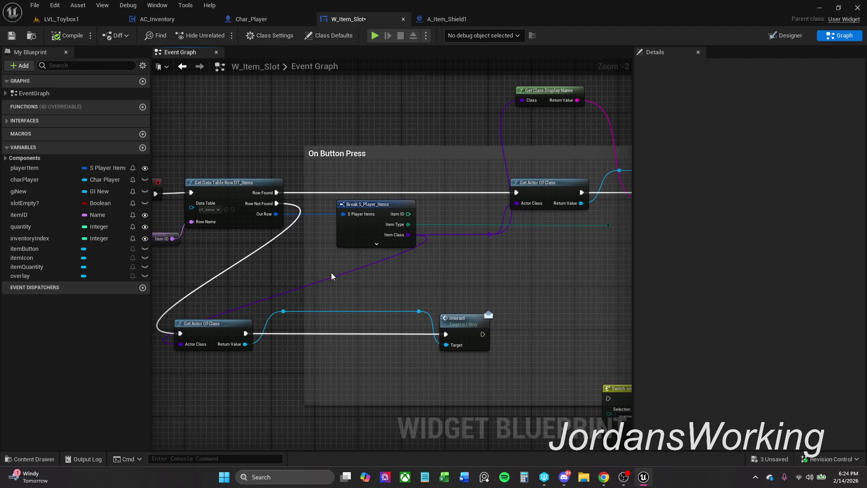
pyautogui.scroll(-1, 357, 275)
pyautogui.moveTo(346, 278); pyautogui.dragTo(285, 276)
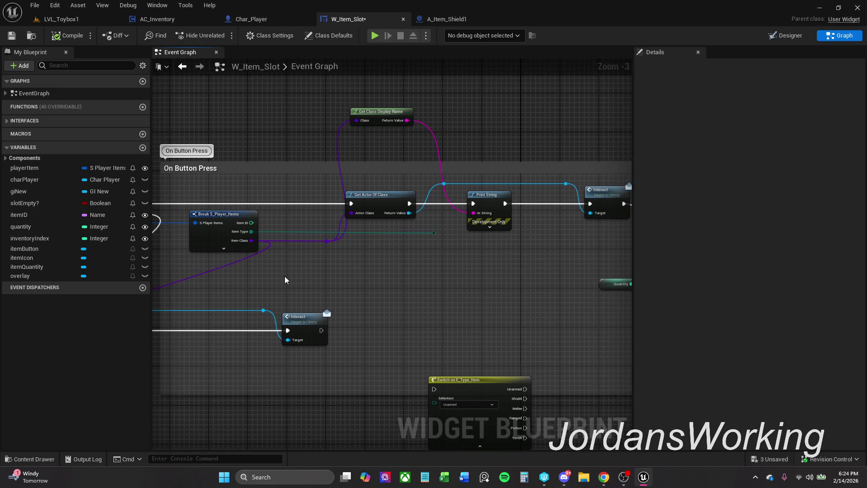
pyautogui.moveTo(275, 274)
pyautogui.mouseDown()
pyautogui.moveTo(316, 271)
pyautogui.moveTo(242, 273)
pyautogui.moveTo(386, 256)
pyautogui.mouseUp()
pyautogui.scroll(-1, 307, 271)
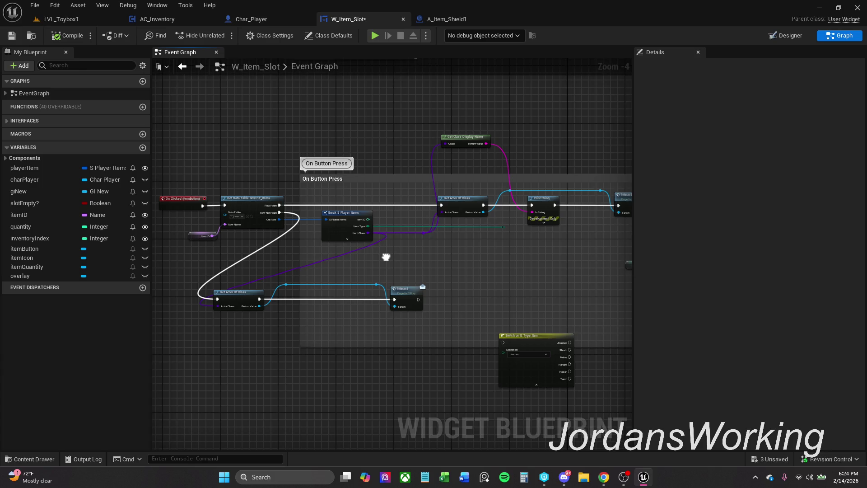
pyautogui.scroll(1, 386, 256)
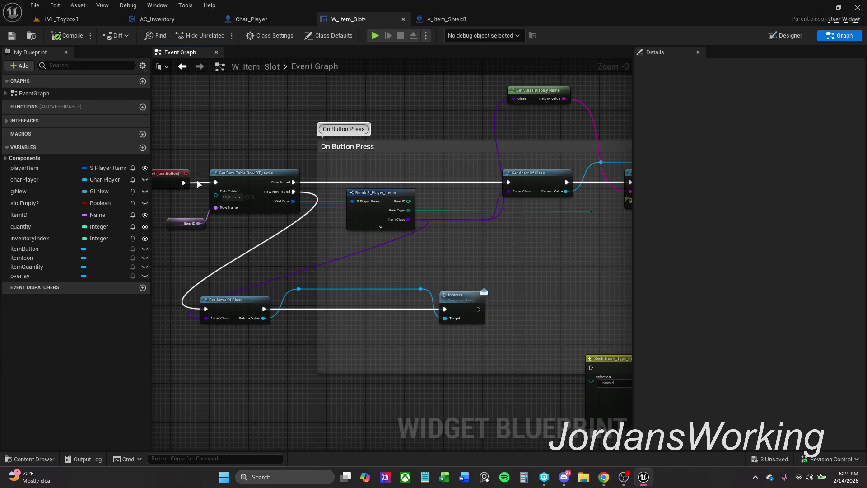
pyautogui.moveTo(183, 183); pyautogui.dragTo(508, 182)
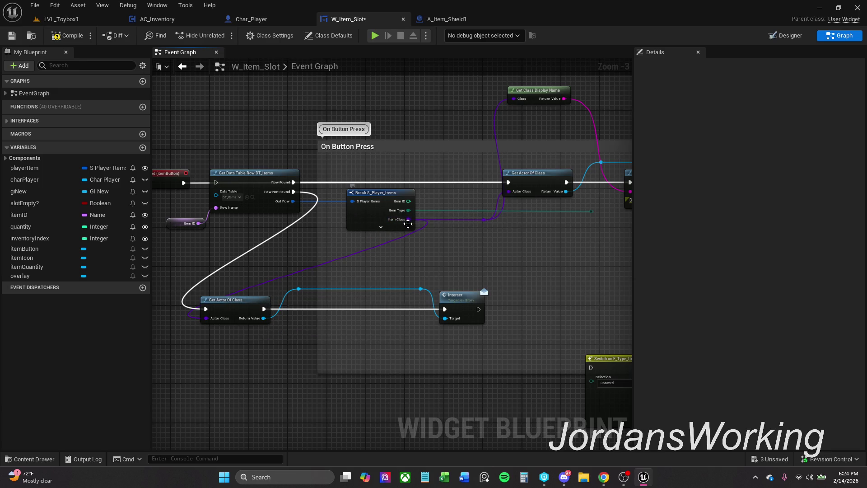
pyautogui.click(482, 223)
pyautogui.moveTo(481, 221); pyautogui.dragTo(456, 223)
pyautogui.click(418, 254)
# - Compile W_Item_Slot and dismiss the compiler results
pyautogui.click(67, 35)
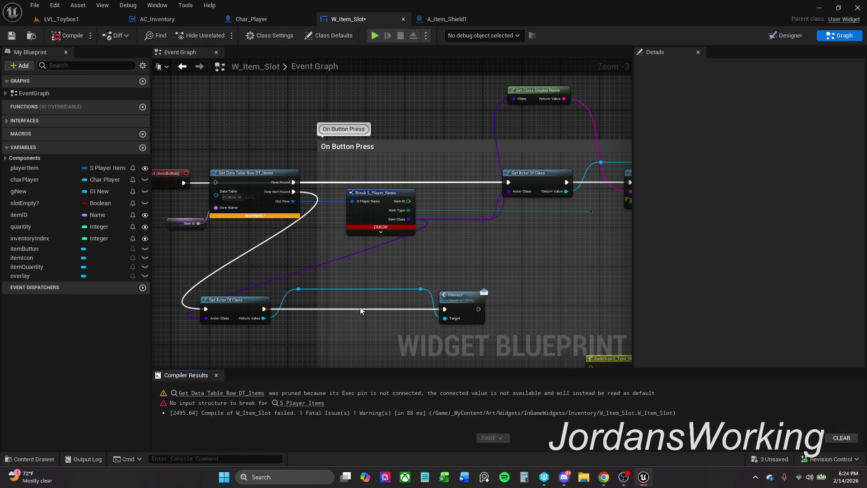
pyautogui.click(216, 375)
pyautogui.moveTo(300, 316); pyautogui.dragTo(468, 299)
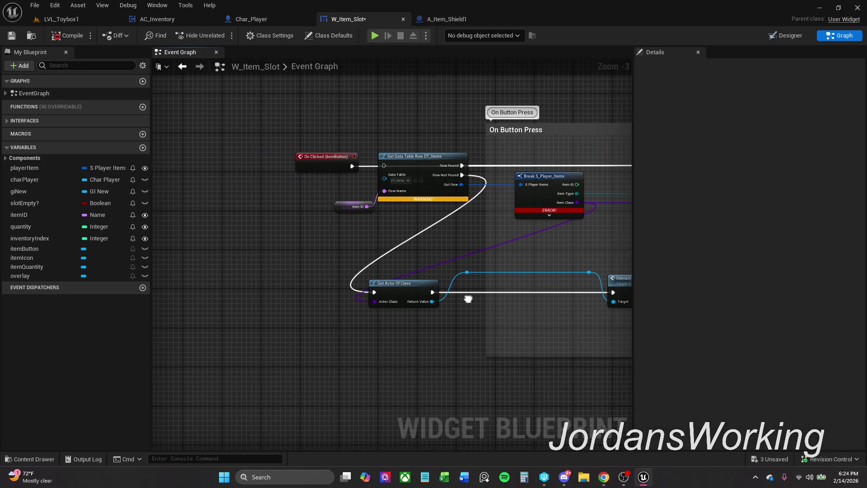
pyautogui.scroll(-3, 468, 299)
pyautogui.scroll(4, 269, 300)
pyautogui.moveTo(194, 274); pyautogui.dragTo(201, 286)
pyautogui.scroll(-1, 370, 214)
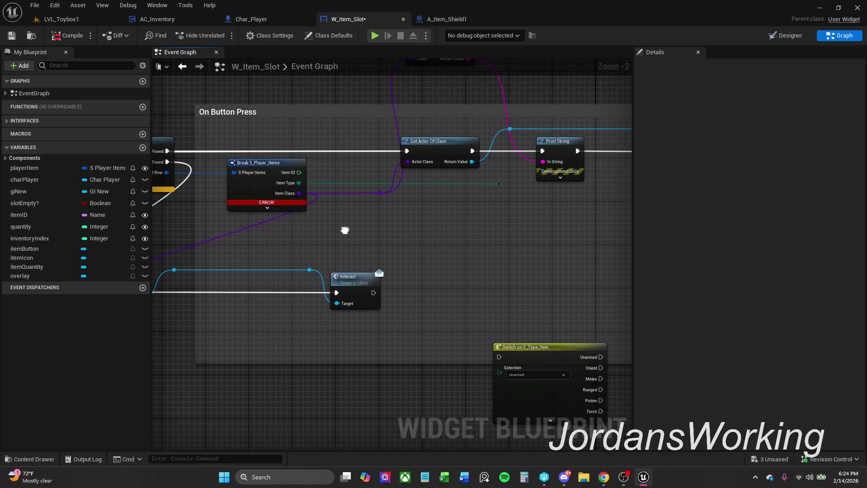
# - Add a playerItem getter feeding a new Break S_Player_Items node with unconnected pins hidden
pyautogui.moveTo(36, 168)
pyautogui.mouseDown()
pyautogui.moveTo(244, 189)
pyautogui.moveTo(421, 239)
pyautogui.moveTo(427, 267)
pyautogui.moveTo(428, 246)
pyautogui.mouseUp()
pyautogui.click(425, 243)
pyautogui.write('br')
pyautogui.click(452, 283)
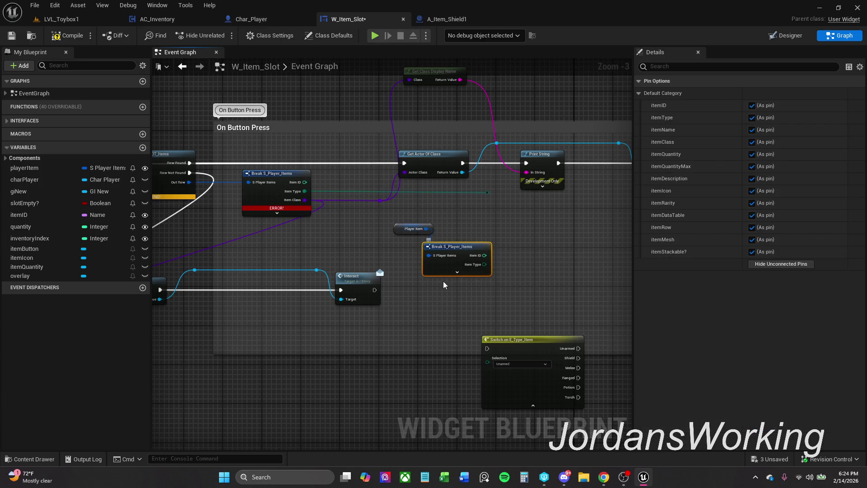
pyautogui.click(461, 274)
pyautogui.moveTo(500, 282)
pyautogui.mouseDown()
pyautogui.moveTo(409, 207)
pyautogui.moveTo(380, 202)
pyautogui.mouseUp()
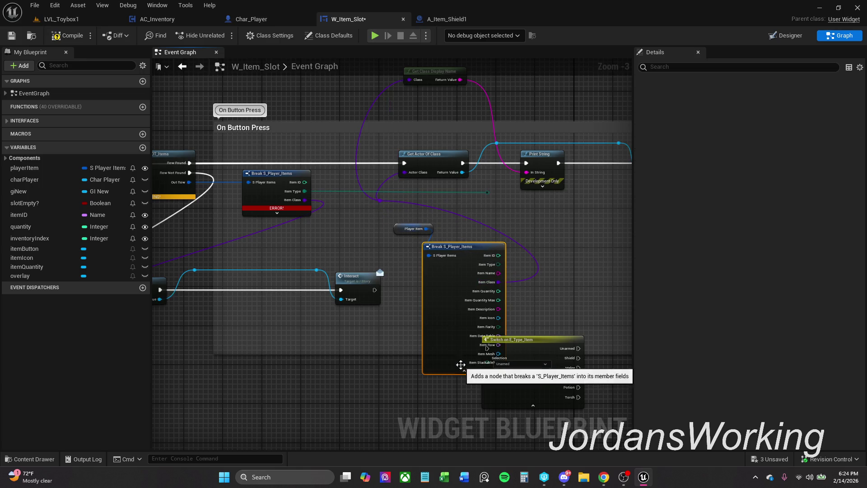
pyautogui.click(462, 372)
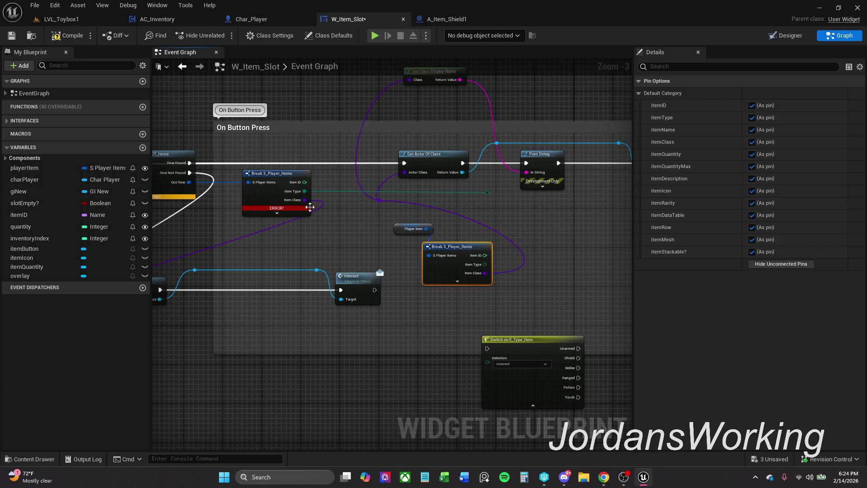
# - Select the old DT_Items lookup and the lower Interact chain
pyautogui.moveTo(213, 209); pyautogui.dragTo(333, 188)
pyautogui.click(203, 216)
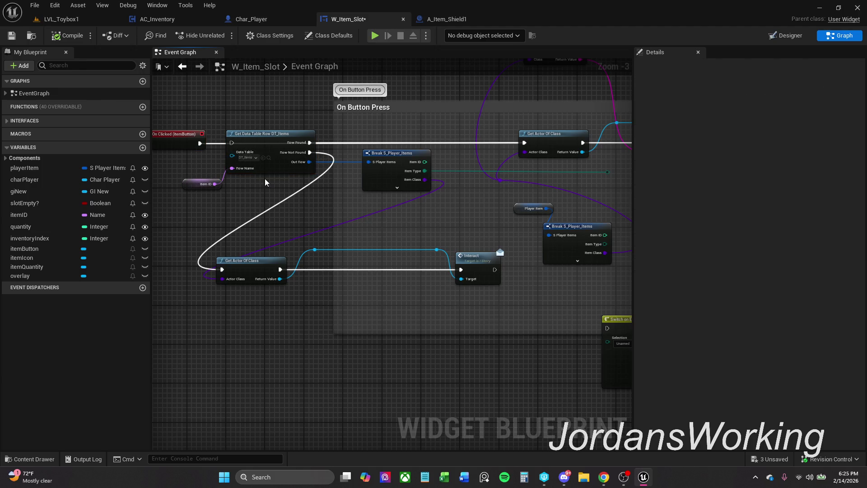
pyautogui.moveTo(213, 122)
pyautogui.mouseDown()
pyautogui.moveTo(286, 238)
pyautogui.moveTo(398, 267)
pyautogui.moveTo(470, 319)
pyautogui.mouseUp()
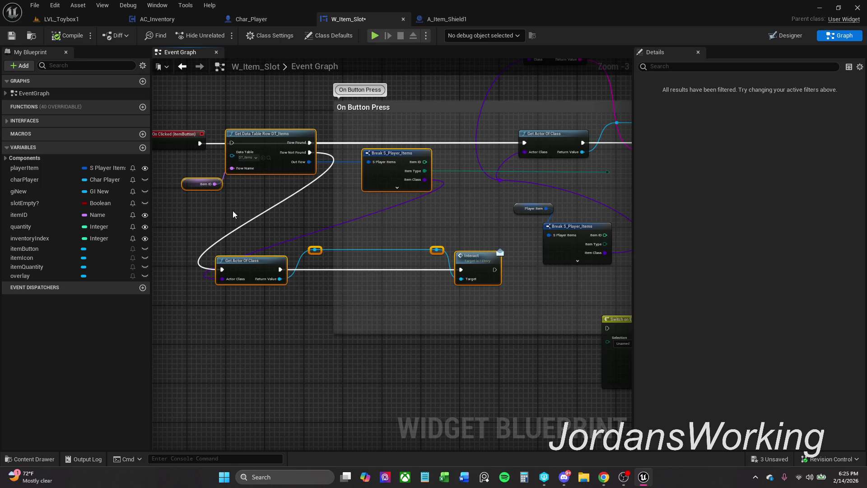
# - Delete the Get Data Table Row chain and move On Clicked beside Get Actor Of Class
pyautogui.press('Delete')
pyautogui.moveTo(172, 138); pyautogui.dragTo(398, 136)
pyautogui.moveTo(462, 180)
pyautogui.mouseDown()
pyautogui.moveTo(414, 185)
pyautogui.moveTo(396, 211)
pyautogui.mouseUp()
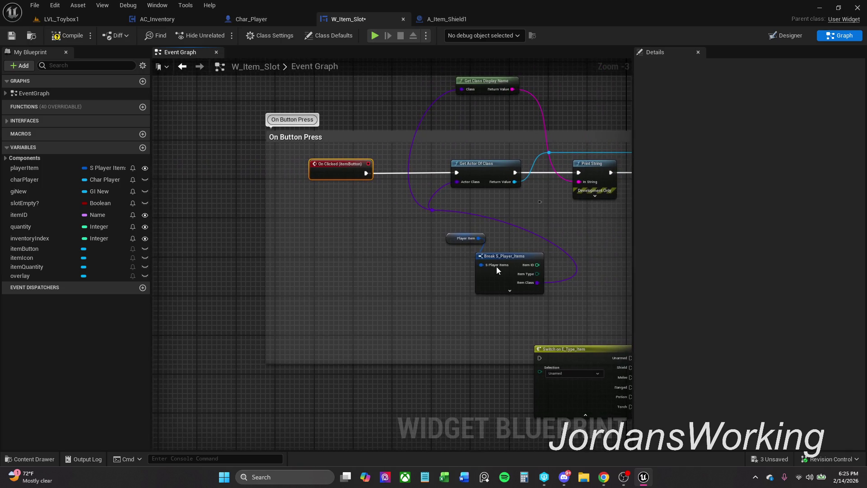
pyautogui.moveTo(547, 308)
pyautogui.mouseDown()
pyautogui.moveTo(422, 243)
pyautogui.moveTo(425, 233)
pyautogui.mouseUp()
pyautogui.moveTo(497, 268)
pyautogui.mouseDown()
pyautogui.moveTo(321, 273)
pyautogui.moveTo(328, 224)
pyautogui.moveTo(340, 233)
pyautogui.moveTo(329, 223)
pyautogui.mouseUp()
# - Reposition Get Class Display Name and move the Break S_Player_Items and Player Item nodes up-left
pyautogui.click(429, 174)
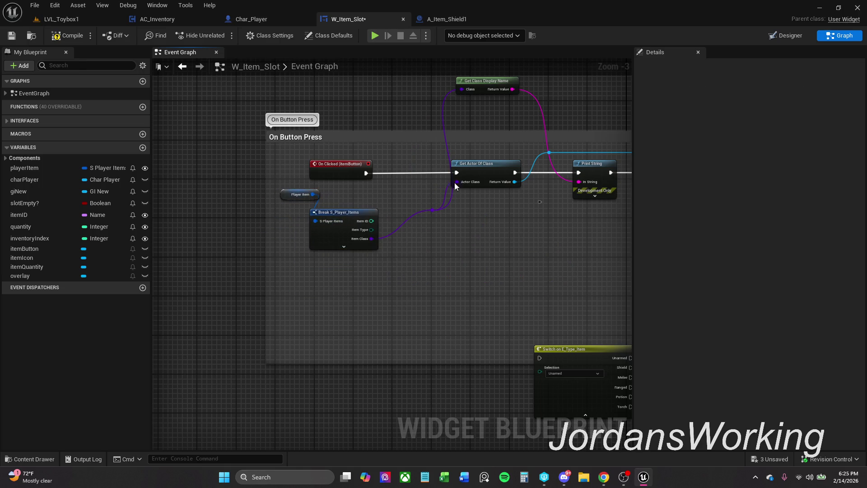
pyautogui.moveTo(496, 88); pyautogui.dragTo(441, 112)
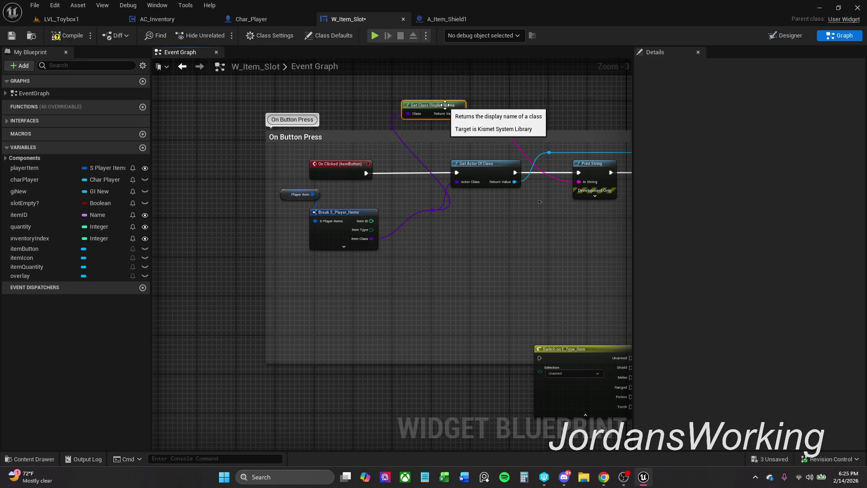
pyautogui.moveTo(480, 234)
pyautogui.mouseDown()
pyautogui.moveTo(461, 197)
pyautogui.moveTo(442, 205)
pyautogui.mouseUp()
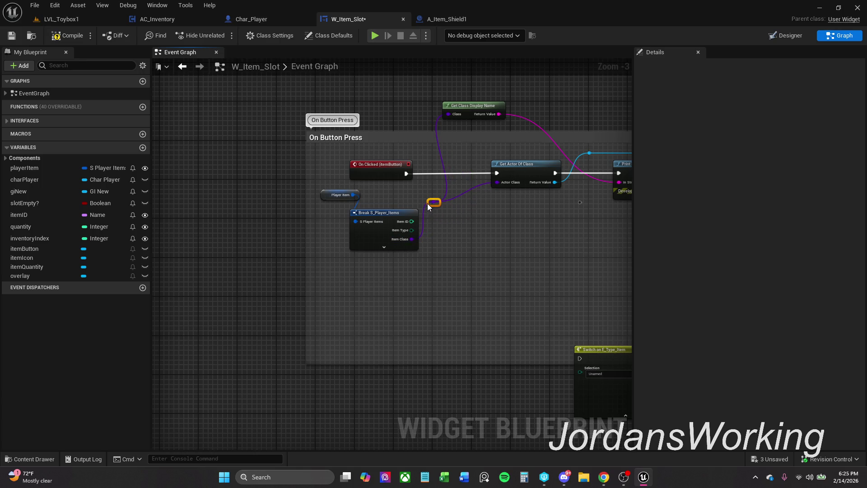
pyautogui.click(355, 226)
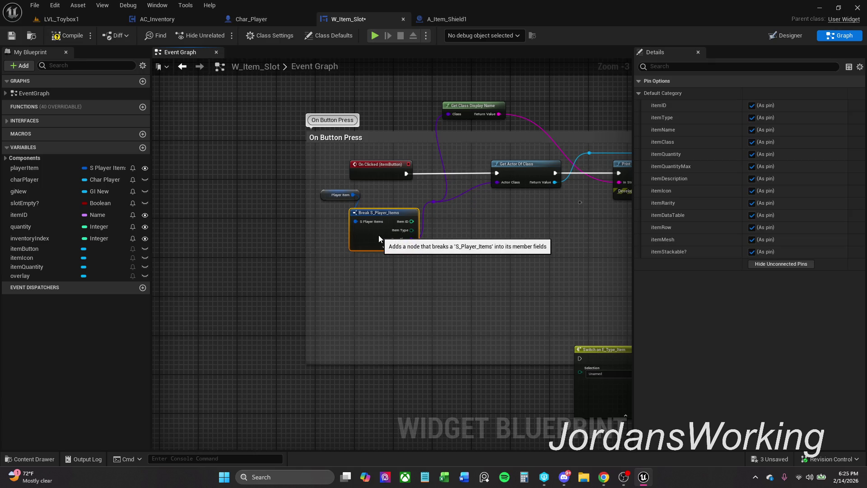
pyautogui.moveTo(378, 239); pyautogui.dragTo(376, 229)
pyautogui.moveTo(392, 268); pyautogui.dragTo(332, 194)
pyautogui.moveTo(370, 226)
pyautogui.mouseDown()
pyautogui.moveTo(377, 235)
pyautogui.moveTo(337, 210)
pyautogui.moveTo(373, 220)
pyautogui.mouseUp()
# - Align the reroute node with the Item Class pin, nudge Get Class Display Name right, and save
pyautogui.click(432, 202)
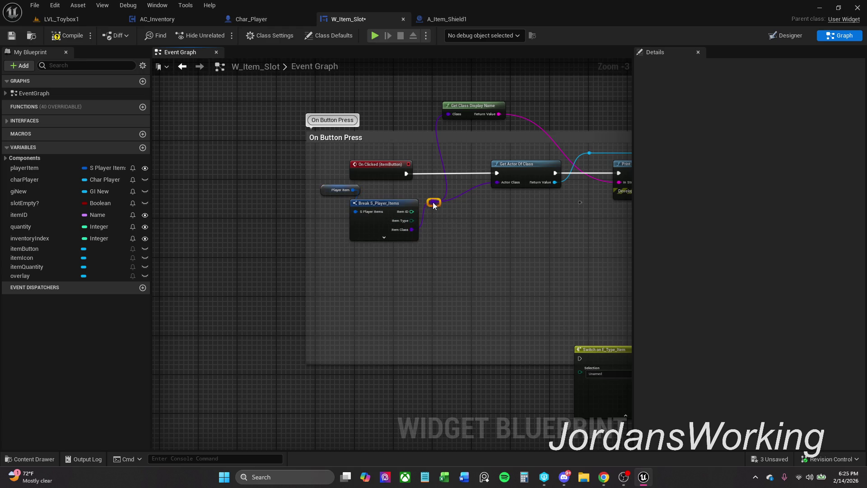
pyautogui.keyDown('ctrl'); pyautogui.click(381, 243); pyautogui.keyUp('ctrl')
pyautogui.press('q')
pyautogui.click(470, 265)
pyautogui.moveTo(431, 156); pyautogui.dragTo(369, 178)
pyautogui.moveTo(425, 128); pyautogui.dragTo(453, 128)
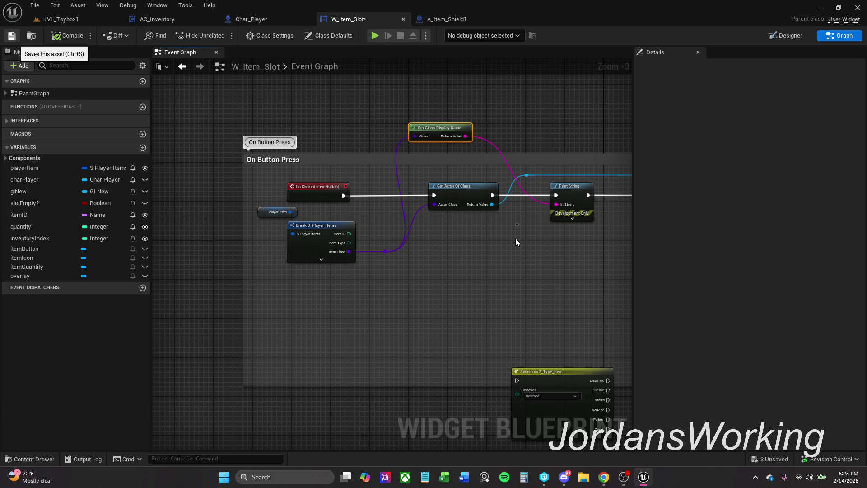
pyautogui.hotkey('ctrl', 's')
# - Move the Switch on E_Type_Item node up beside the button-press nodes
pyautogui.click(518, 226)
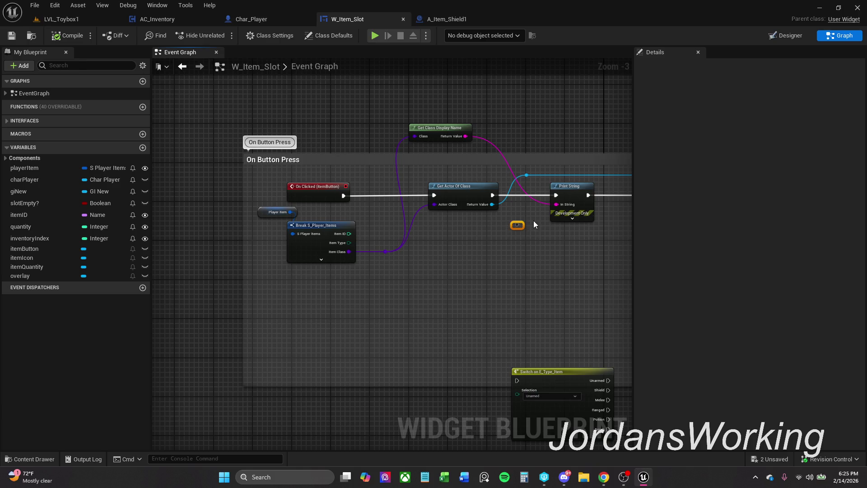
pyautogui.moveTo(533, 220)
pyautogui.mouseDown()
pyautogui.moveTo(447, 223)
pyautogui.moveTo(368, 239)
pyautogui.mouseUp()
pyautogui.scroll(-1, 368, 240)
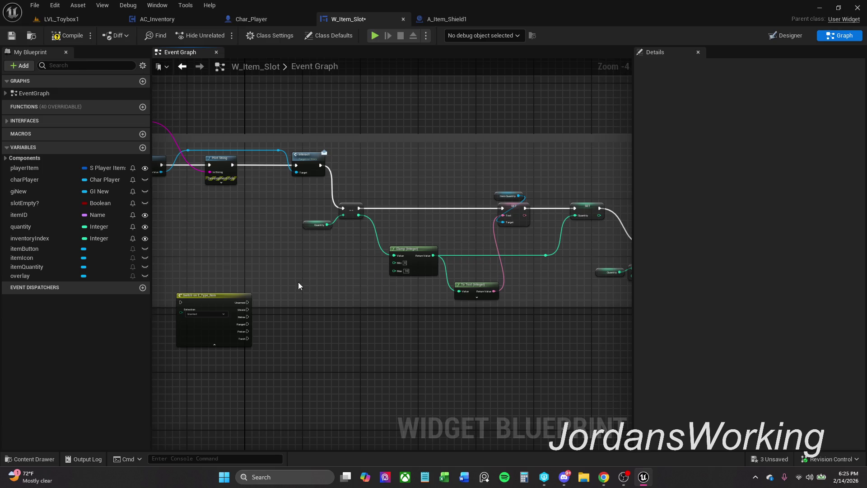
pyautogui.moveTo(295, 284); pyautogui.dragTo(174, 253)
pyautogui.moveTo(317, 253)
pyautogui.mouseDown()
pyautogui.moveTo(167, 244)
pyautogui.moveTo(239, 240)
pyautogui.mouseUp()
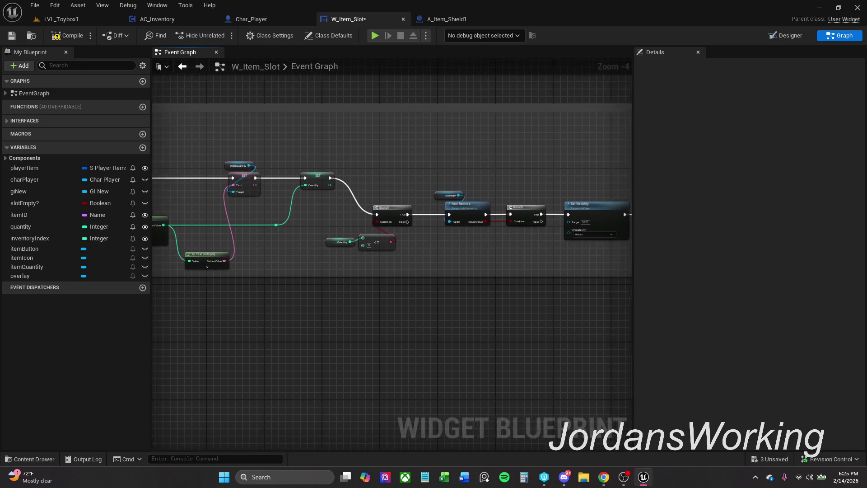
pyautogui.moveTo(181, 225); pyautogui.dragTo(413, 275)
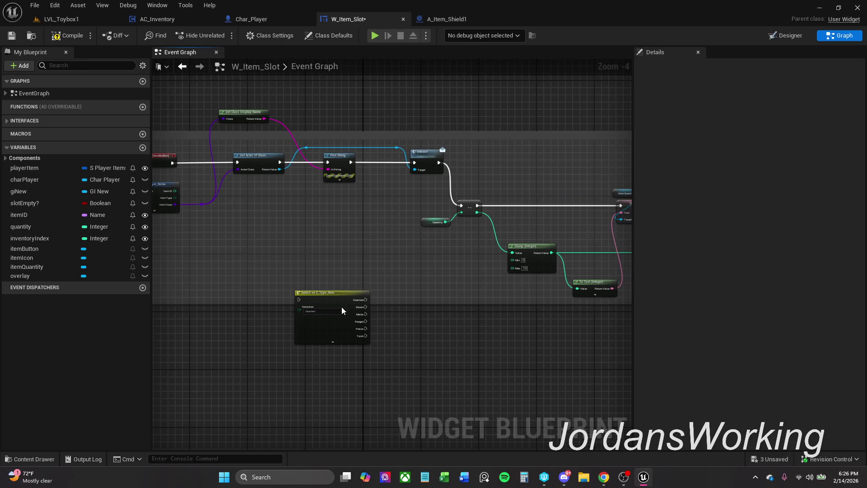
pyautogui.moveTo(342, 310); pyautogui.dragTo(359, 240)
pyautogui.scroll(4, 331, 250)
pyautogui.scroll(-2, 331, 248)
pyautogui.moveTo(311, 255); pyautogui.dragTo(456, 280)
pyautogui.moveTo(508, 303); pyautogui.dragTo(484, 296)
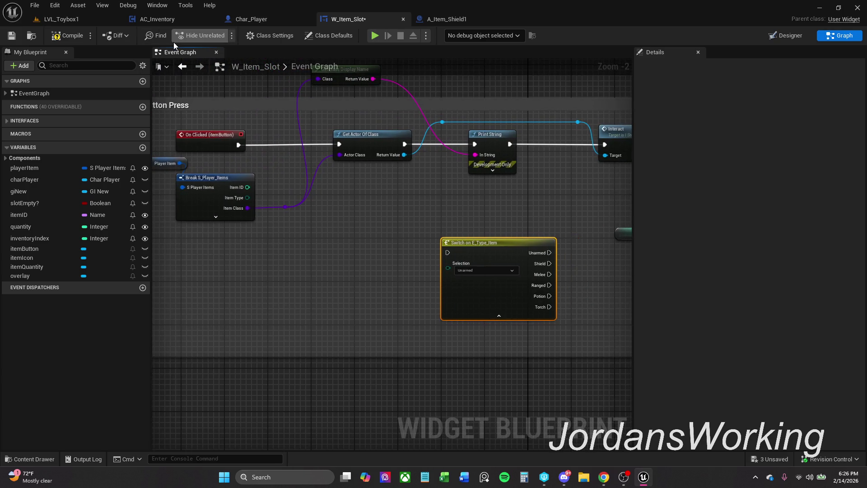
# - Save W_Item_Slot, then play-test LVL_Toybox1 by using the shield from the first inventory slot
pyautogui.click(12, 35)
pyautogui.click(86, 19)
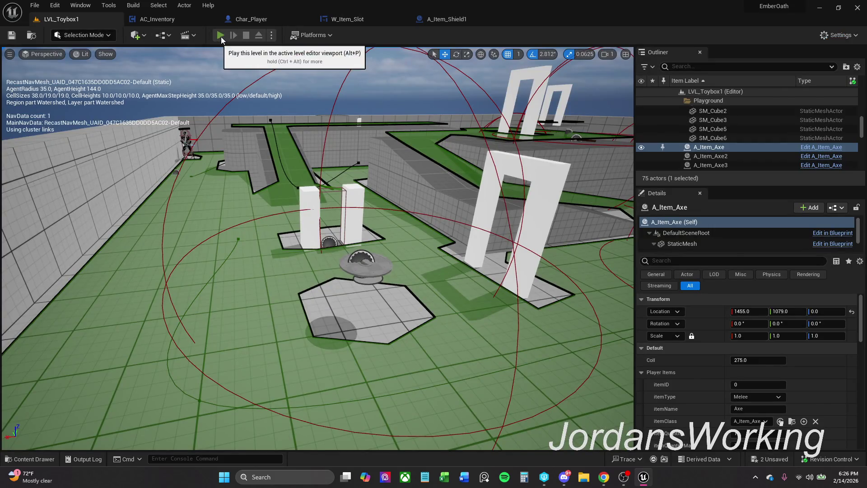
pyautogui.click(223, 36)
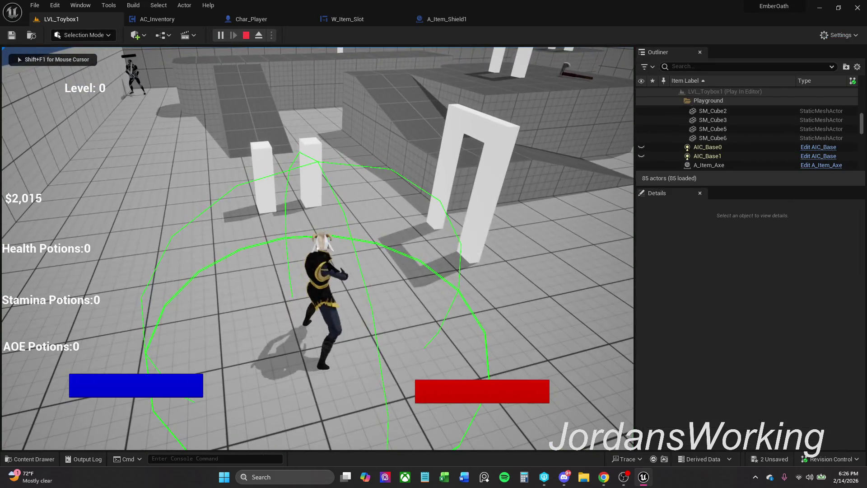
pyautogui.press('i')
pyautogui.click(171, 191)
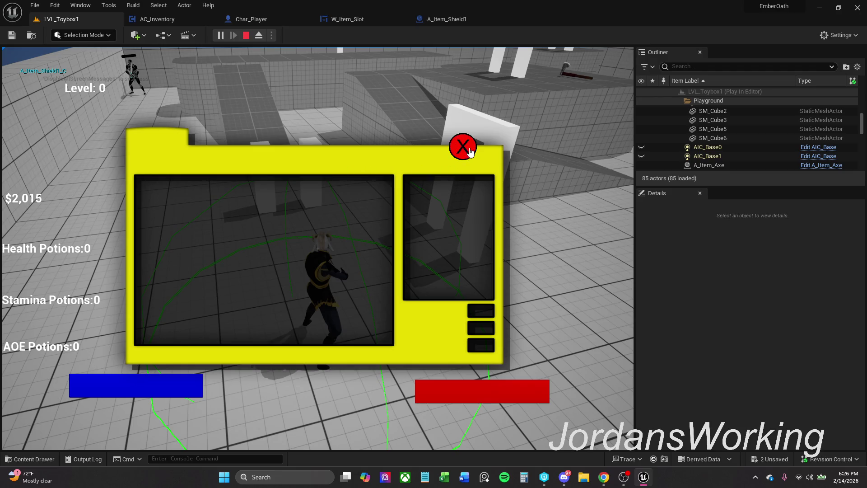
pyautogui.click(463, 146)
pyautogui.press('Escape')
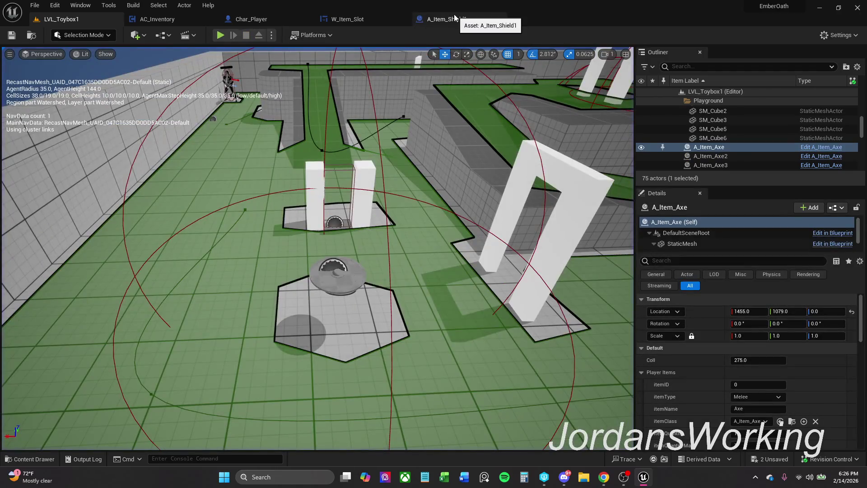
# - Open the A_Item_Shield1 Blueprint, then its parent Blueprint A_Item_Parent
pyautogui.click(452, 18)
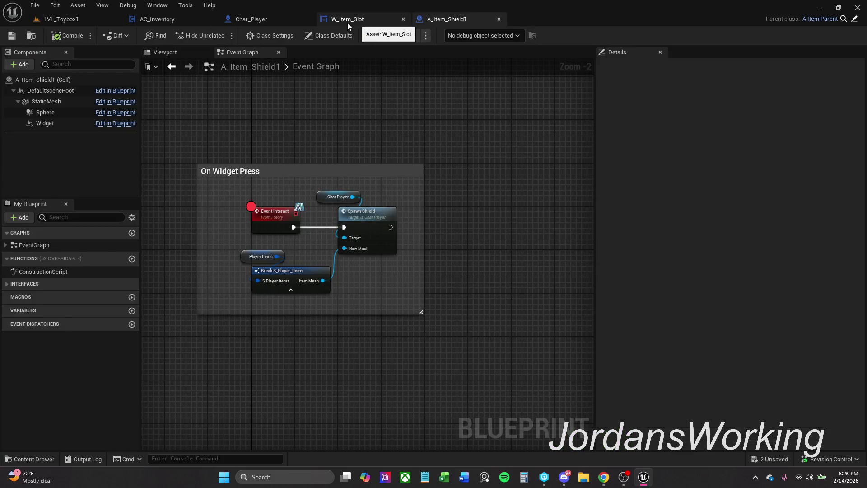
pyautogui.click(109, 22)
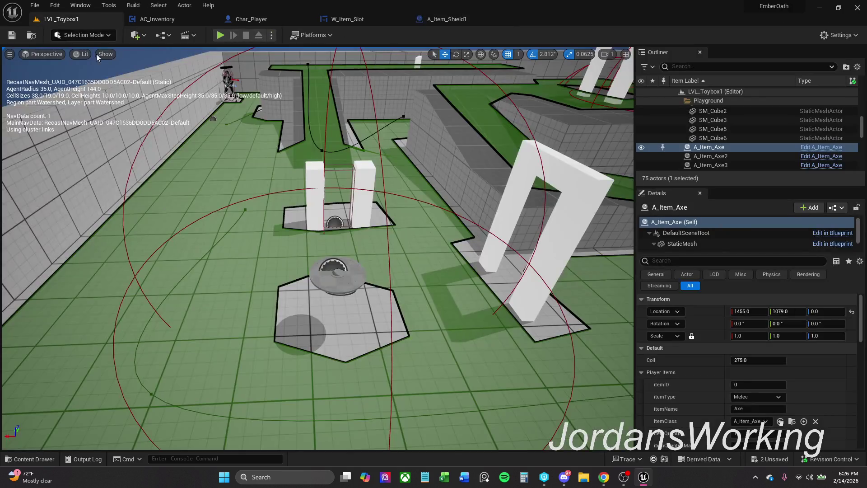
pyautogui.click(37, 459)
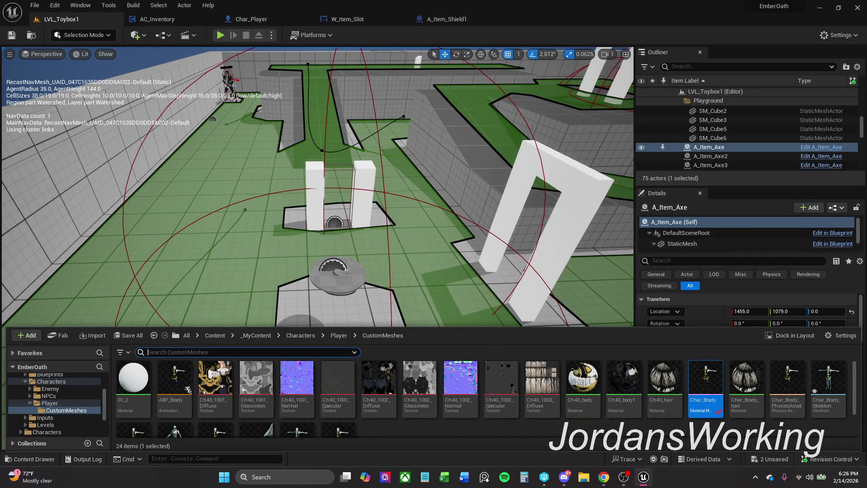
pyautogui.click(470, 19)
pyautogui.click(851, 19)
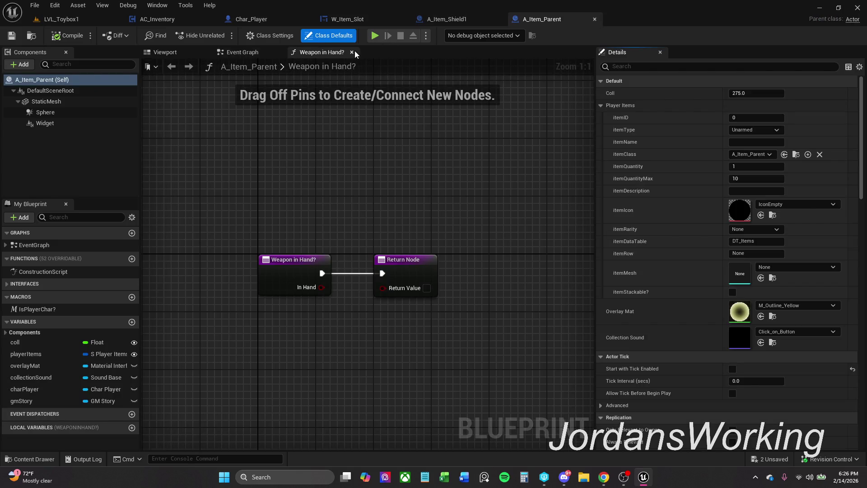
# - Close the Weapon in Hand? graph and frame A_Item_Parent's comment groups in the event graph
pyautogui.click(352, 52)
pyautogui.scroll(-6, 281, 191)
pyautogui.scroll(7, 261, 199)
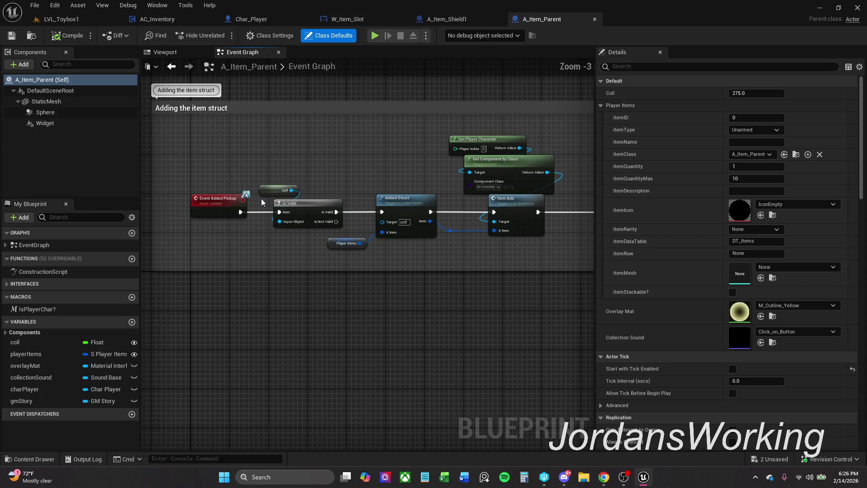
pyautogui.scroll(-2, 261, 199)
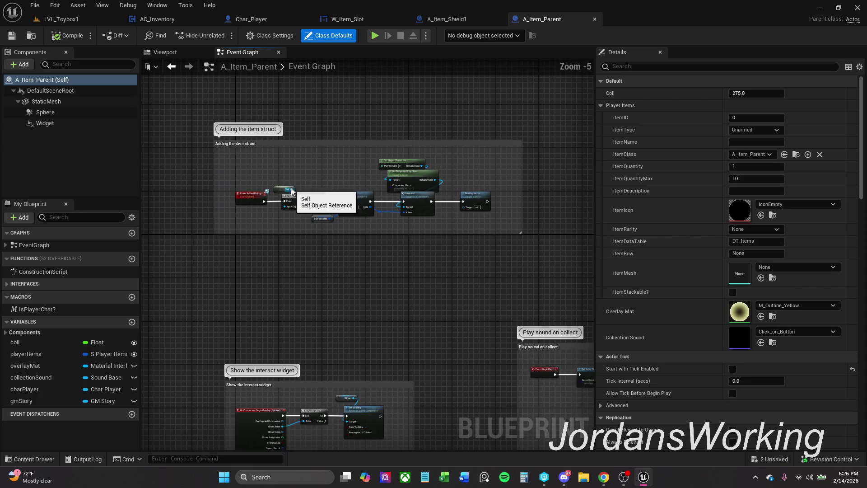
pyautogui.scroll(-2, 350, 323)
pyautogui.moveTo(350, 324)
pyautogui.mouseDown()
pyautogui.moveTo(329, 251)
pyautogui.moveTo(346, 231)
pyautogui.moveTo(277, 194)
pyautogui.moveTo(443, 7)
pyautogui.mouseUp()
pyautogui.click(445, 18)
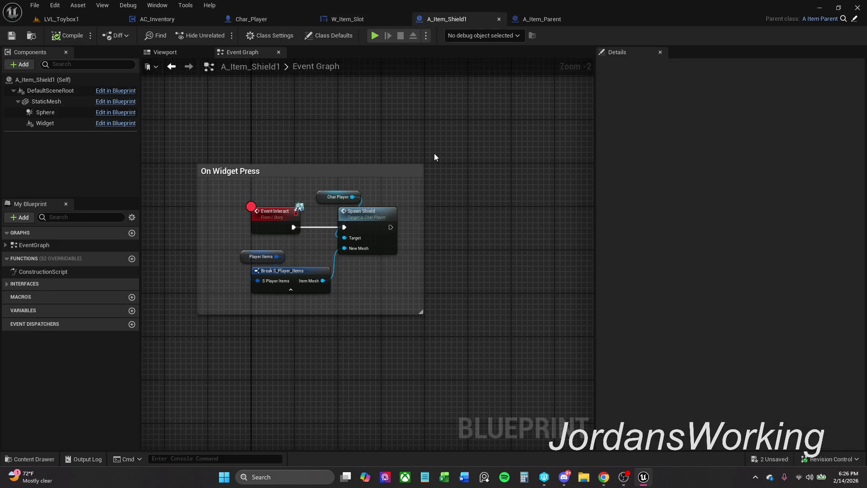
pyautogui.click(547, 17)
pyautogui.scroll(4, 327, 224)
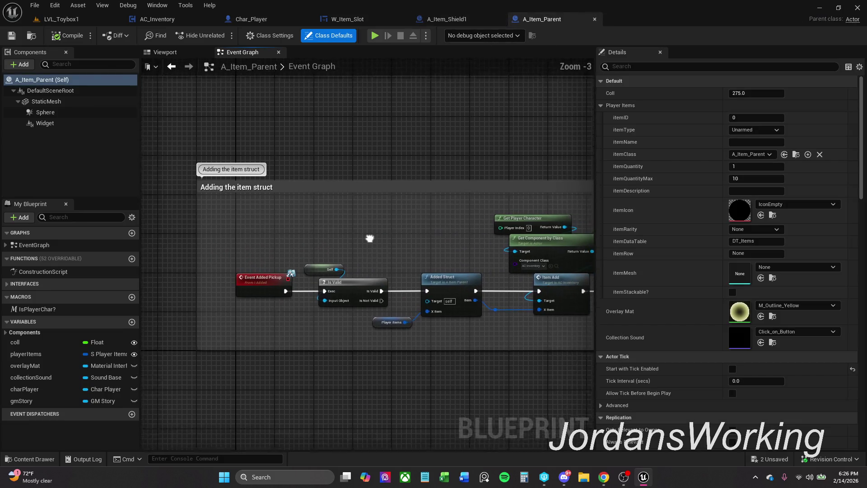
# - Add an Event Interact node wired to a Print String node in A_Item_Parent
pyautogui.rightClick(313, 212)
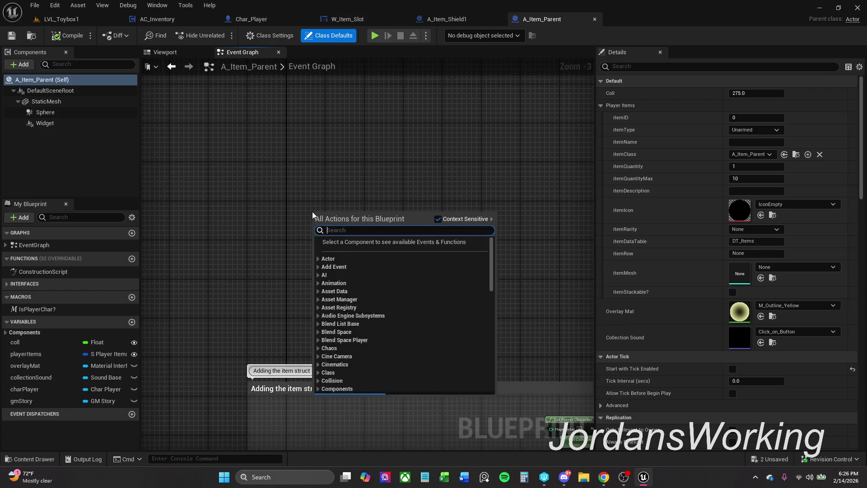
pyautogui.write('Event In')
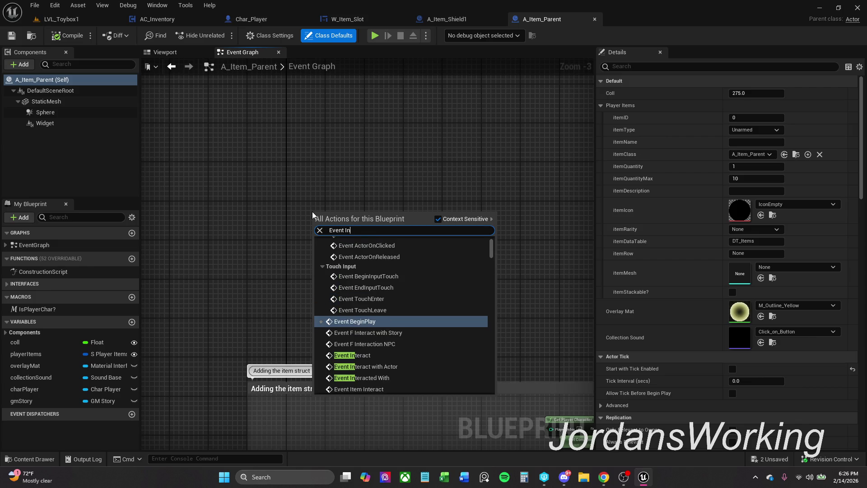
pyautogui.click(353, 355)
pyautogui.moveTo(335, 231)
pyautogui.mouseDown()
pyautogui.moveTo(311, 223)
pyautogui.moveTo(377, 221)
pyautogui.mouseUp()
pyautogui.write('print')
pyautogui.press('Return')
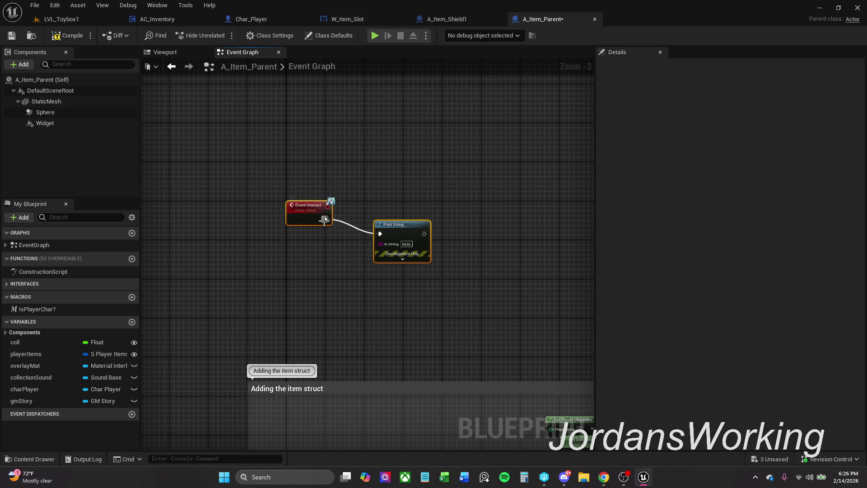
pyautogui.press('q')
pyautogui.click(348, 164)
# - Compile and save A_Item_Parent, then play-test LVL_Toybox1 by opening the inventory
pyautogui.click(12, 36)
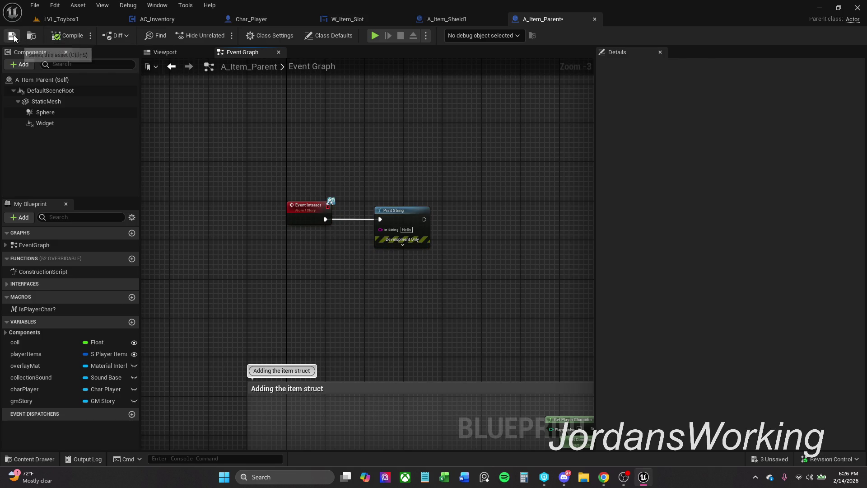
pyautogui.click(456, 342)
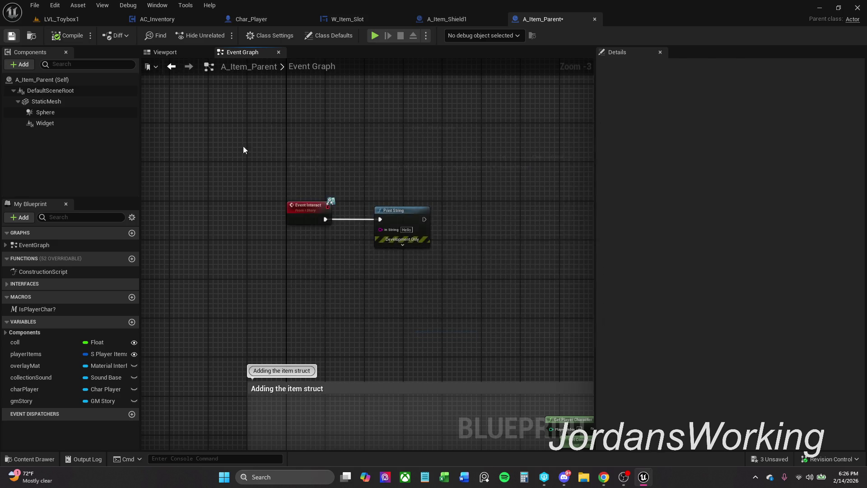
pyautogui.click(83, 20)
pyautogui.click(222, 36)
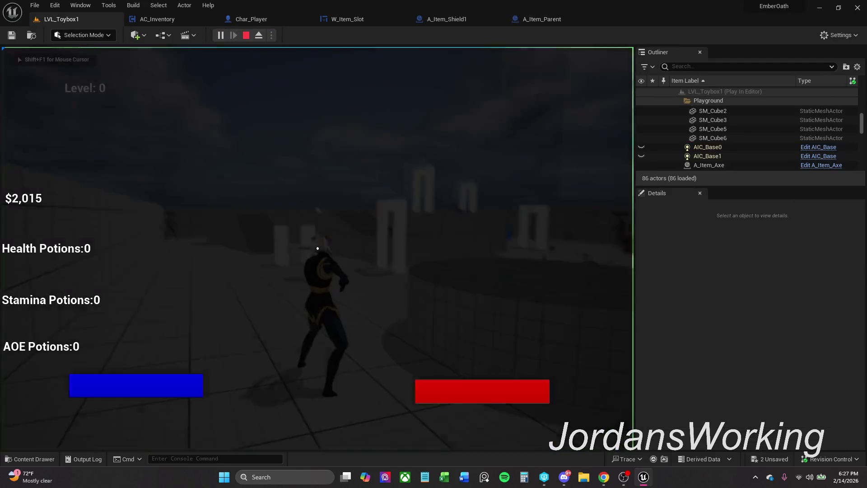
pyautogui.press('e')
pyautogui.press('i')
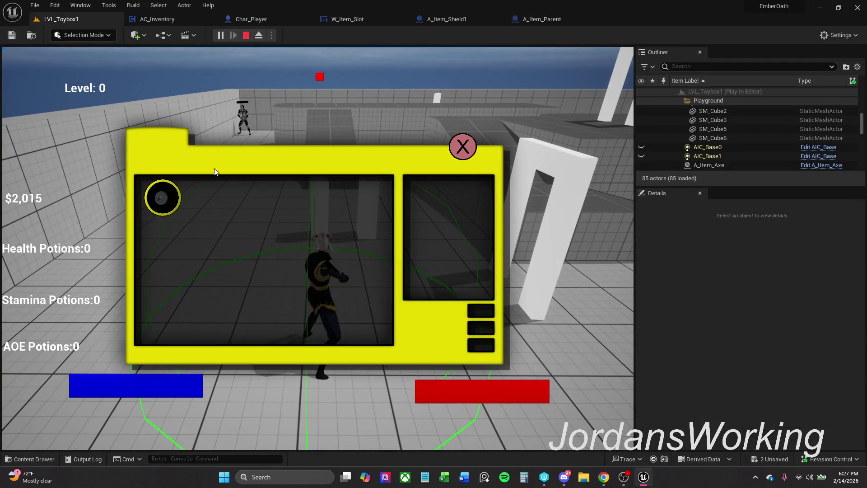
pyautogui.click(462, 146)
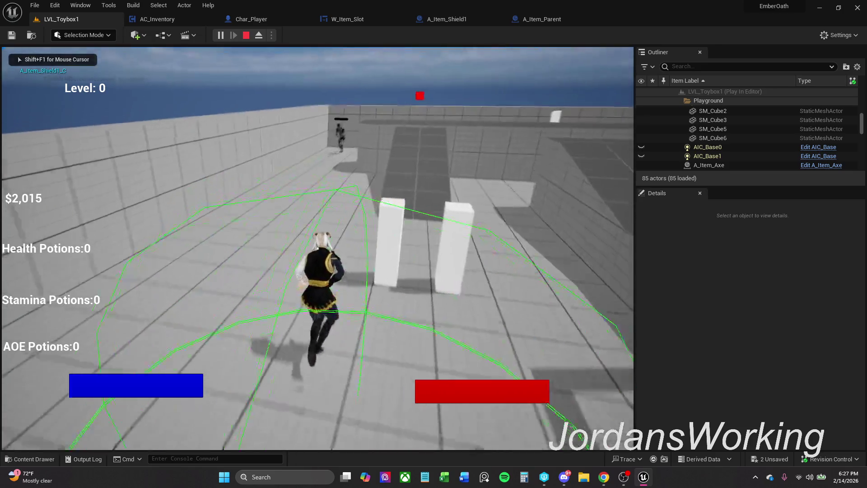
pyautogui.press('Escape')
# - Play LVL_Toybox1 again and use the item in the inventory slot
pyautogui.click(543, 19)
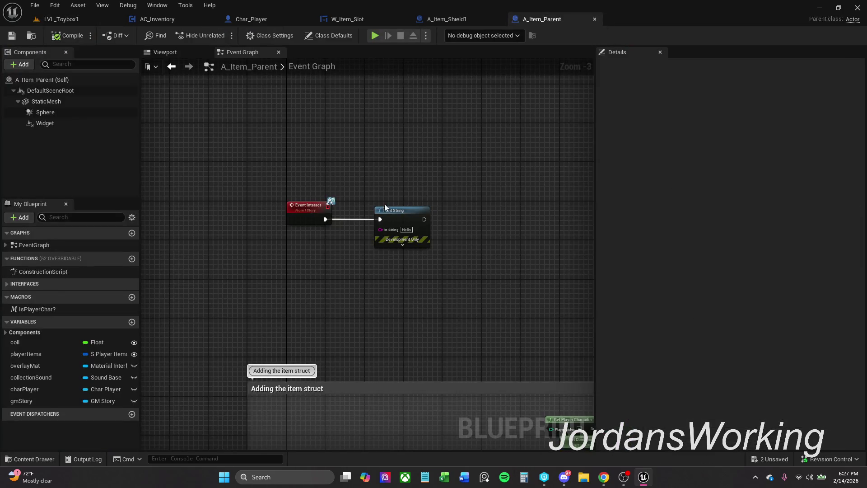
pyautogui.click(75, 20)
pyautogui.click(221, 36)
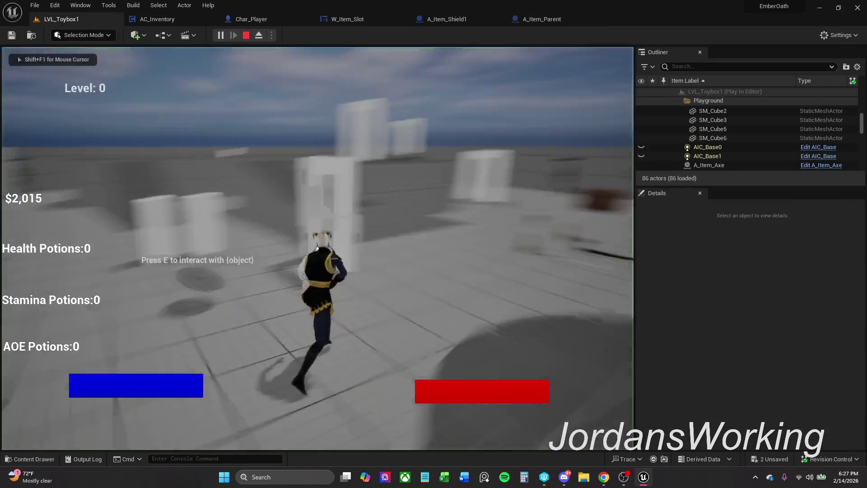
pyautogui.press('i')
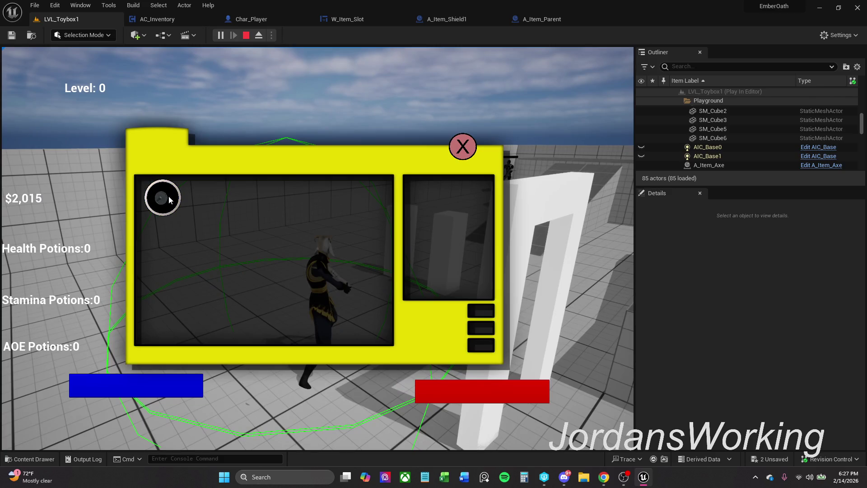
pyautogui.click(169, 196)
pyautogui.press('Escape')
# - Delete the test Event Interact and Print String nodes from A_Item_Parent and compile
pyautogui.click(538, 19)
pyautogui.moveTo(251, 193); pyautogui.dragTo(471, 272)
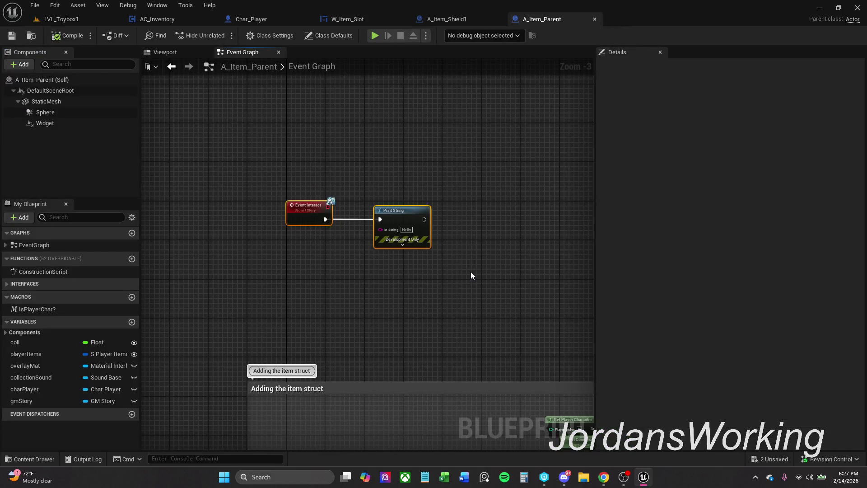
pyautogui.press('Delete')
pyautogui.click(54, 37)
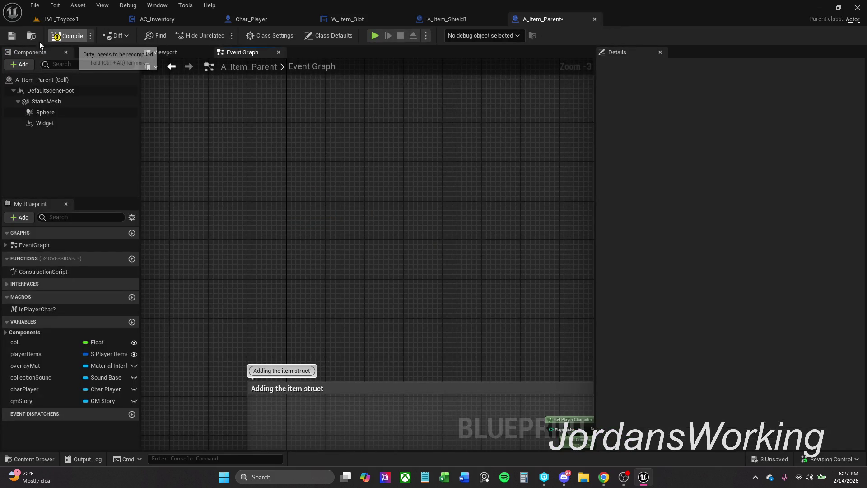
# - Save A_Item_Parent, close its tab, and reopen it through the shield's Parent class link
pyautogui.click(12, 35)
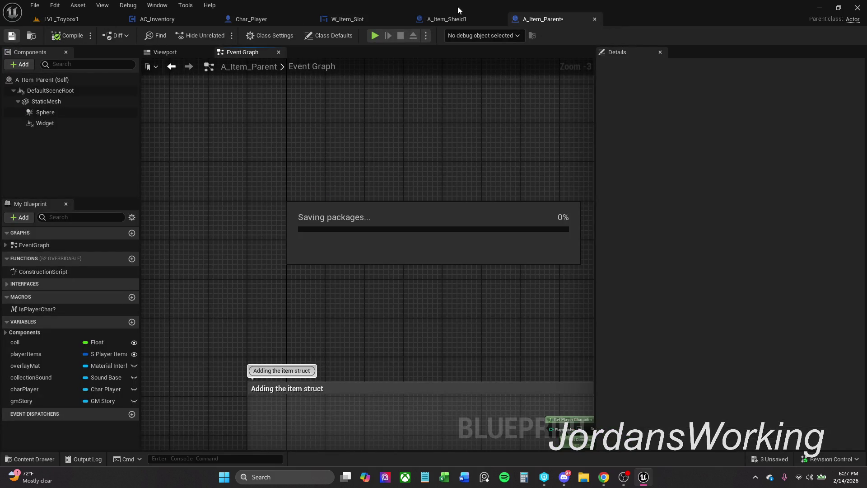
pyautogui.click(595, 18)
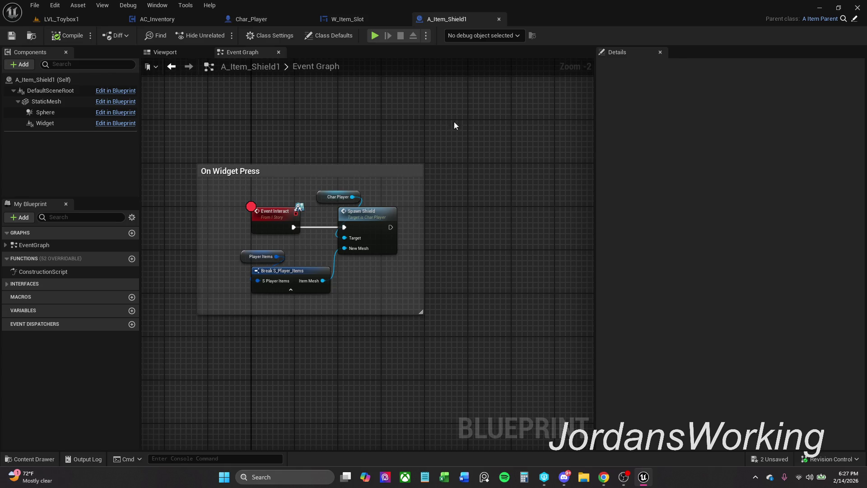
pyautogui.click(854, 19)
# - Open AC_Inventory's Item Add function from the item struct section's Item Add node
pyautogui.moveTo(359, 231)
pyautogui.mouseDown()
pyautogui.moveTo(341, 234)
pyautogui.moveTo(429, 209)
pyautogui.moveTo(299, 198)
pyautogui.mouseUp()
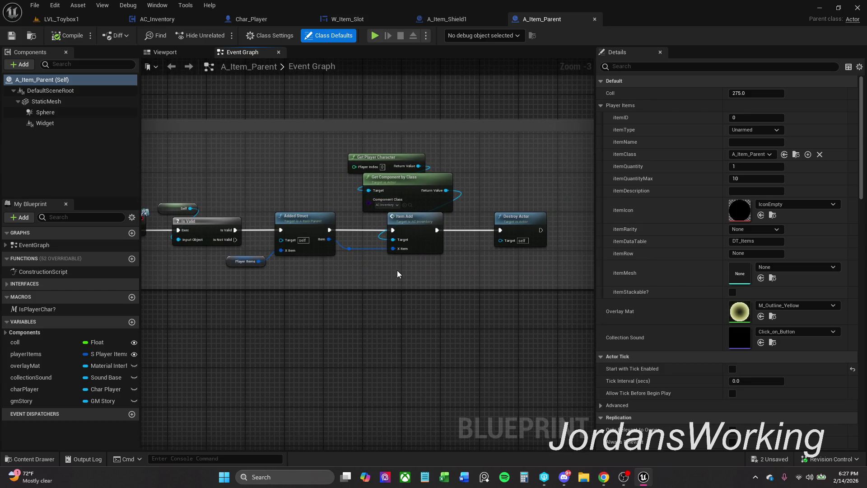
pyautogui.doubleClick(425, 240)
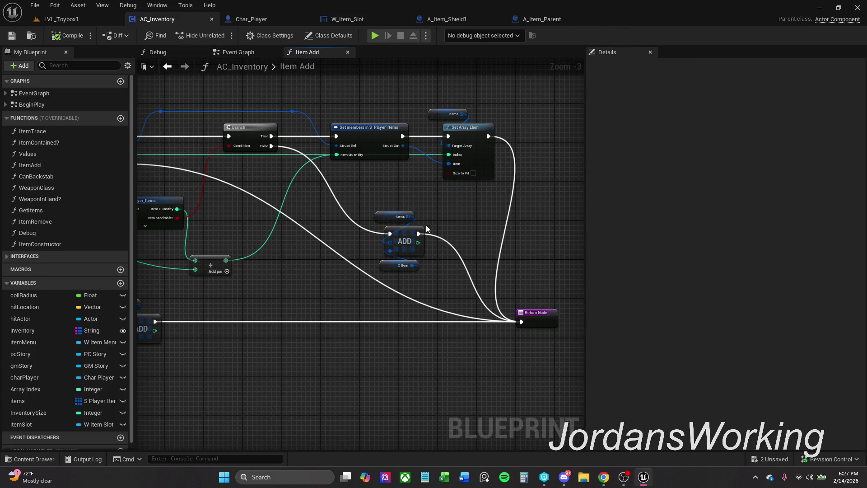
pyautogui.scroll(-1, 446, 216)
pyautogui.moveTo(445, 216)
pyautogui.mouseDown()
pyautogui.moveTo(488, 193)
pyautogui.moveTo(433, 196)
pyautogui.moveTo(583, 177)
pyautogui.mouseUp()
# - Toggle breakpoints on every node in the Item Add graph
pyautogui.scroll(-2, 439, 235)
pyautogui.moveTo(428, 230); pyautogui.dragTo(320, 220)
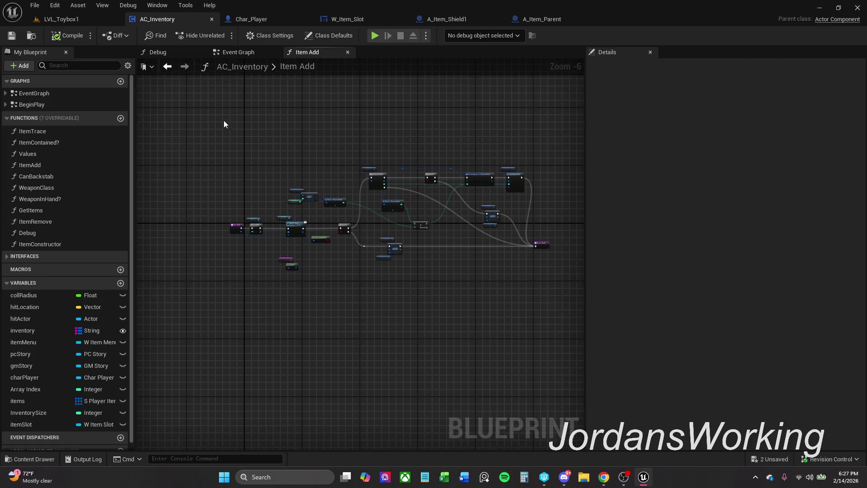
pyautogui.moveTo(215, 132); pyautogui.dragTo(574, 331)
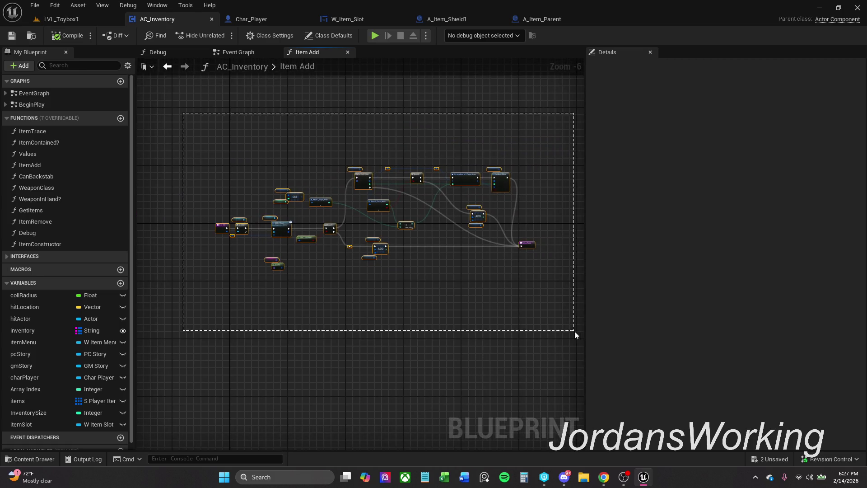
pyautogui.rightClick(500, 180)
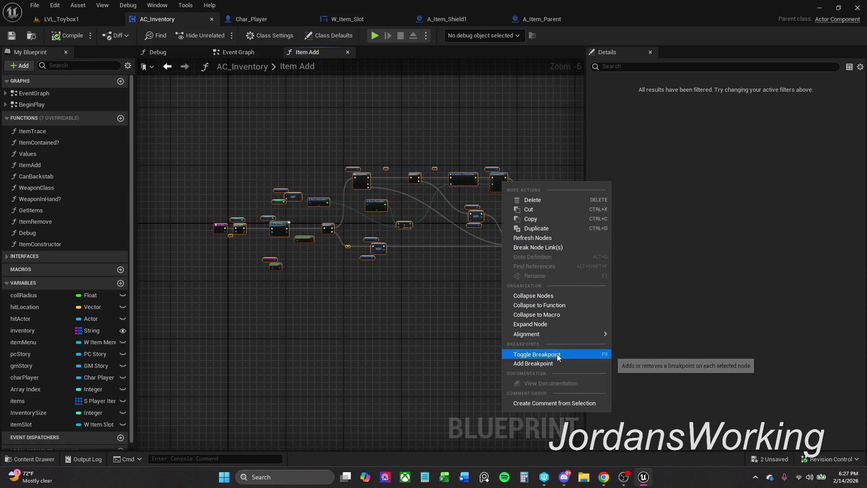
pyautogui.click(538, 353)
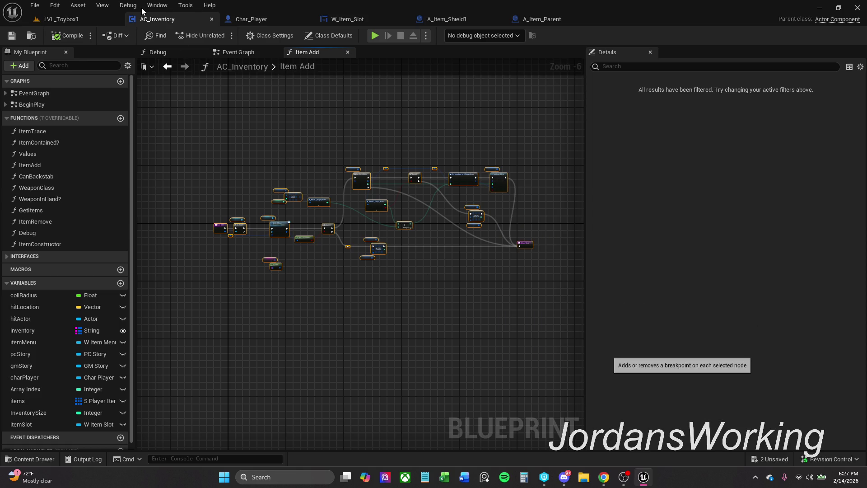
# - Play LVL_Toybox1, pick up an item, and step past the ADD node in the debugger
pyautogui.click(77, 19)
pyautogui.hotkey('alt', 'p')
pyautogui.press('w')
pyautogui.press('e')
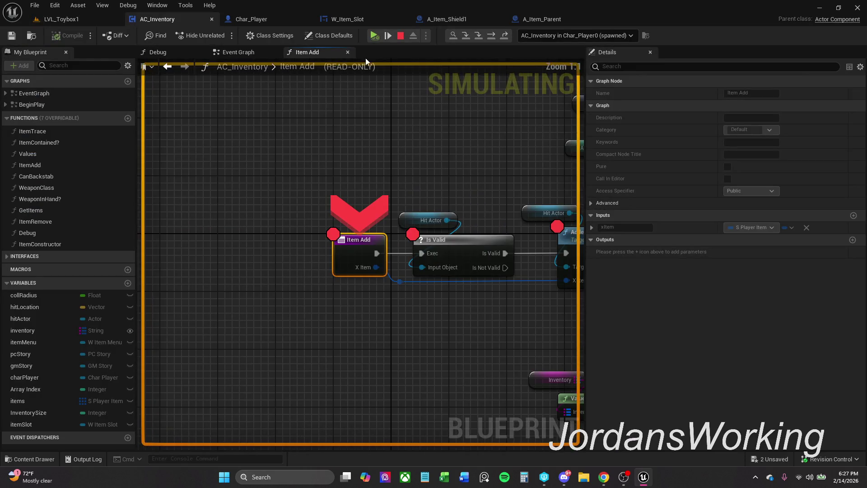
pyautogui.press('F10')
pyautogui.press('F10')
pyautogui.press('F10')
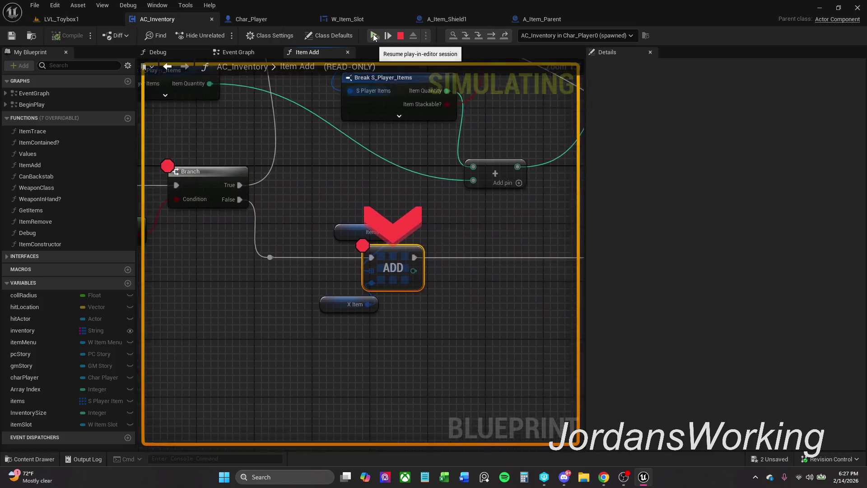
pyautogui.press('F10')
pyautogui.click(373, 36)
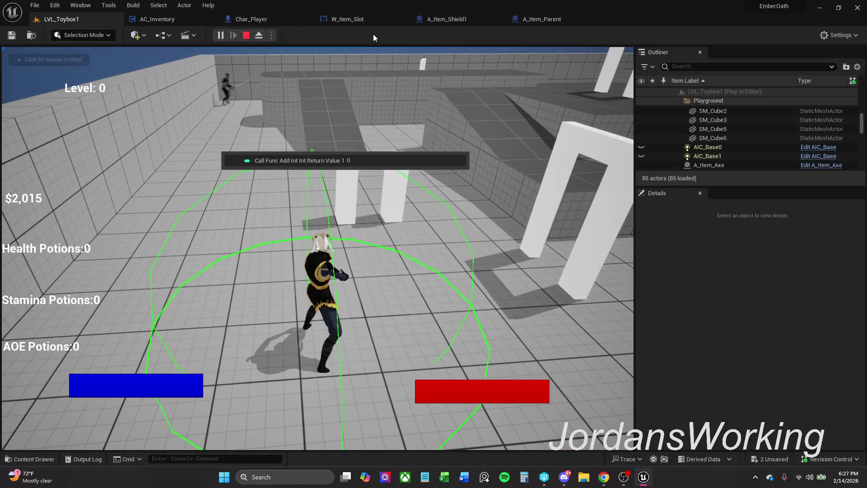
# - Jump to the watched Add node and inspect Item Add's For Each Loop, Branch and ADD nodes
pyautogui.press('p')
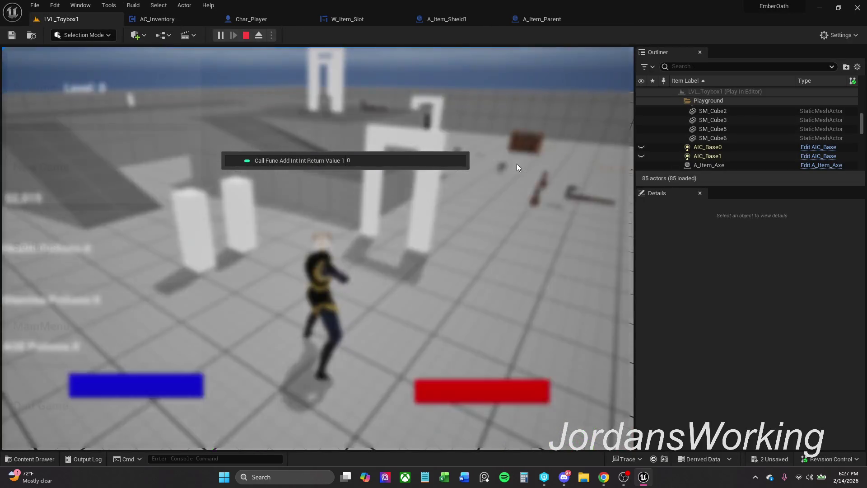
pyautogui.click(297, 162)
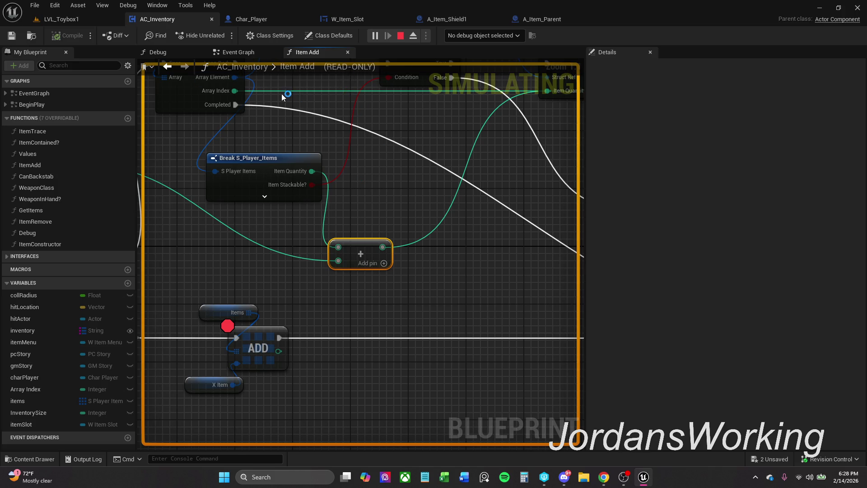
pyautogui.scroll(-4, 248, 134)
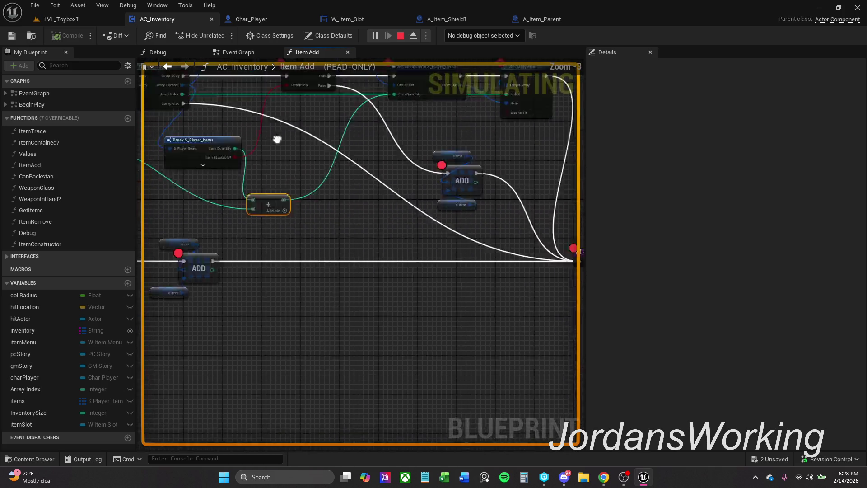
pyautogui.moveTo(582, 150); pyautogui.dragTo(534, 158)
pyautogui.scroll(-1, 414, 198)
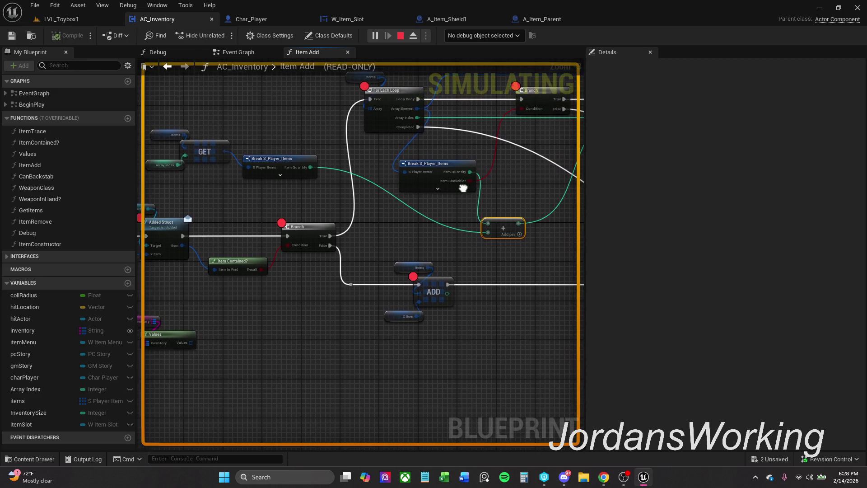
pyautogui.moveTo(400, 169); pyautogui.dragTo(342, 192)
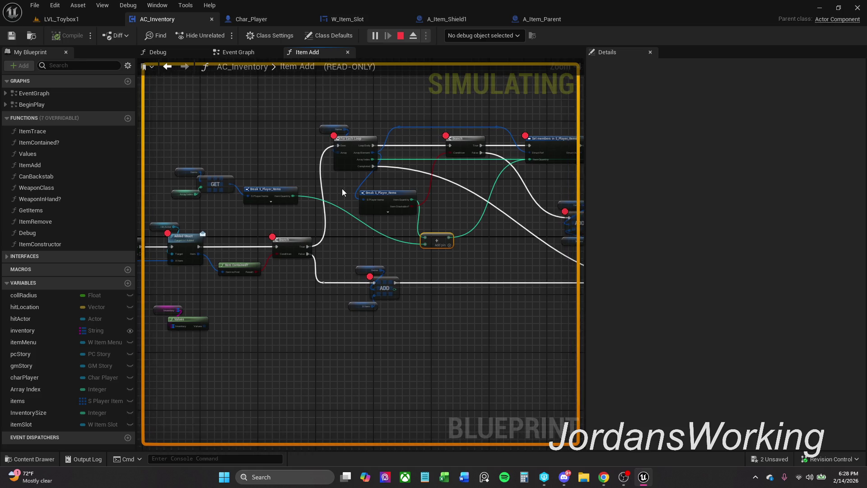
pyautogui.scroll(1, 372, 172)
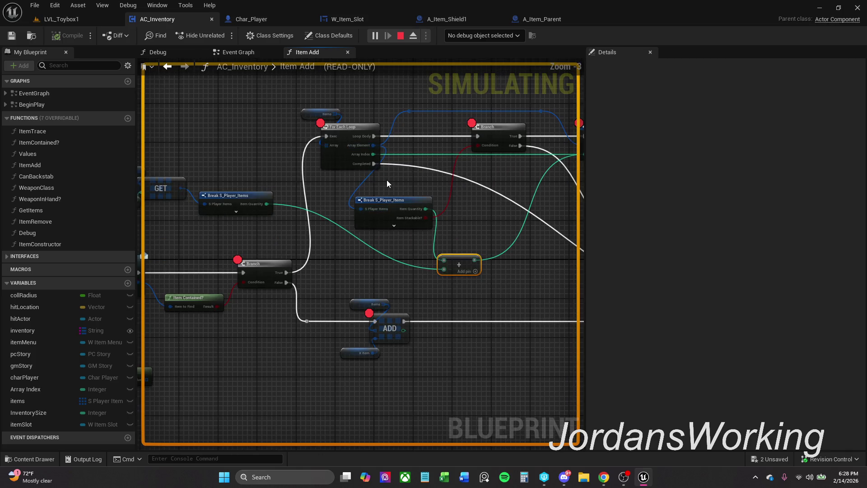
pyautogui.moveTo(386, 179)
pyautogui.mouseDown()
pyautogui.moveTo(402, 187)
pyautogui.moveTo(235, 181)
pyautogui.moveTo(172, 126)
pyautogui.moveTo(463, 231)
pyautogui.moveTo(366, 222)
pyautogui.mouseUp()
pyautogui.scroll(-1, 391, 230)
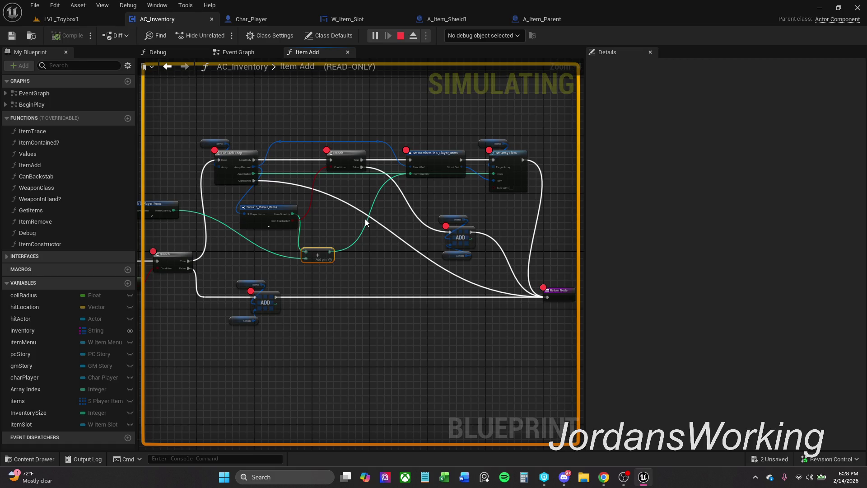
# - Resume the game, use the shield from its inventory slot, then stop the play session
pyautogui.click(376, 36)
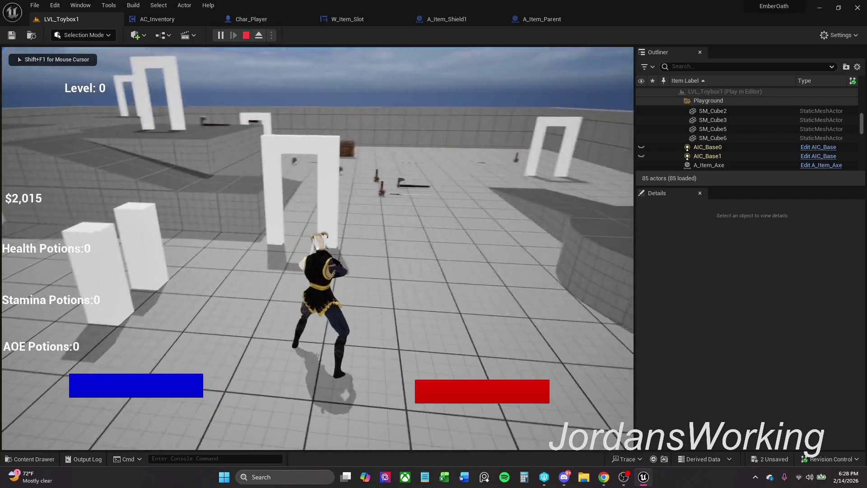
pyautogui.press('i')
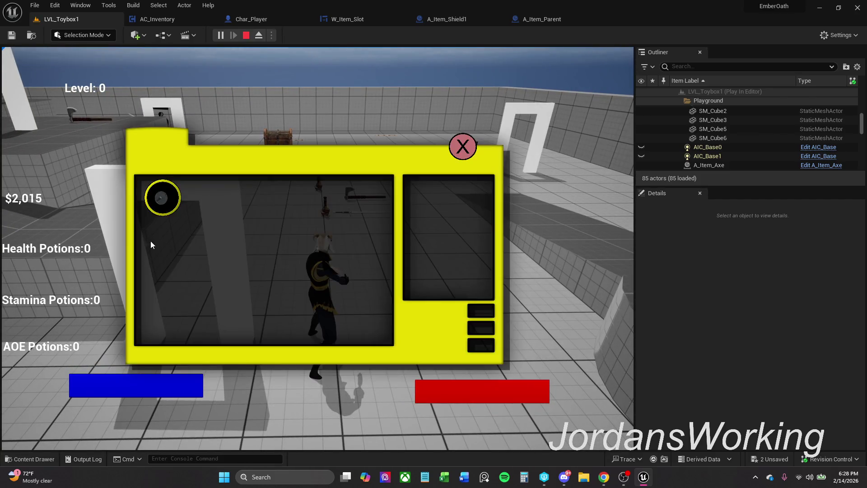
pyautogui.click(155, 198)
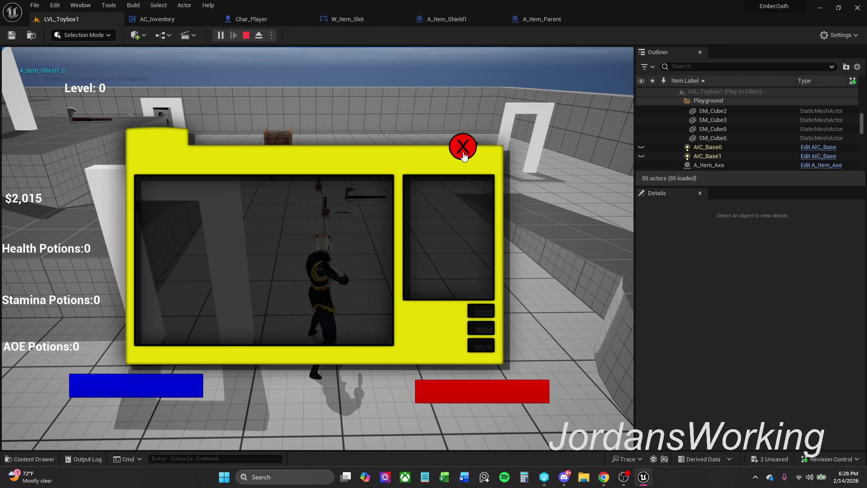
pyautogui.click(464, 155)
pyautogui.press('Escape')
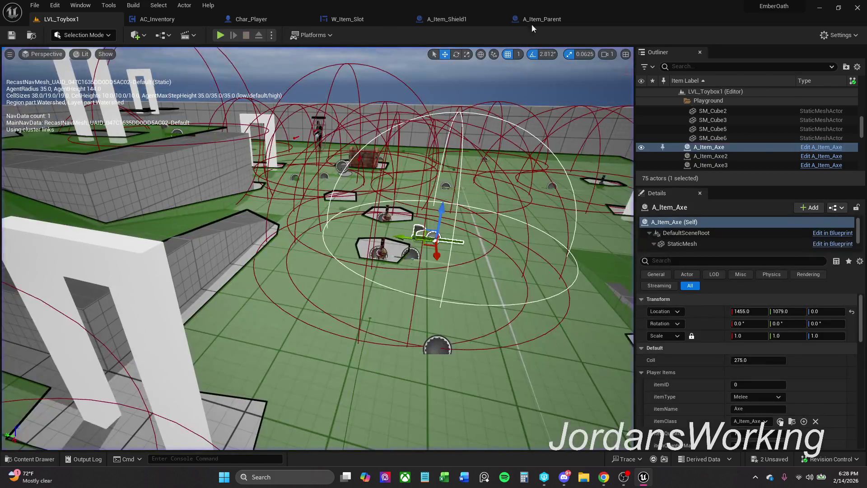
pyautogui.click(454, 20)
# - Restore A_Item_Parent's Event Interact with undo and delete its Print String node
pyautogui.click(542, 19)
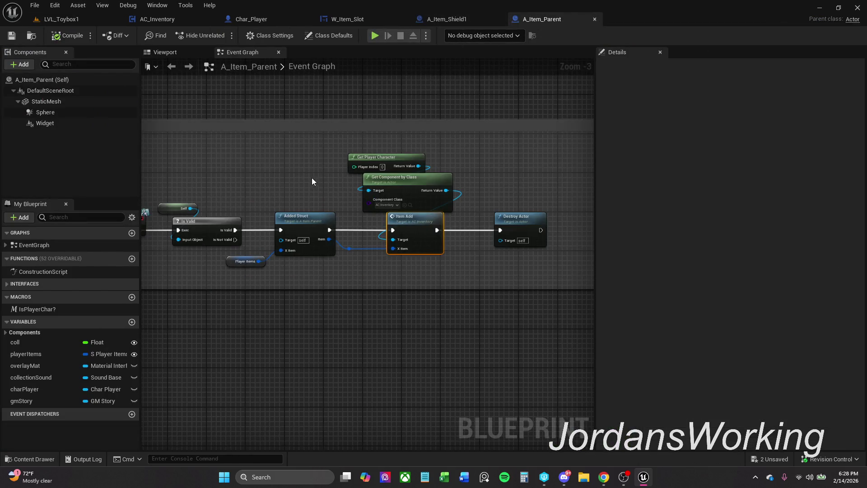
pyautogui.scroll(-7, 418, 162)
pyautogui.moveTo(407, 195)
pyautogui.mouseDown()
pyautogui.moveTo(343, 237)
pyautogui.moveTo(344, 205)
pyautogui.moveTo(337, 204)
pyautogui.mouseUp()
pyautogui.scroll(1, 337, 204)
pyautogui.scroll(1, 336, 204)
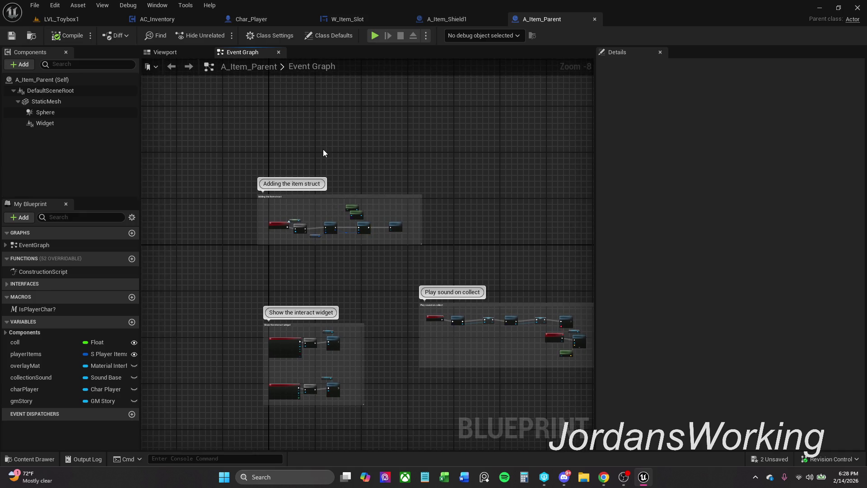
pyautogui.hotkey('ctrl', 'z')
pyautogui.scroll(4, 289, 156)
pyautogui.moveTo(309, 165); pyautogui.dragTo(370, 107)
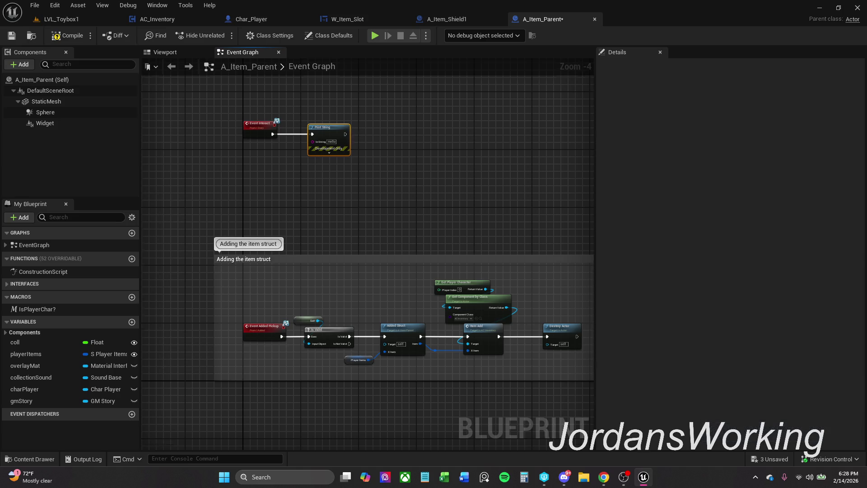
pyautogui.scroll(4, 354, 124)
pyautogui.press('Delete')
# - Wire Event Interact into a Set Game Paused node with Paused ticked
pyautogui.moveTo(215, 188); pyautogui.dragTo(269, 186)
pyautogui.write('se')
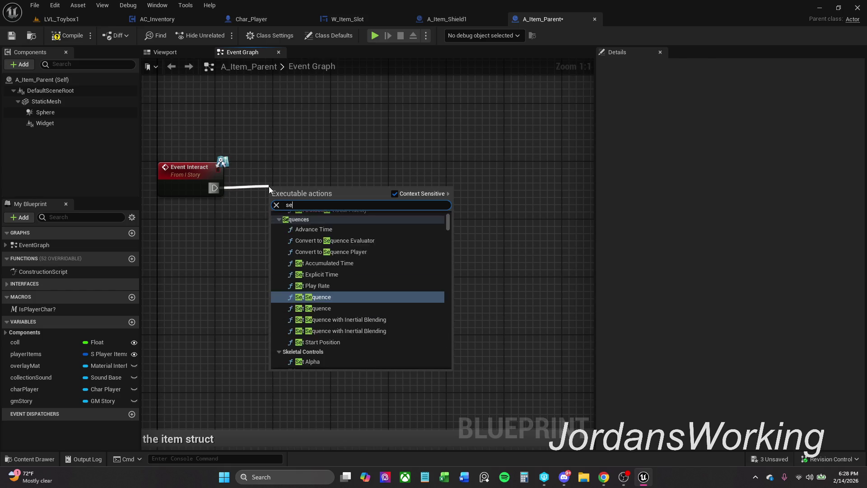
pyautogui.write('t game')
pyautogui.press('Return')
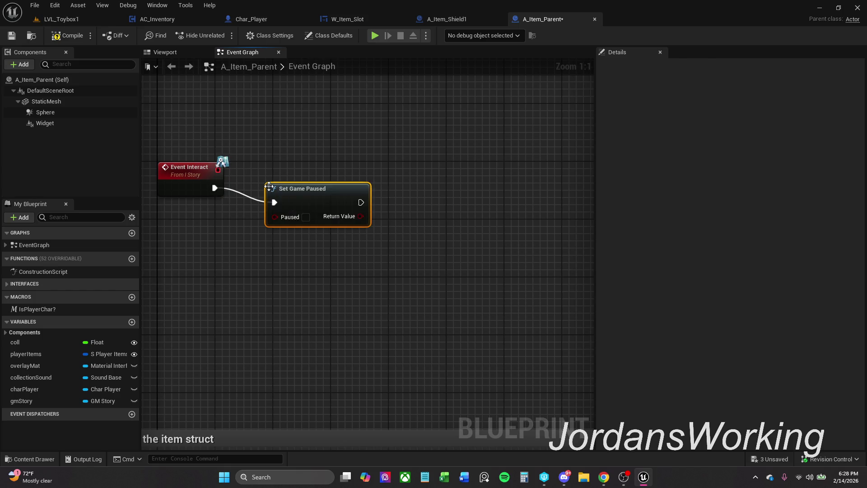
pyautogui.click(306, 217)
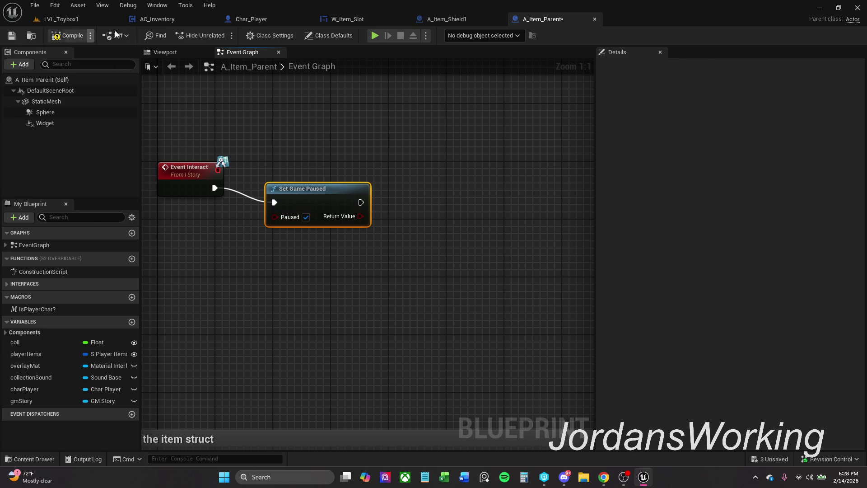
pyautogui.click(71, 19)
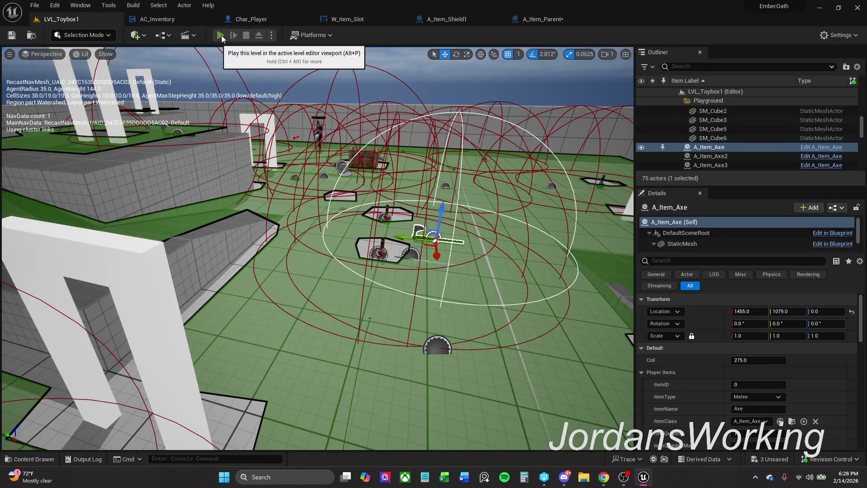
# - Play the level, resume past the breakpoints, and use the shield slot from the inventory
pyautogui.click(220, 35)
pyautogui.press('e')
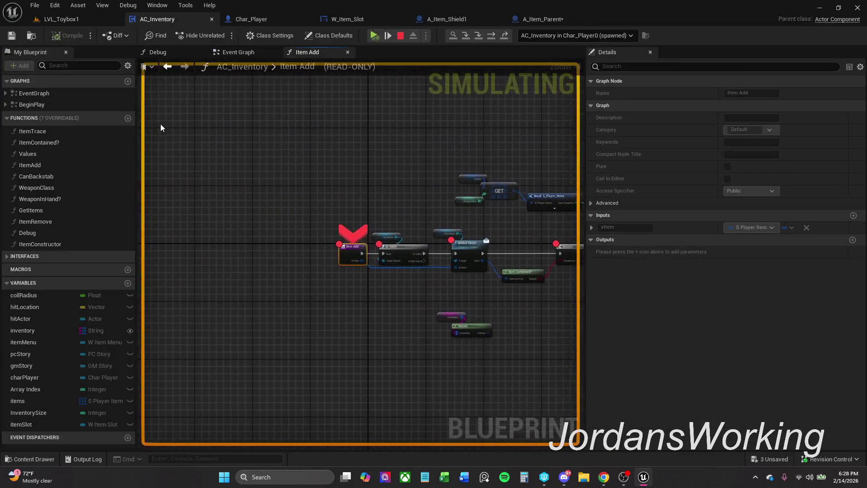
pyautogui.click(373, 37)
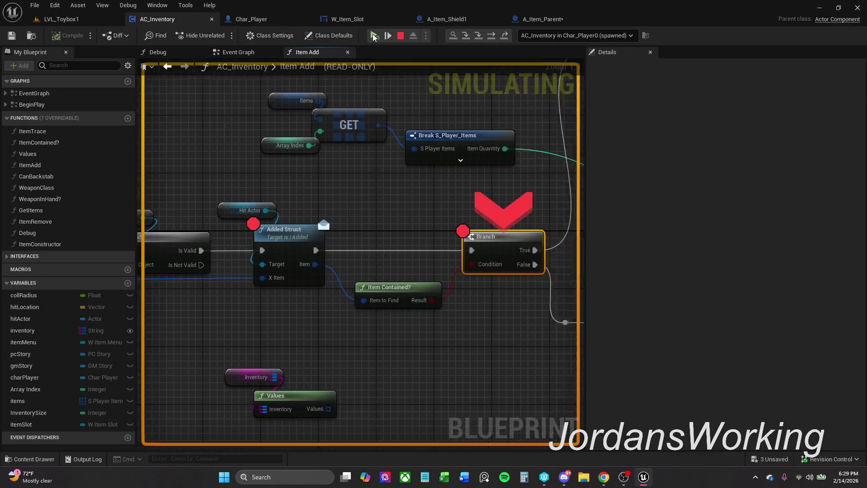
pyautogui.click(373, 36)
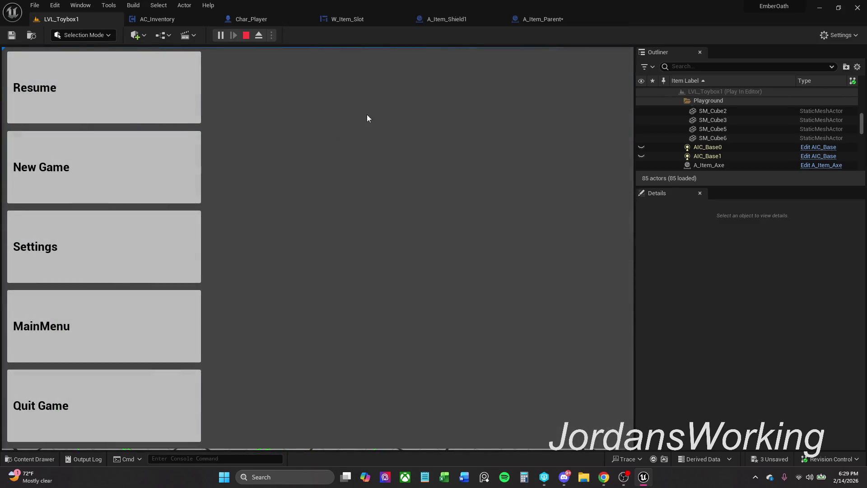
pyautogui.click(366, 115)
pyautogui.press('i')
pyautogui.click(161, 197)
pyautogui.click(461, 146)
pyautogui.press('w')
pyautogui.press('e')
# - Delete the Event Interact and Set Game Paused test nodes from A_Item_Parent, then compile and save it
pyautogui.moveTo(350, 243); pyautogui.dragTo(402, 248)
pyautogui.press('Delete')
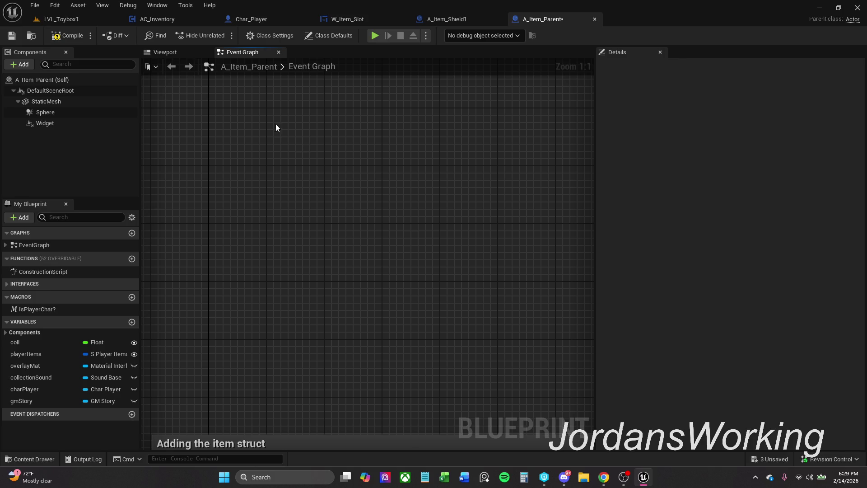
pyautogui.click(67, 35)
pyautogui.click(12, 35)
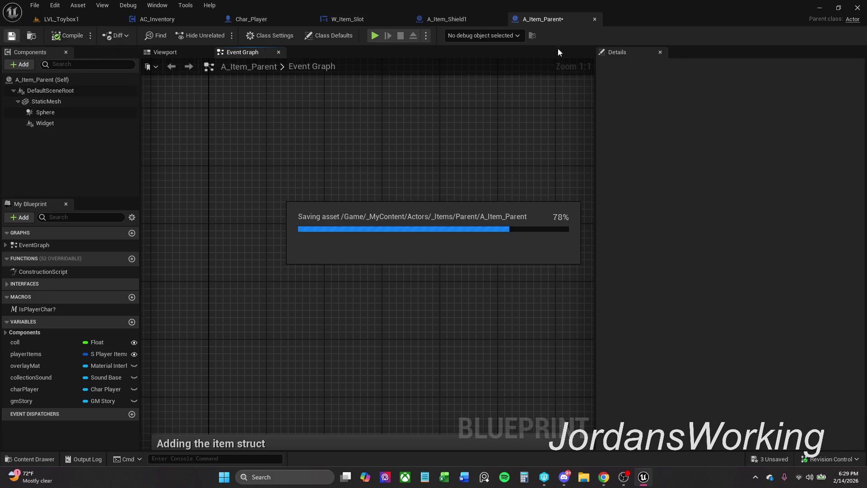
pyautogui.click(595, 19)
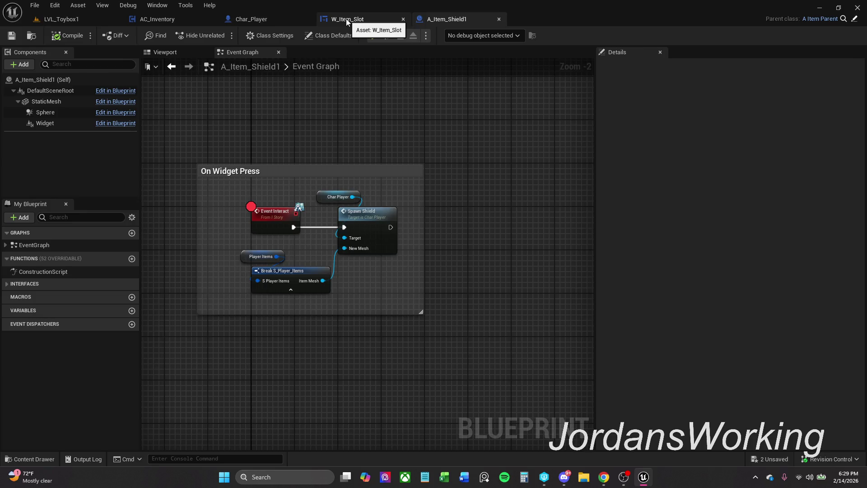
# - In W_Item_Slot's graph, nudge the Interact node left and bring the On Button Press group into view
pyautogui.click(346, 18)
pyautogui.scroll(-1, 370, 182)
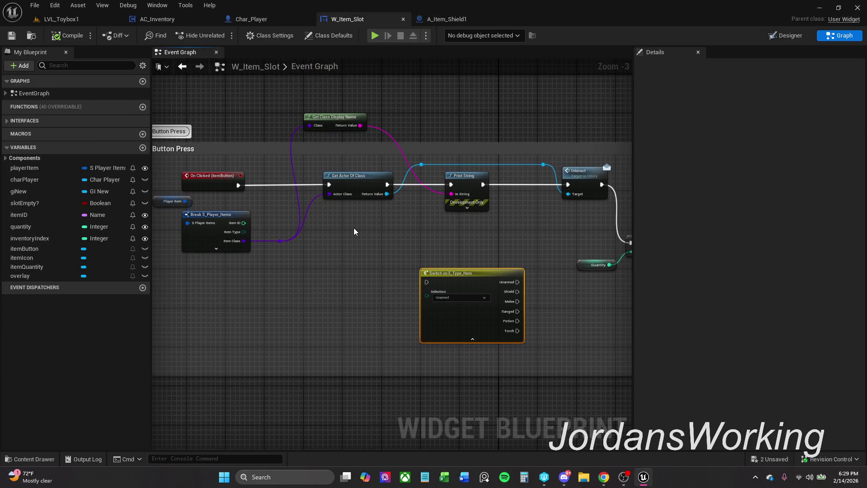
pyautogui.moveTo(353, 227); pyautogui.dragTo(241, 209)
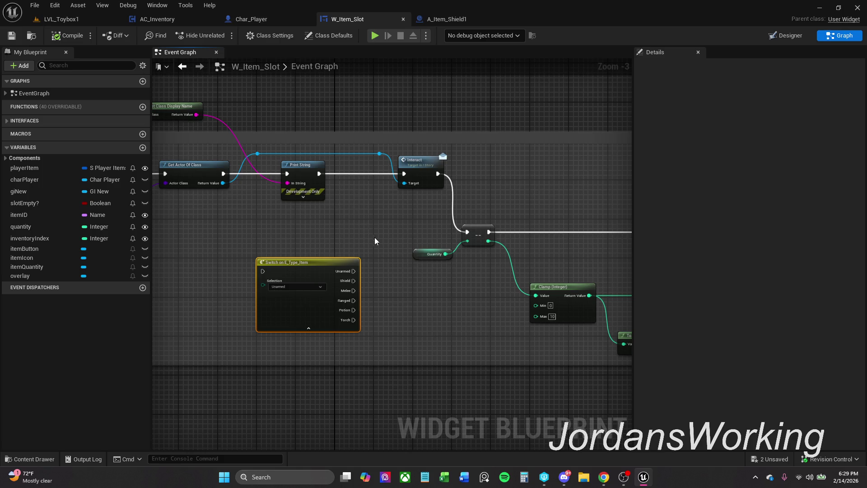
pyautogui.moveTo(374, 146); pyautogui.dragTo(410, 216)
pyautogui.moveTo(439, 162); pyautogui.dragTo(419, 163)
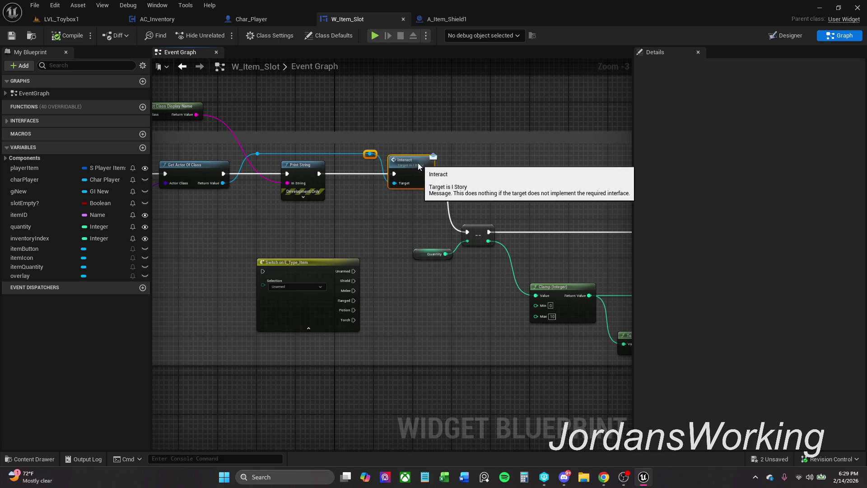
pyautogui.click(476, 170)
pyautogui.moveTo(514, 208)
pyautogui.mouseDown()
pyautogui.moveTo(361, 197)
pyautogui.moveTo(289, 186)
pyautogui.moveTo(267, 171)
pyautogui.moveTo(158, 155)
pyautogui.moveTo(170, 171)
pyautogui.moveTo(153, 149)
pyautogui.mouseUp()
pyautogui.moveTo(351, 157)
pyautogui.mouseDown()
pyautogui.moveTo(542, 164)
pyautogui.moveTo(624, 181)
pyautogui.moveTo(587, 178)
pyautogui.moveTo(628, 174)
pyautogui.moveTo(377, 178)
pyautogui.moveTo(725, 187)
pyautogui.mouseUp()
pyautogui.scroll(-1, 407, 178)
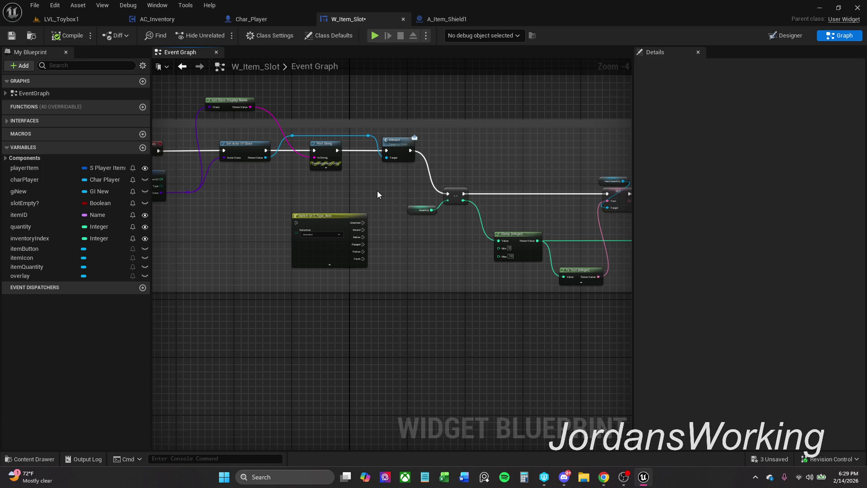
pyautogui.moveTo(378, 190); pyautogui.dragTo(452, 194)
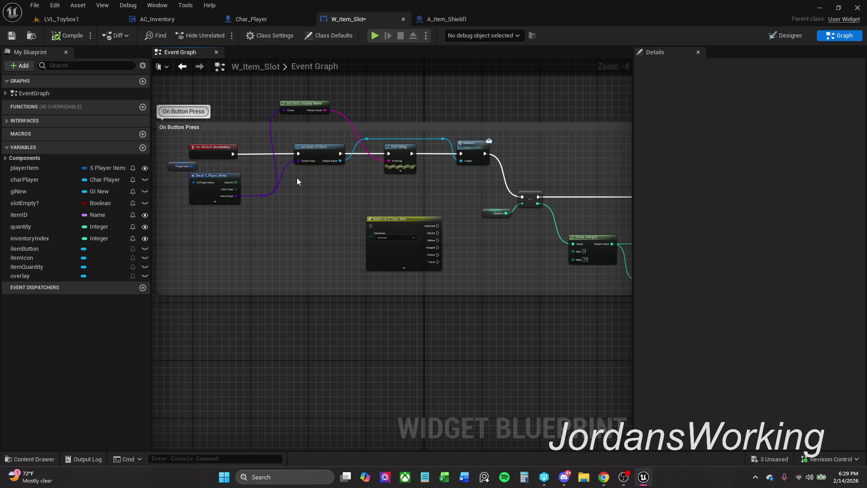
# - Add a Get Display Name node from Get Actor Of Class and wire it into Print String's In String
pyautogui.moveTo(340, 161)
pyautogui.mouseDown()
pyautogui.moveTo(333, 198)
pyautogui.moveTo(325, 183)
pyautogui.mouseUp()
pyautogui.write('get')
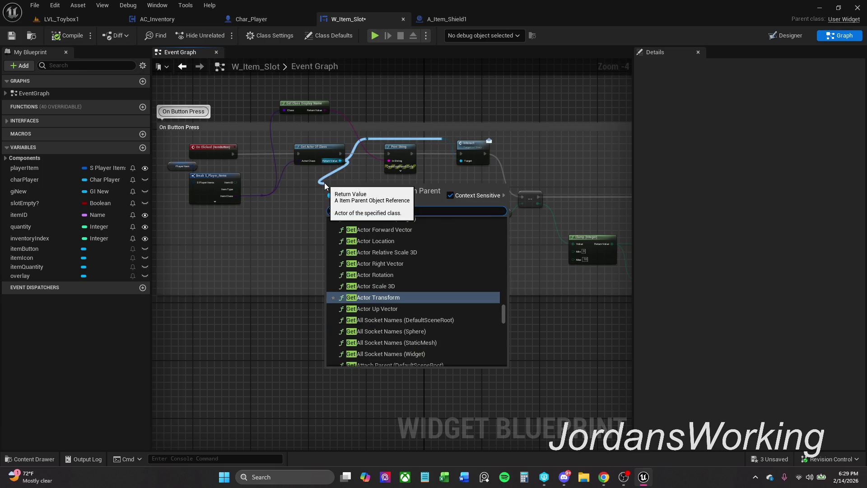
pyautogui.write(' name')
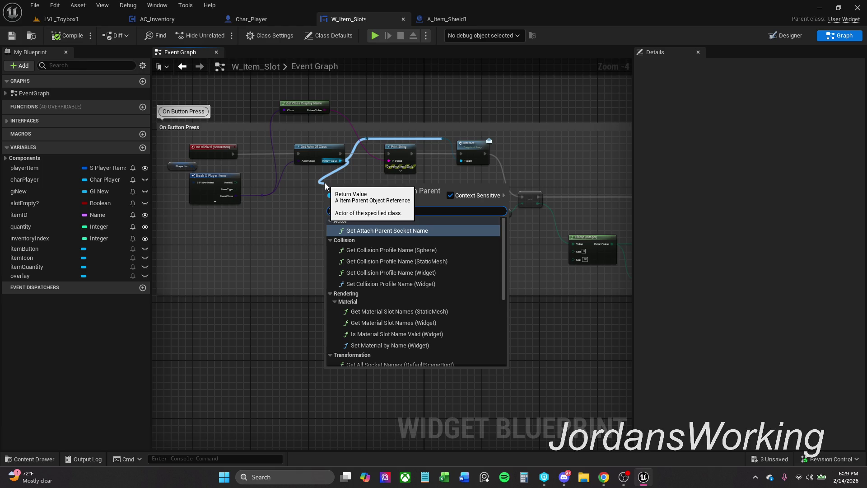
pyautogui.scroll(-5, 383, 293)
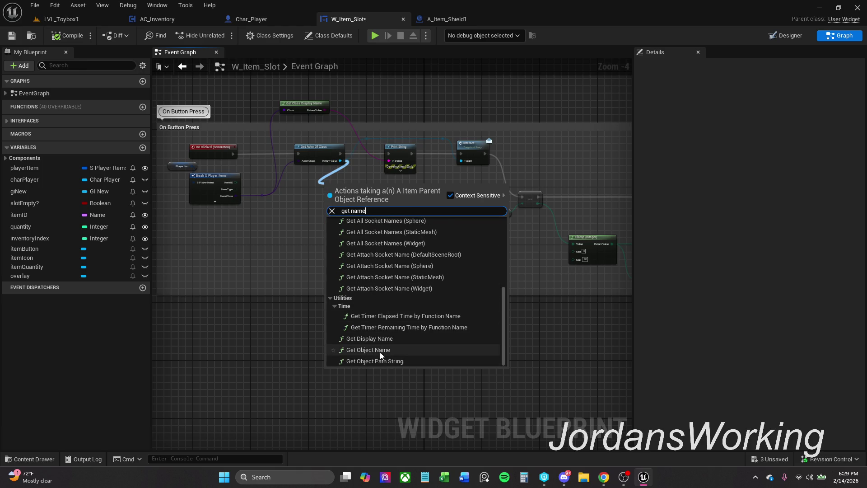
pyautogui.click(383, 340)
pyautogui.moveTo(364, 189); pyautogui.dragTo(389, 160)
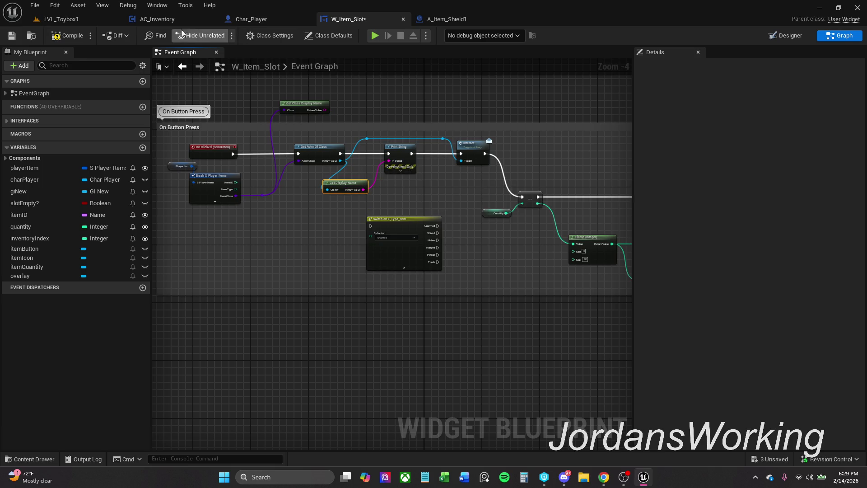
pyautogui.click(74, 22)
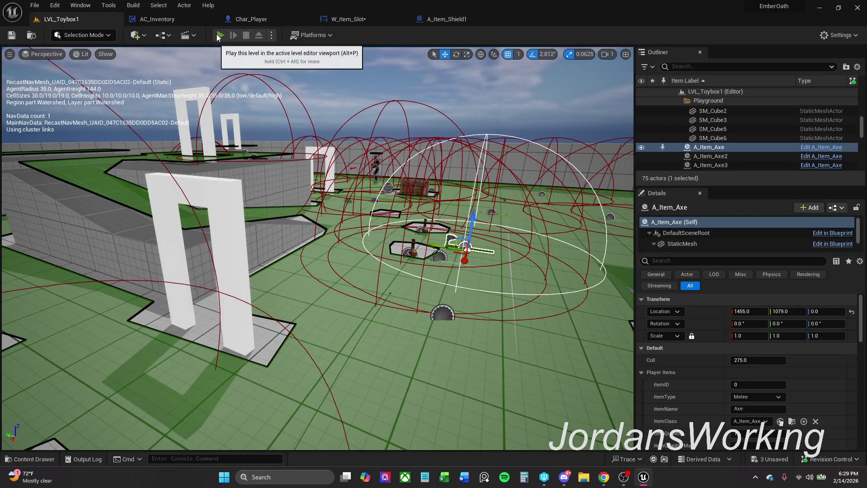
# - Play-test the display-name print, resuming past breakpoints and opening and closing the inventory, then stop
pyautogui.click(220, 35)
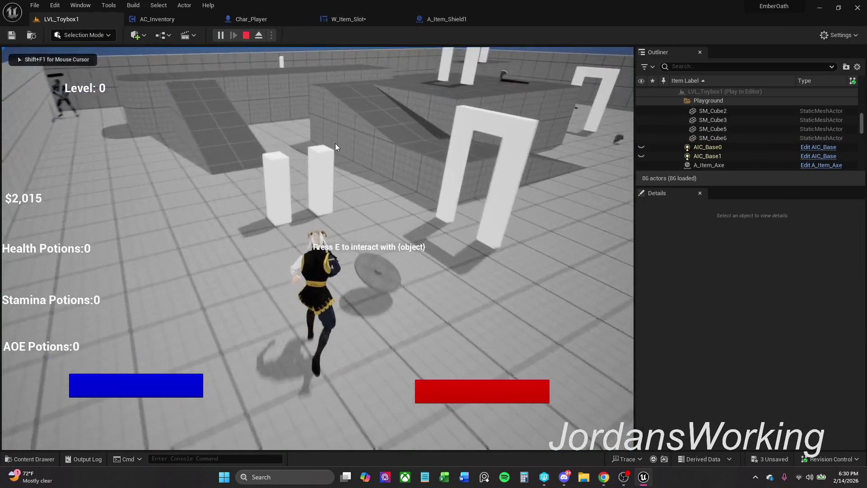
pyautogui.scroll(-6, 413, 192)
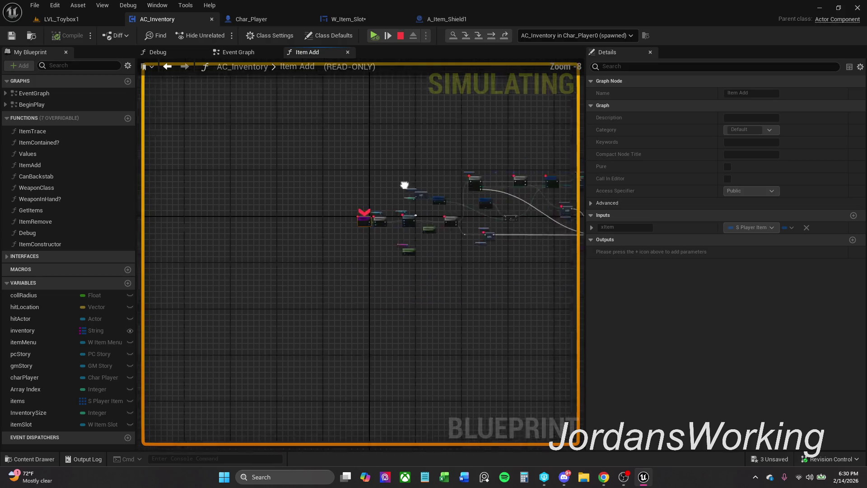
pyautogui.click(374, 36)
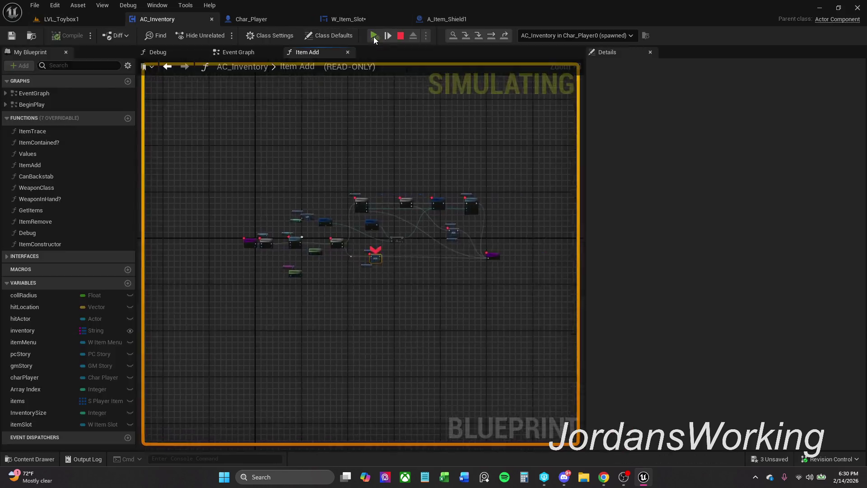
pyautogui.click(374, 37)
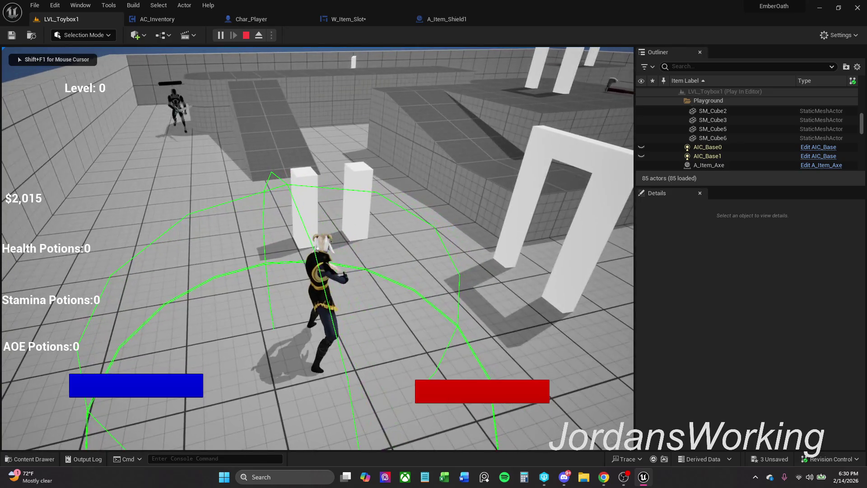
pyautogui.press('i')
pyautogui.click(463, 146)
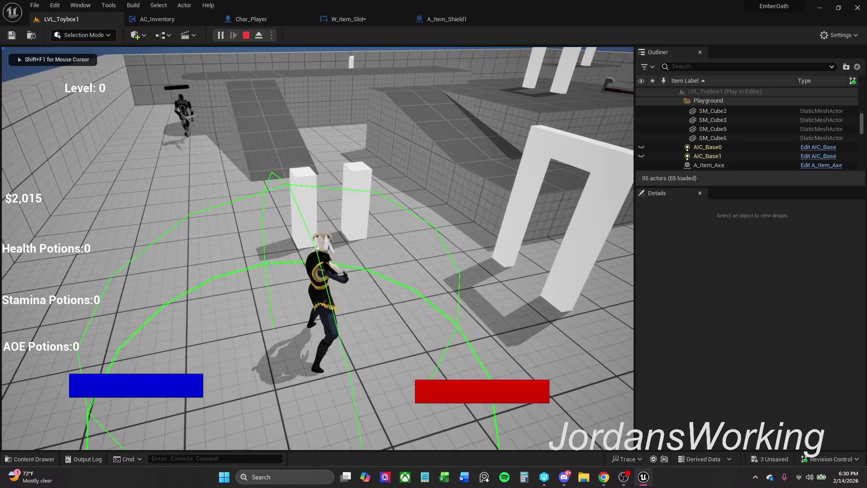
pyautogui.press('Escape')
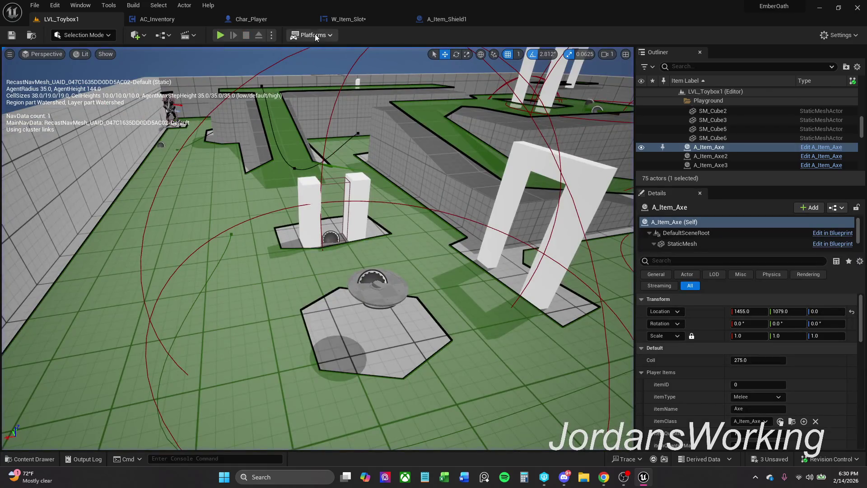
pyautogui.click(343, 20)
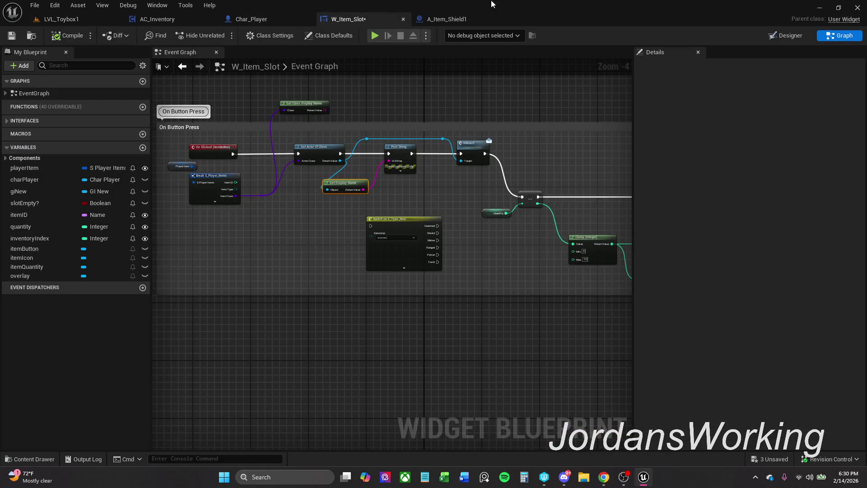
# - Toggle breakpoints on all nodes in AC_Inventory's Item Add graph
pyautogui.click(445, 18)
pyautogui.click(158, 19)
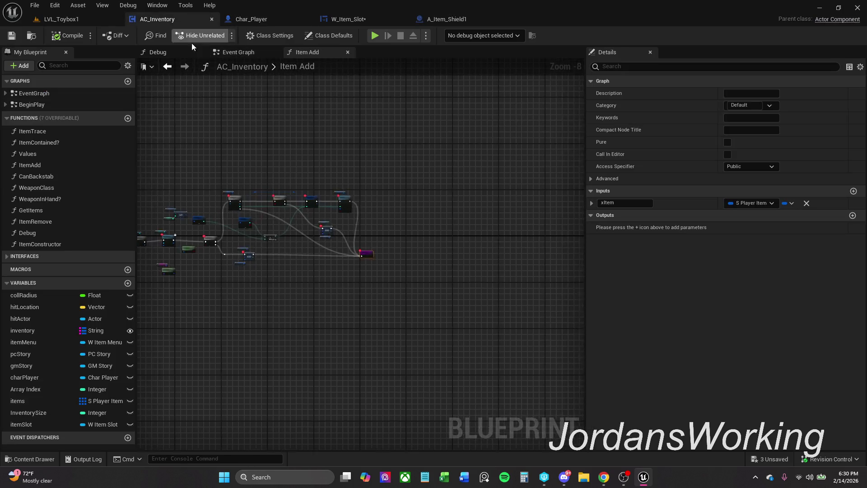
pyautogui.moveTo(236, 149)
pyautogui.mouseDown()
pyautogui.moveTo(548, 341)
pyautogui.moveTo(542, 329)
pyautogui.mouseUp()
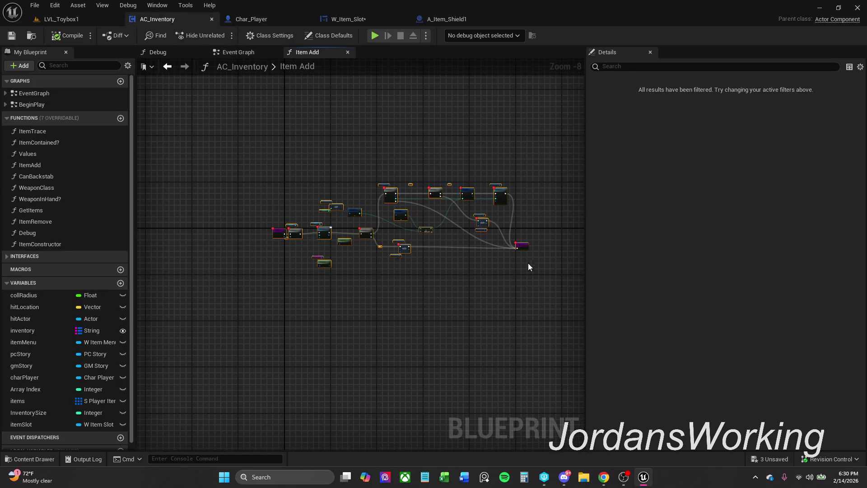
pyautogui.rightClick(527, 247)
pyautogui.click(590, 181)
# - Review the Interact, Quantity and Clamp nodes in W_Item_Slot's graph
pyautogui.click(348, 19)
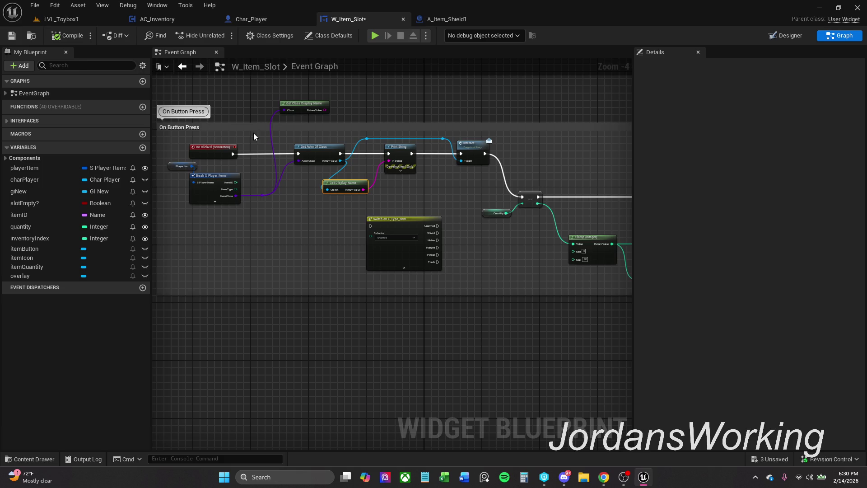
pyautogui.scroll(5, 357, 165)
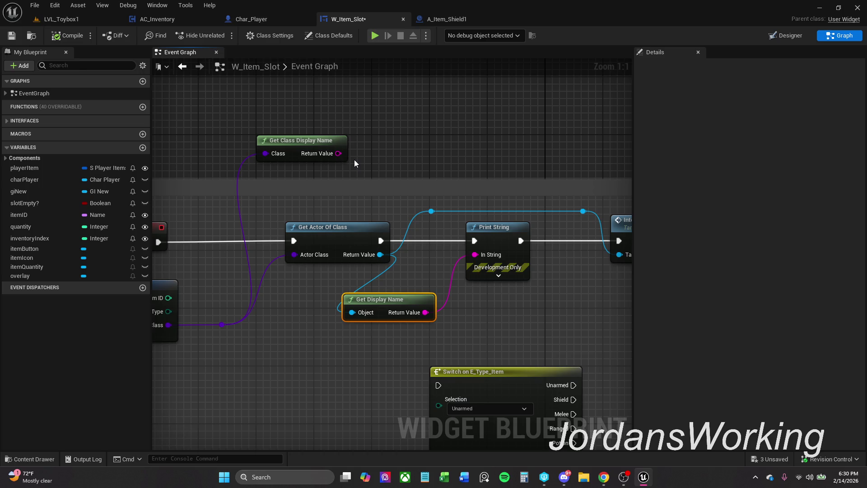
pyautogui.moveTo(355, 160)
pyautogui.mouseDown()
pyautogui.moveTo(325, 155)
pyautogui.moveTo(374, 170)
pyautogui.moveTo(261, 145)
pyautogui.moveTo(234, 149)
pyautogui.mouseUp()
pyautogui.scroll(-1, 237, 149)
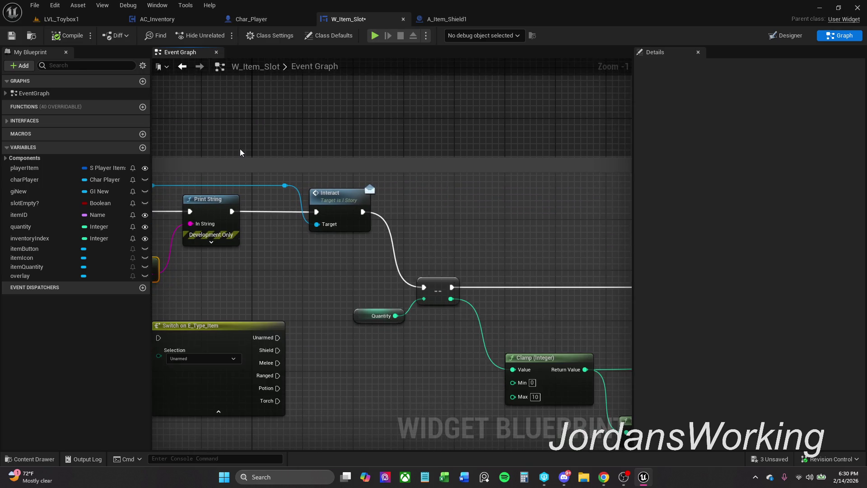
pyautogui.click(461, 20)
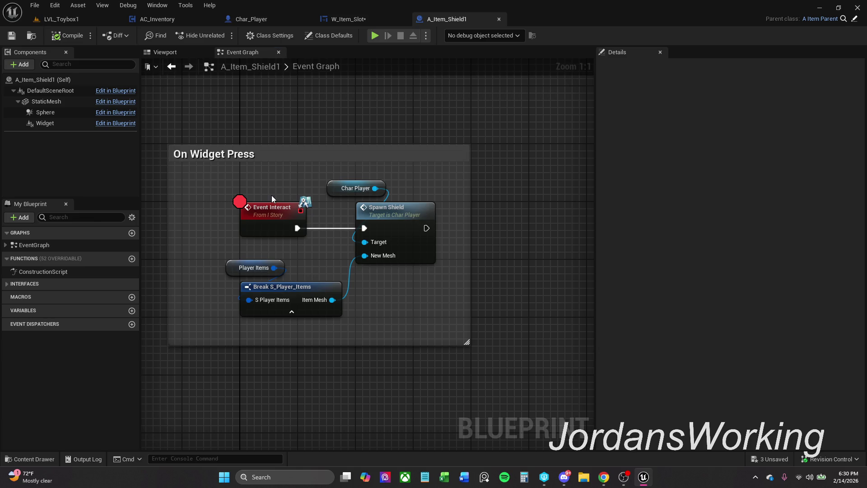
# - Save the W_Item_Slot widget blueprint and show A_Item_Shield1's Viewport preview of the shield
pyautogui.scroll(-1, 287, 221)
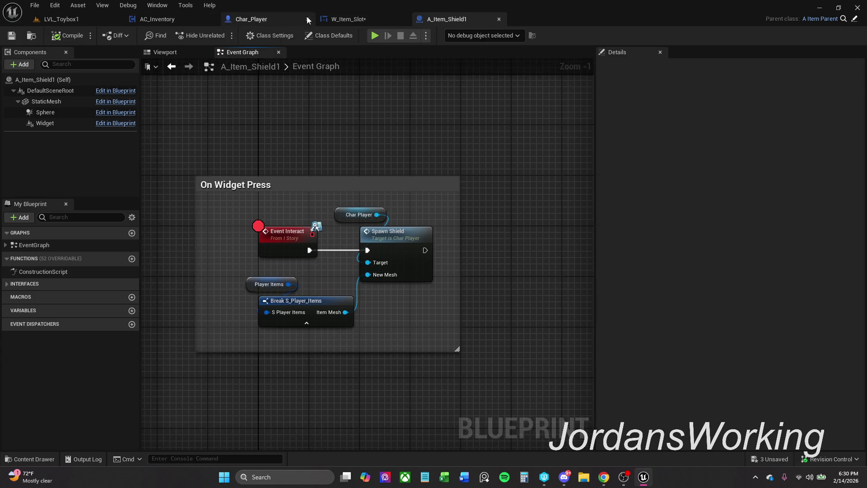
pyautogui.click(340, 20)
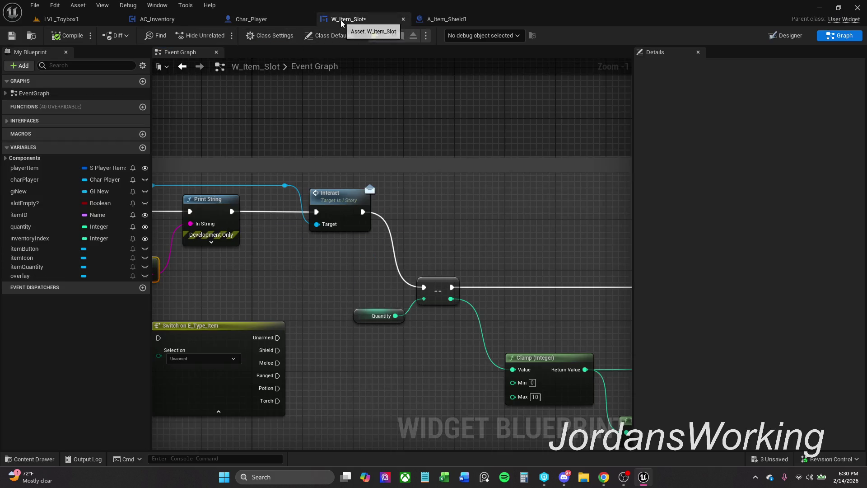
pyautogui.click(17, 39)
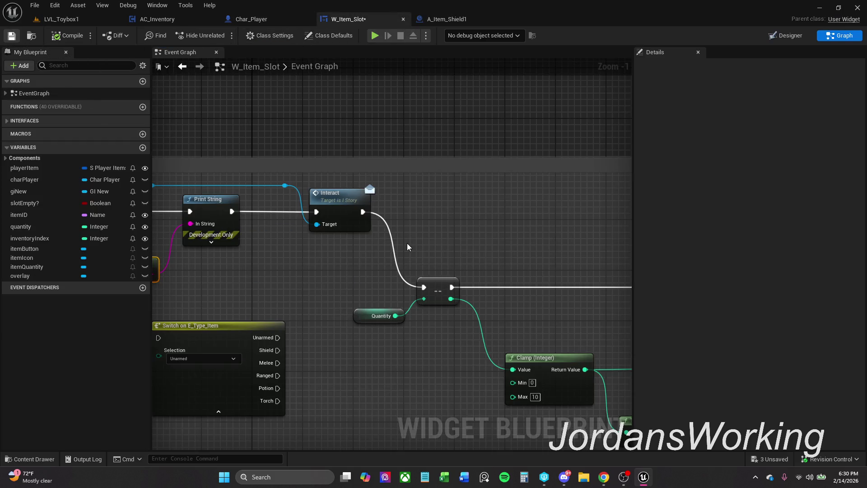
pyautogui.click(433, 20)
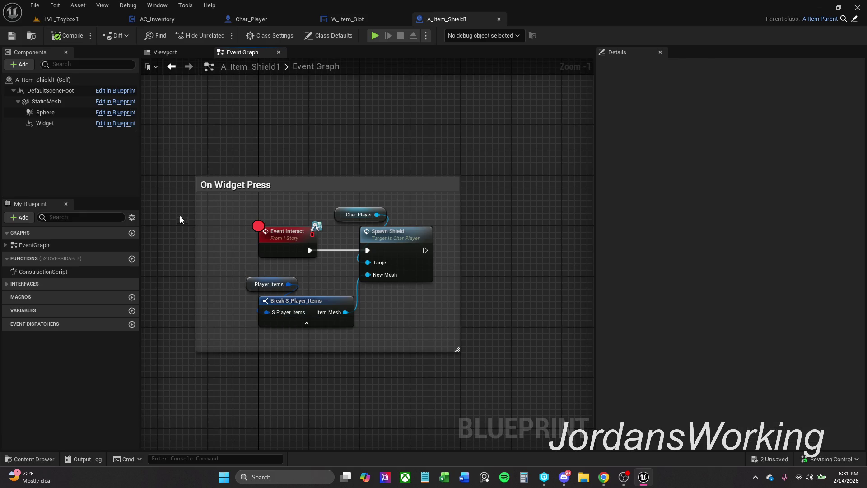
pyautogui.click(166, 52)
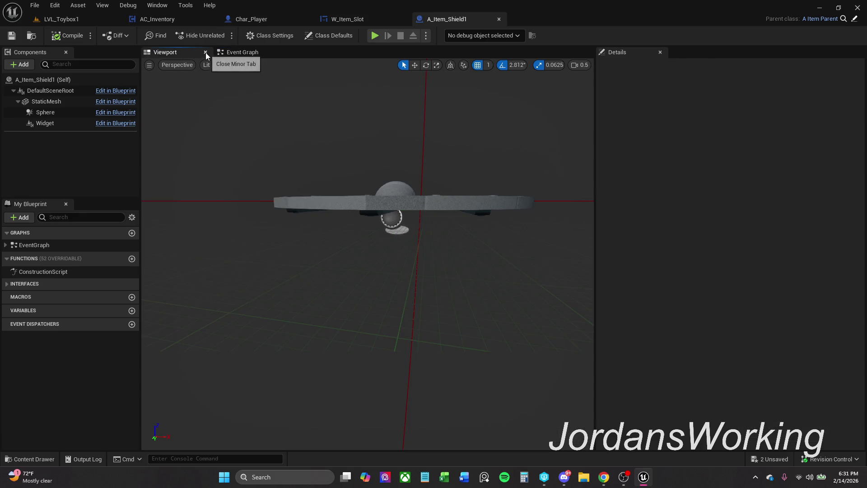
# - Check the shield's StaticMesh component and Class Defaults, then browse to and open SM_Shield
pyautogui.click(416, 209)
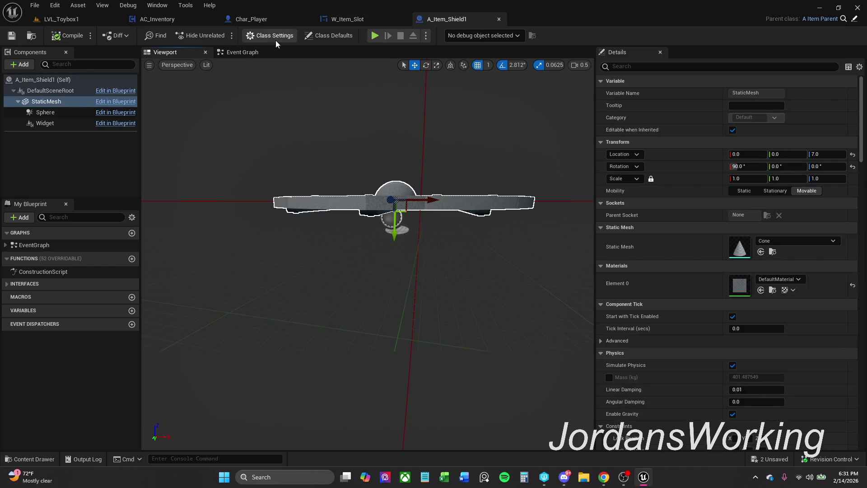
pyautogui.click(330, 36)
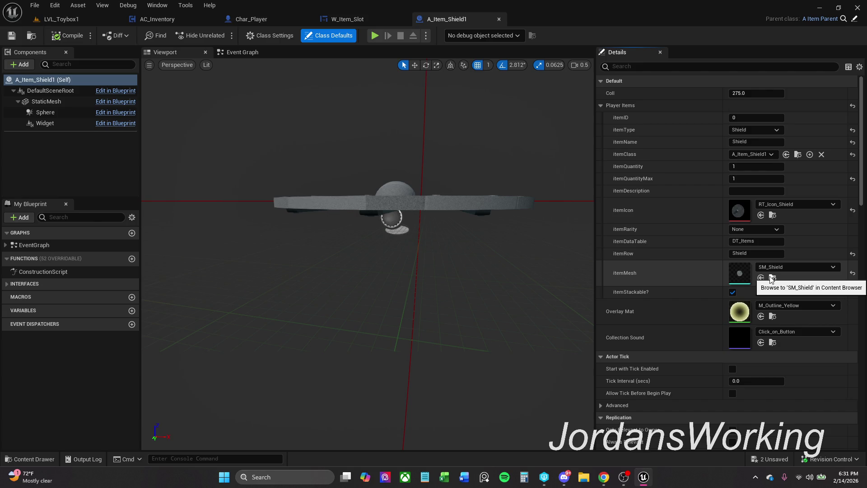
pyautogui.click(772, 279)
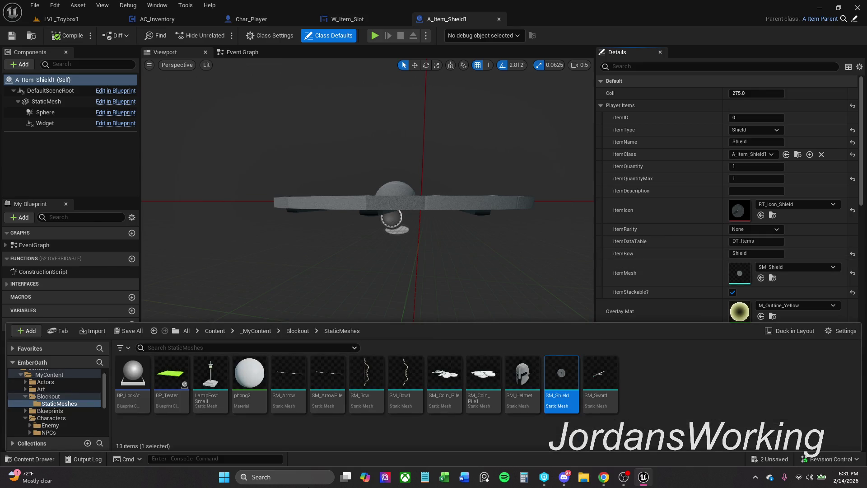
pyautogui.doubleClick(561, 390)
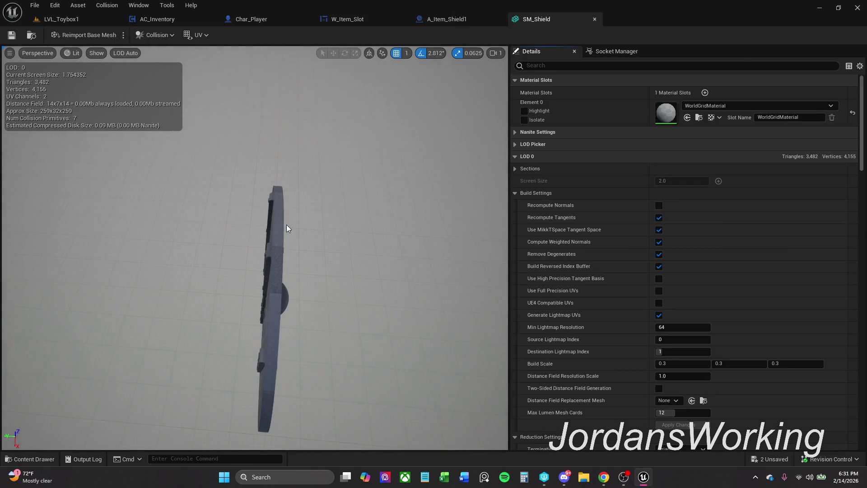
# - Open SM_Helmet and inspect its Player Collision view mode, then switch it to Unlit
pyautogui.moveTo(287, 224)
pyautogui.mouseDown()
pyautogui.moveTo(316, 226)
pyautogui.moveTo(361, 281)
pyautogui.moveTo(271, 233)
pyautogui.moveTo(248, 239)
pyautogui.moveTo(286, 228)
pyautogui.mouseUp()
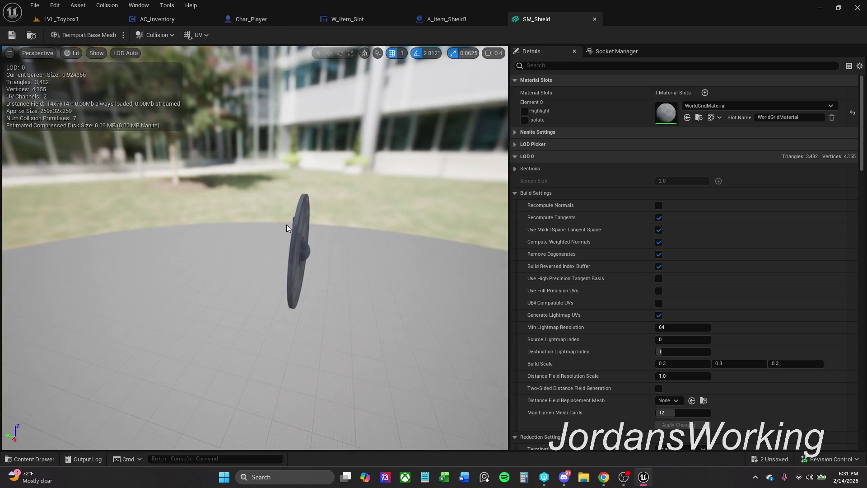
pyautogui.click(29, 459)
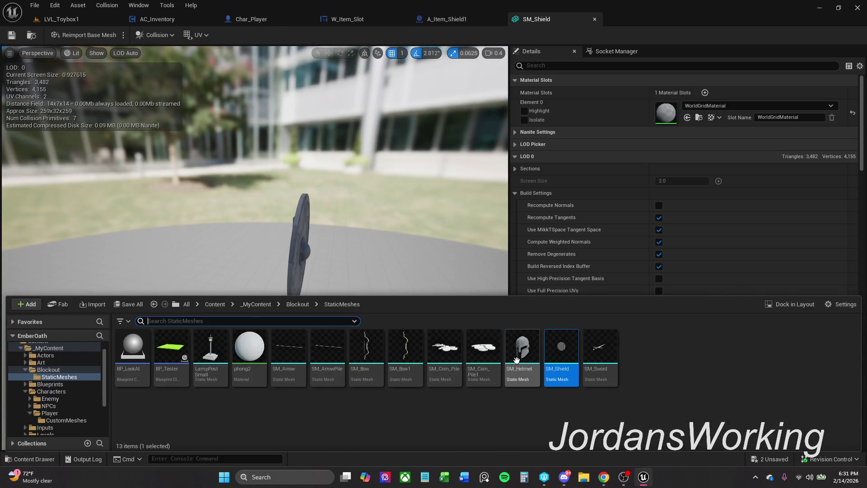
pyautogui.doubleClick(517, 360)
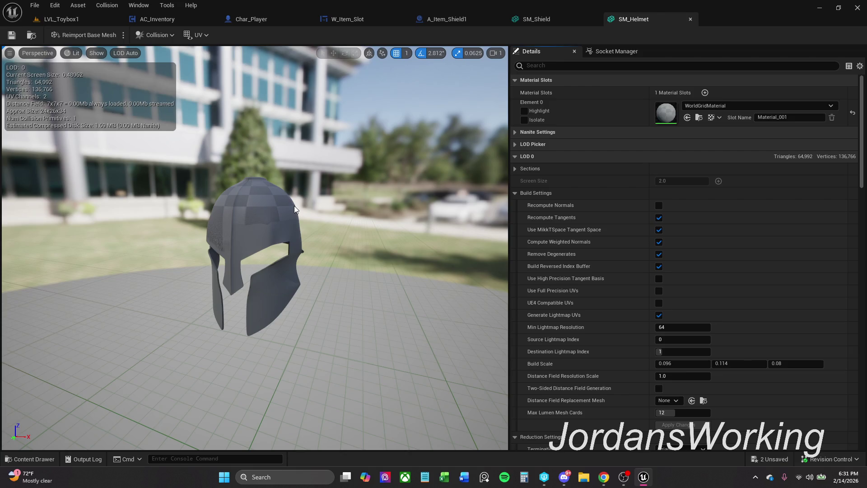
pyautogui.click(69, 54)
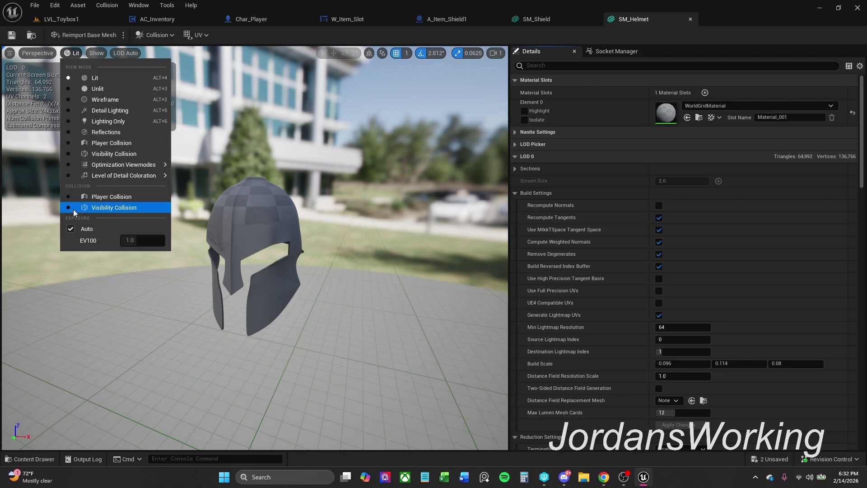
pyautogui.click(109, 143)
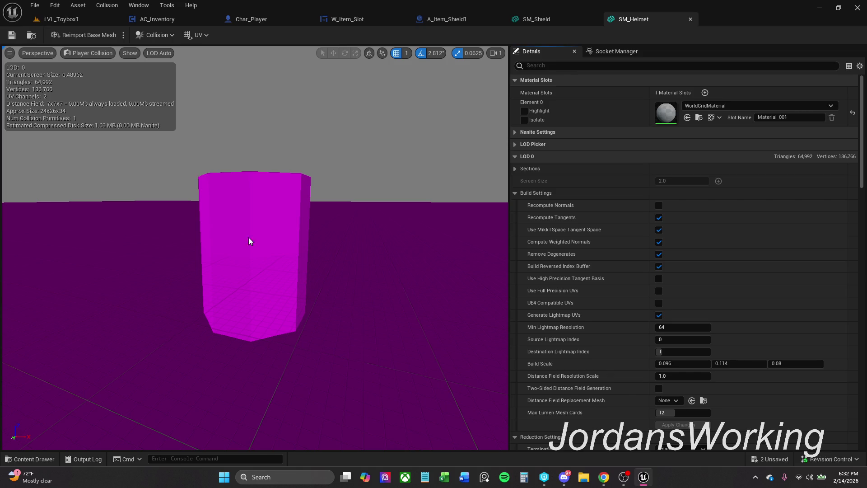
pyautogui.click(537, 25)
pyautogui.click(679, 23)
pyautogui.click(89, 53)
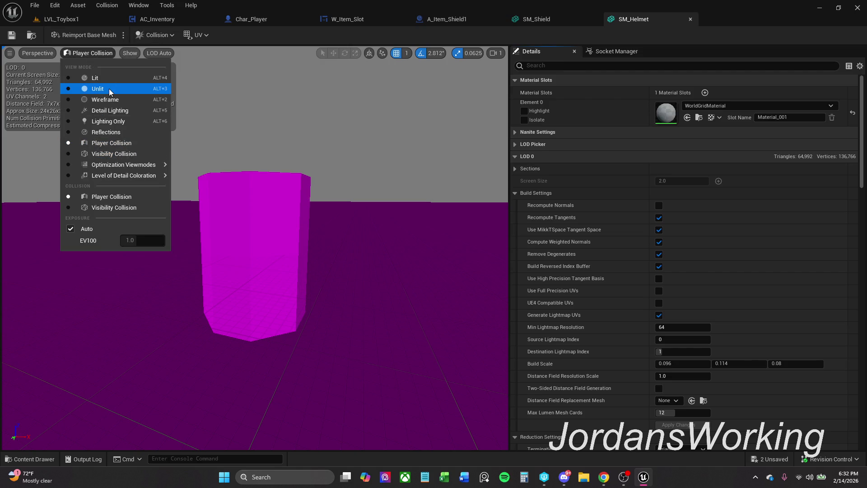
pyautogui.click(110, 88)
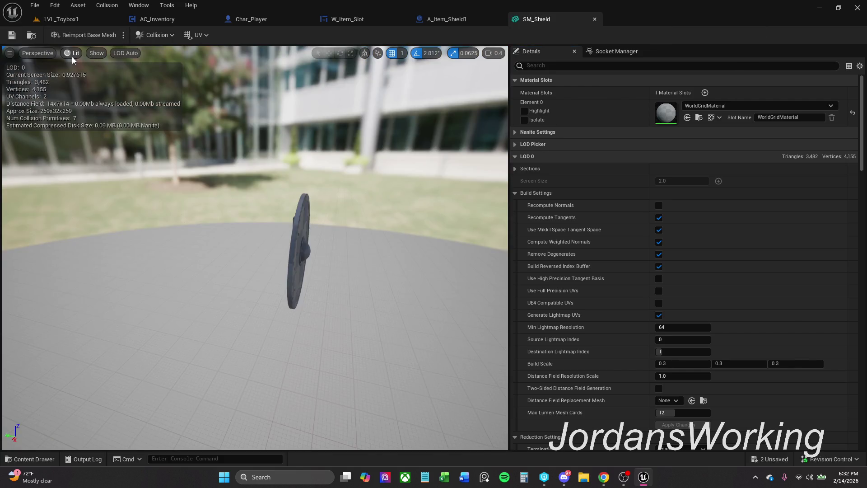
# - View SM_Shield's player collision sphere and remove its collision
pyautogui.click(72, 56)
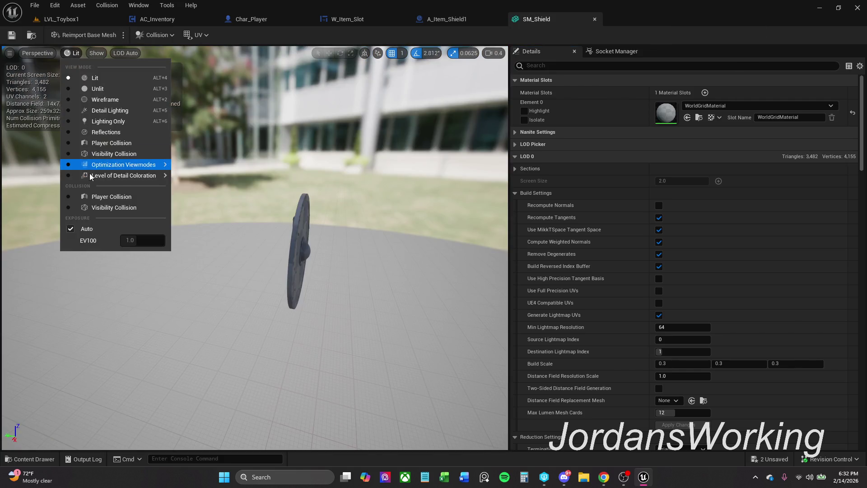
pyautogui.click(123, 144)
pyautogui.moveTo(315, 251)
pyautogui.mouseDown()
pyautogui.moveTo(289, 226)
pyautogui.moveTo(271, 263)
pyautogui.mouseUp()
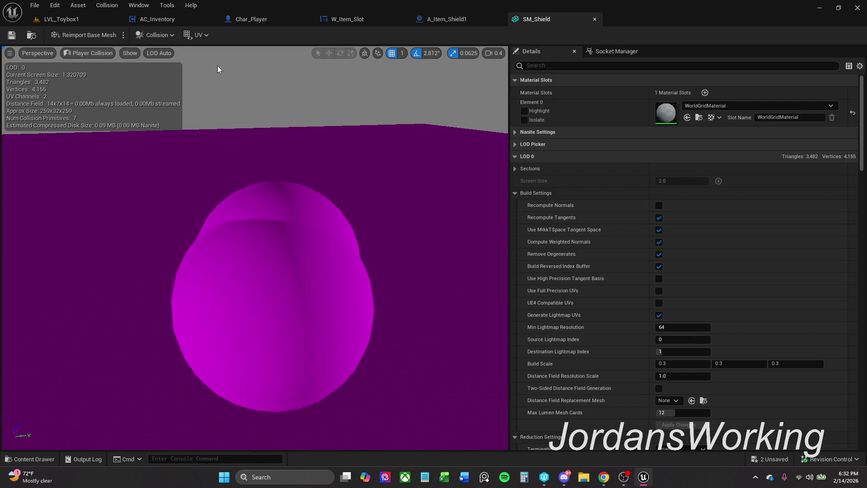
pyautogui.click(155, 35)
pyautogui.click(181, 145)
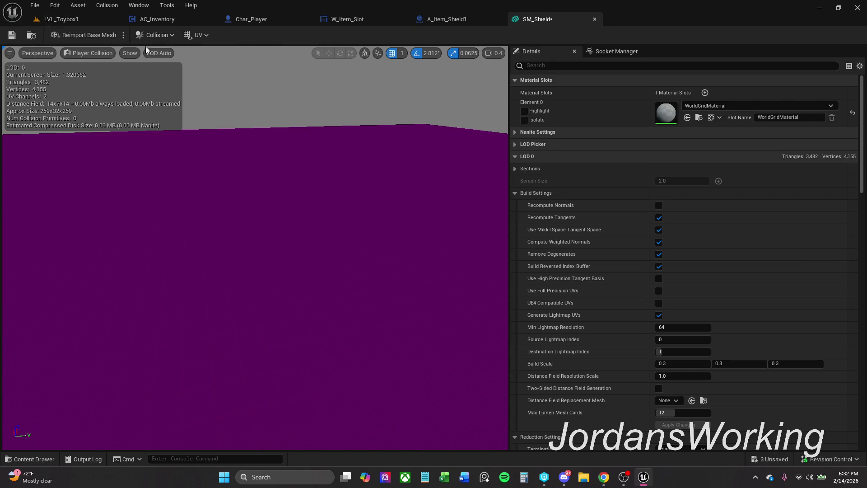
# - Add a sphere simplified collision to SM_Shield and shift it along the X axis
pyautogui.click(127, 53)
pyautogui.click(90, 54)
pyautogui.click(96, 79)
pyautogui.moveTo(283, 229); pyautogui.dragTo(193, 118)
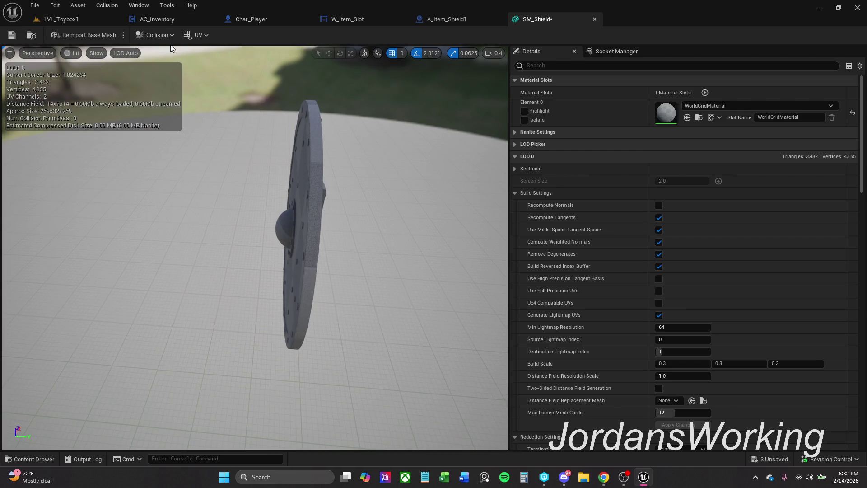
pyautogui.click(158, 34)
pyautogui.click(186, 63)
pyautogui.moveTo(333, 160); pyautogui.dragTo(326, 163)
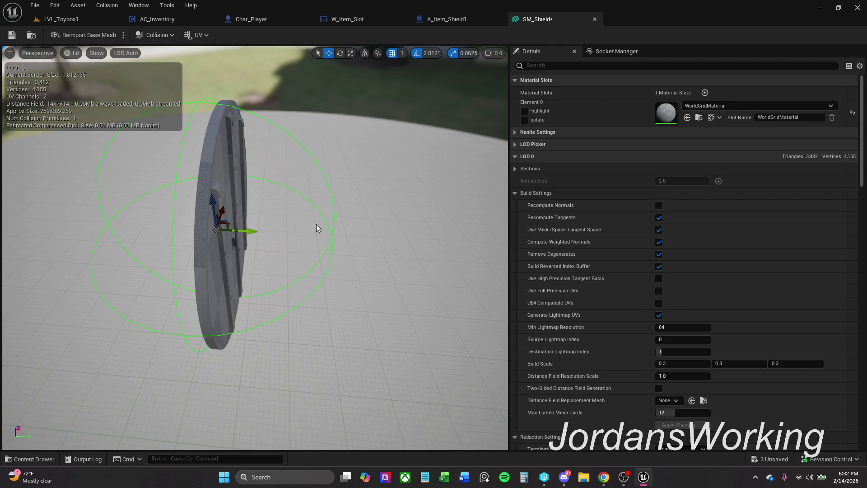
pyautogui.moveTo(247, 232)
pyautogui.mouseDown()
pyautogui.moveTo(336, 238)
pyautogui.moveTo(294, 236)
pyautogui.mouseUp()
# - Save SM_Shield, check its Player Collision view, restore Lit shading, and close the mesh editor
pyautogui.scroll(-3, 325, 238)
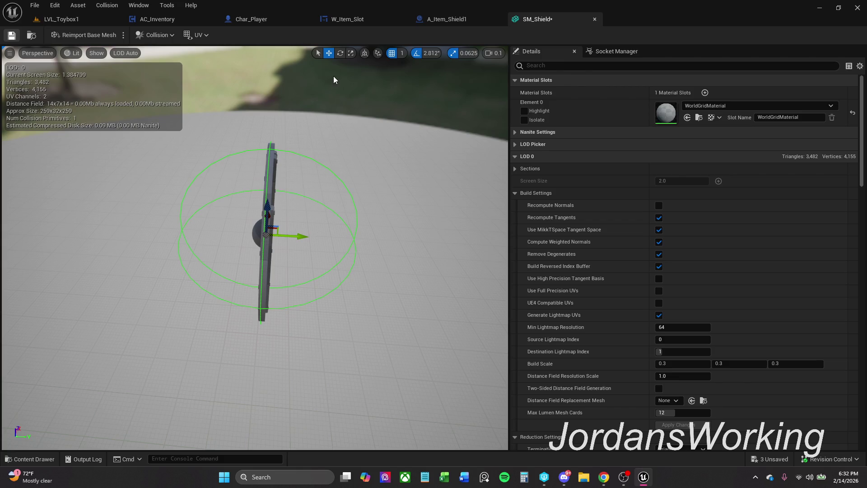
pyautogui.hotkey('ctrl', 'shift', 's')
pyautogui.click(445, 338)
pyautogui.click(96, 54)
pyautogui.click(71, 53)
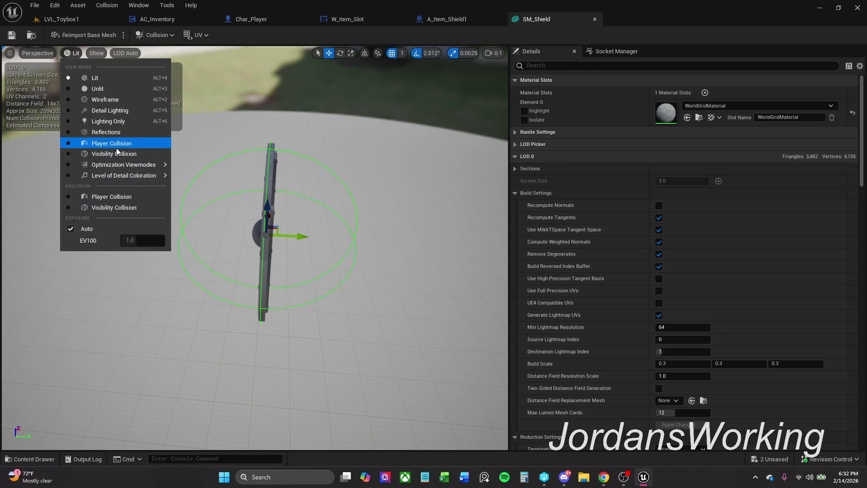
pyautogui.click(112, 143)
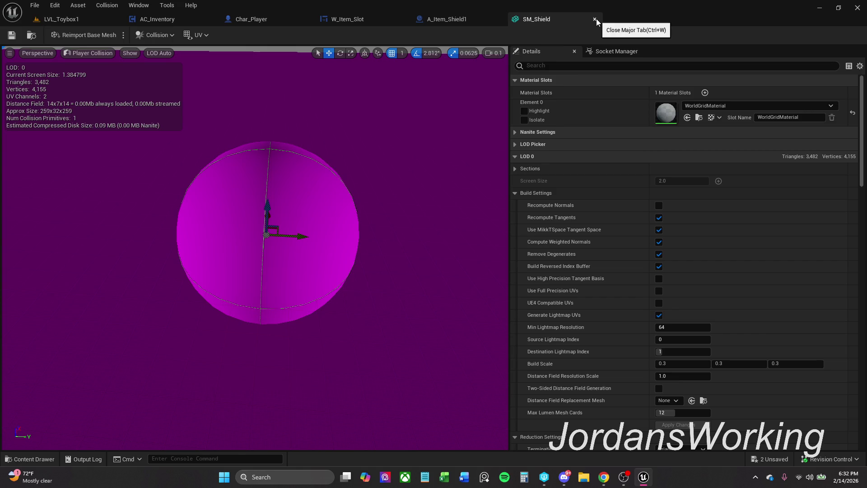
pyautogui.click(112, 51)
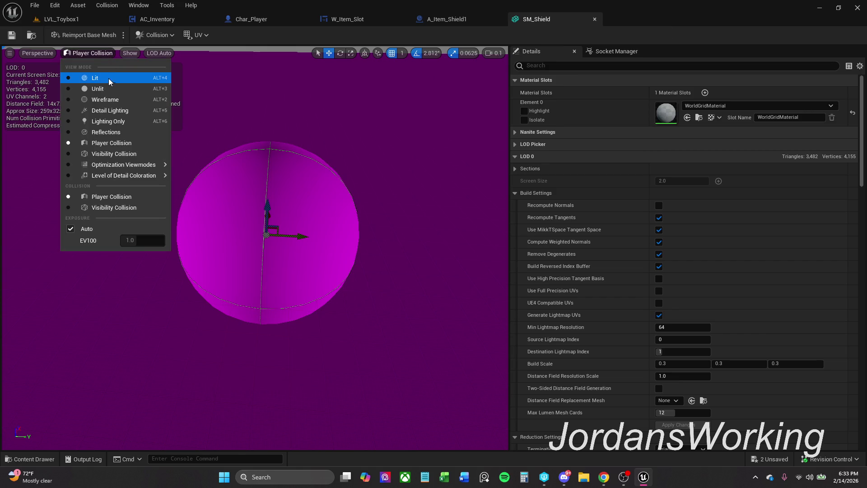
pyautogui.click(102, 80)
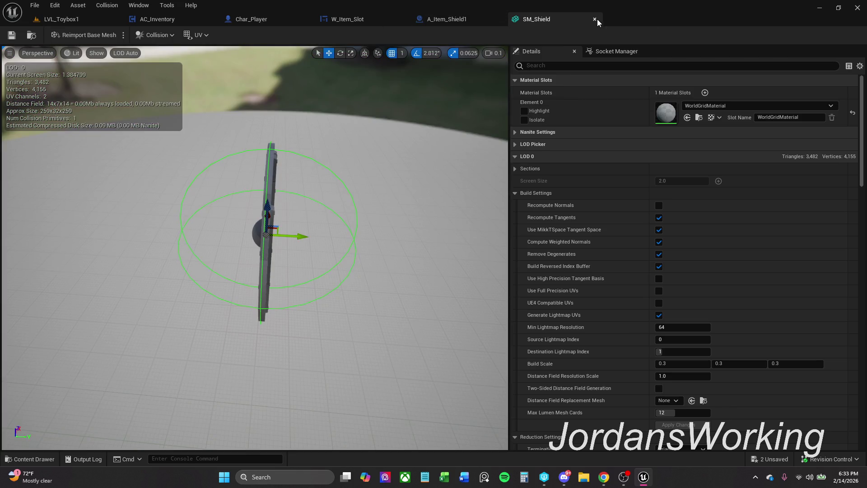
pyautogui.click(595, 19)
pyautogui.click(163, 20)
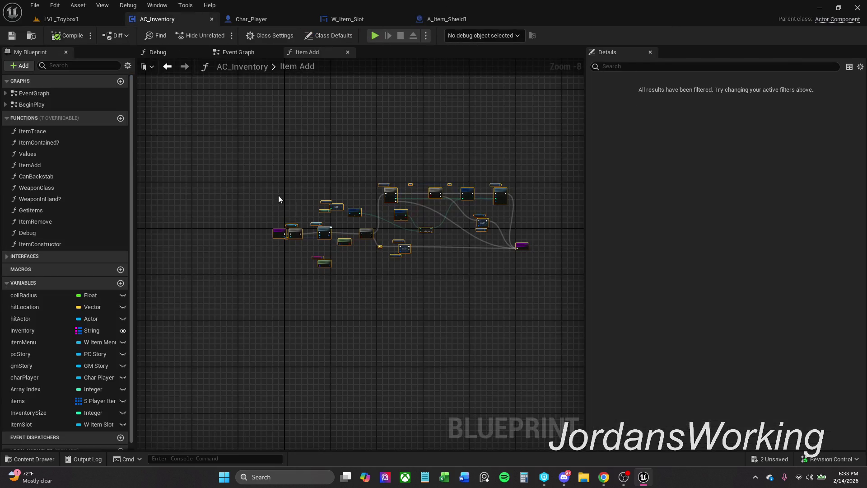
# - Pan through Char_Player's Spawn Shield, SET, While Loop and Character Movement nodes, then return to LVL_Toybox1
pyautogui.scroll(3, 324, 182)
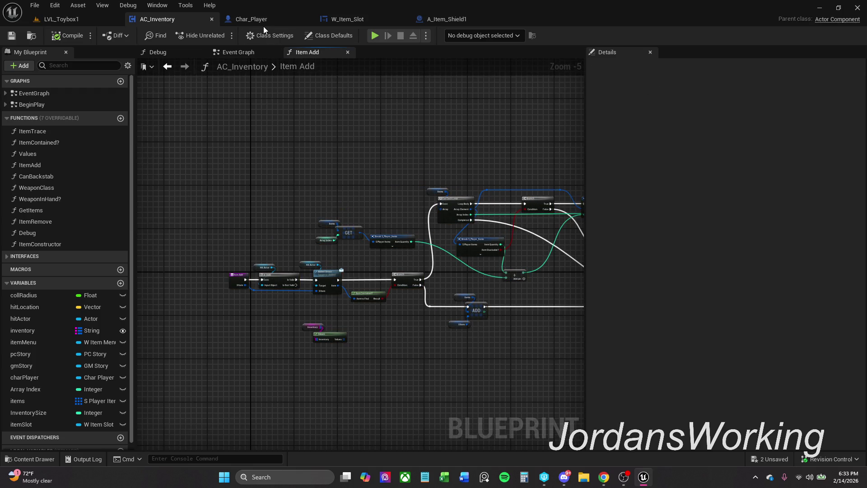
pyautogui.click(262, 20)
pyautogui.moveTo(315, 175); pyautogui.dragTo(587, 157)
pyautogui.moveTo(533, 190); pyautogui.dragTo(343, 179)
pyautogui.moveTo(355, 81); pyautogui.dragTo(380, 91)
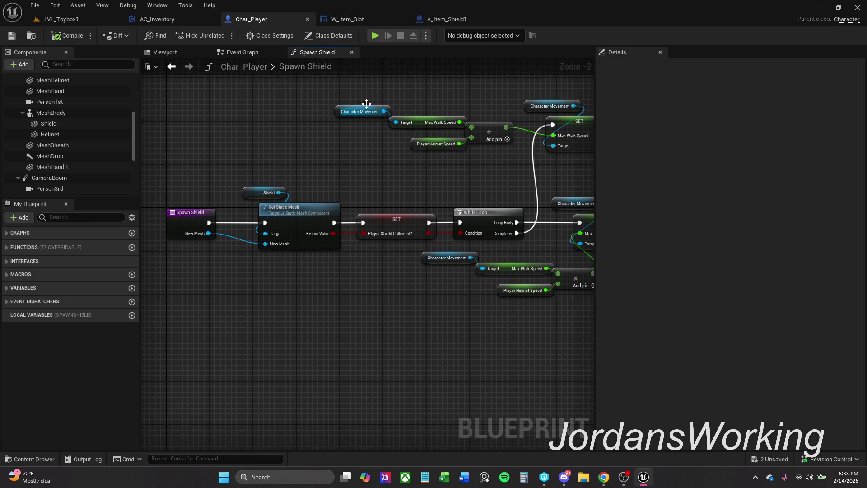
pyautogui.click(350, 18)
pyautogui.click(459, 20)
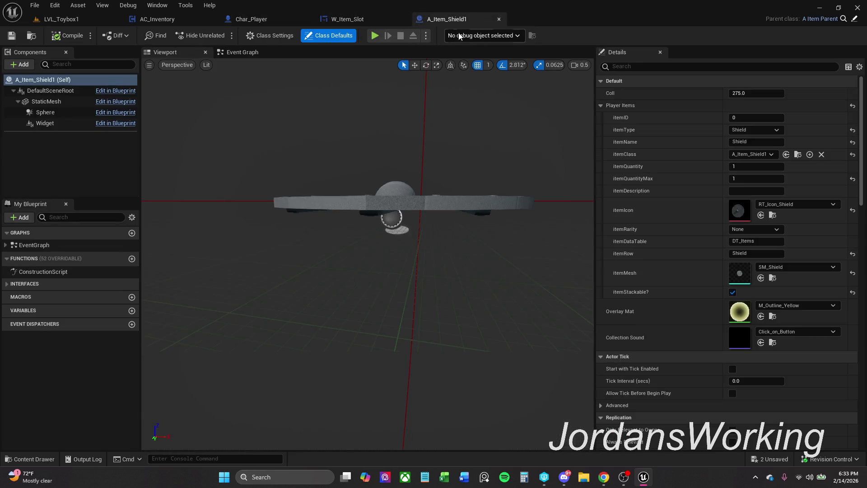
pyautogui.click(62, 19)
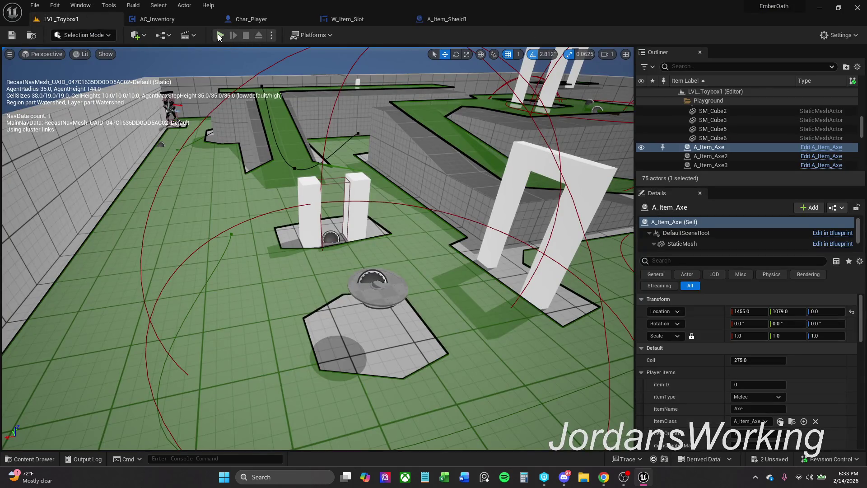
# - Play the level, open and close the inventory window, then stop playing
pyautogui.click(220, 35)
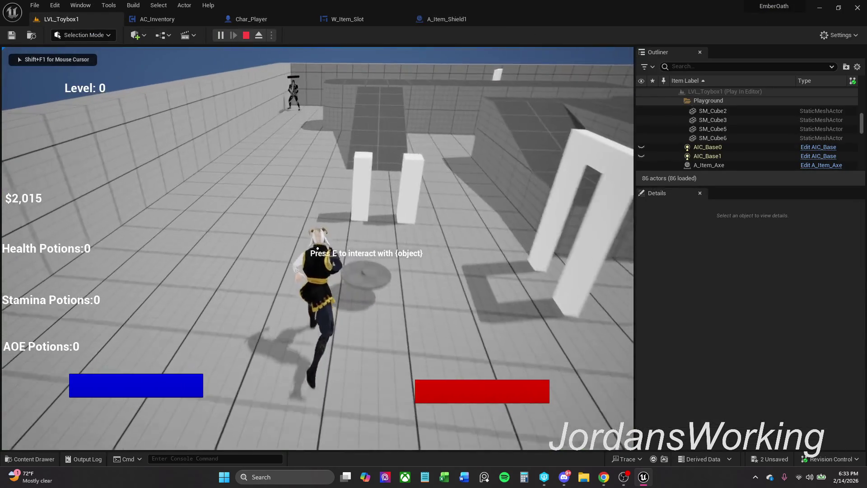
pyautogui.press('i')
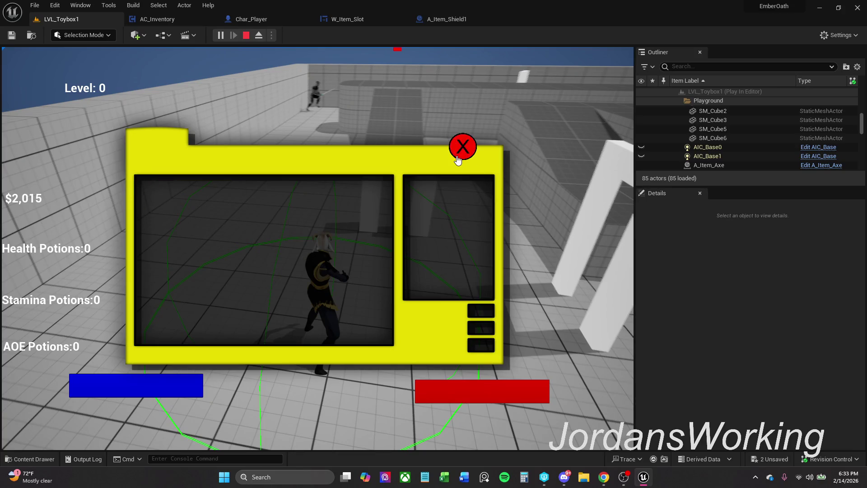
pyautogui.click(462, 146)
pyautogui.press('Escape')
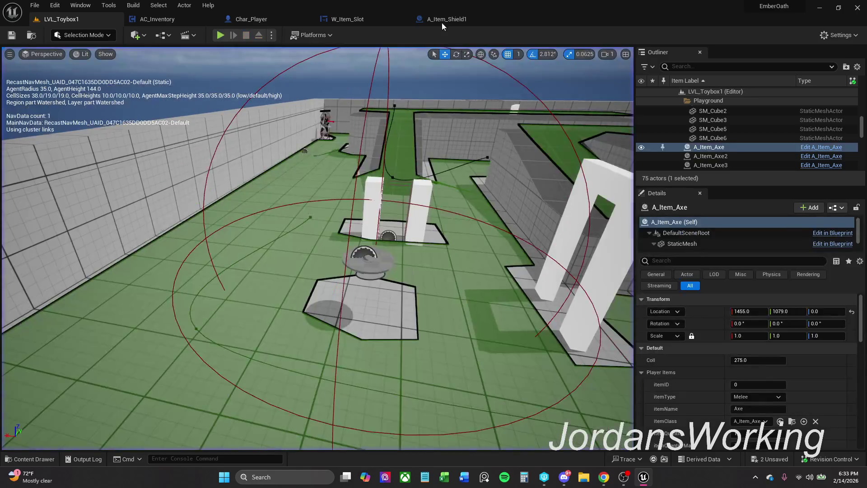
# - Untick itemStackable? in A_Item_Shield1's Class Defaults
pyautogui.click(447, 19)
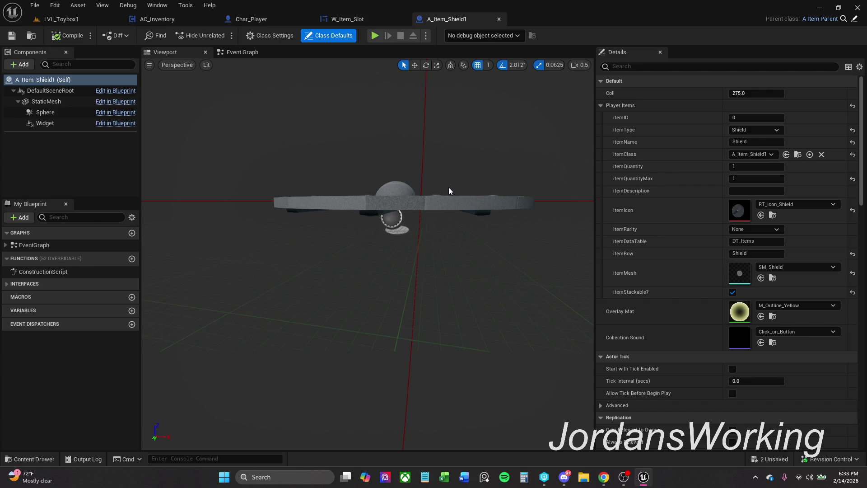
pyautogui.click(732, 292)
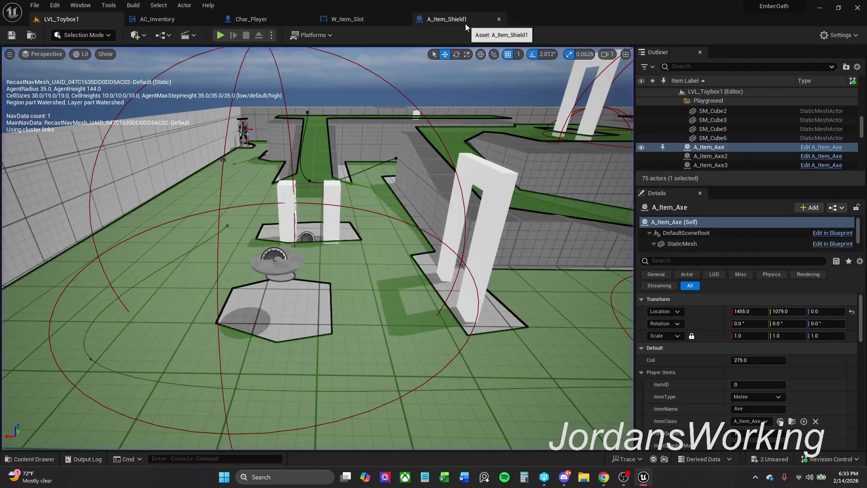
pyautogui.click(465, 23)
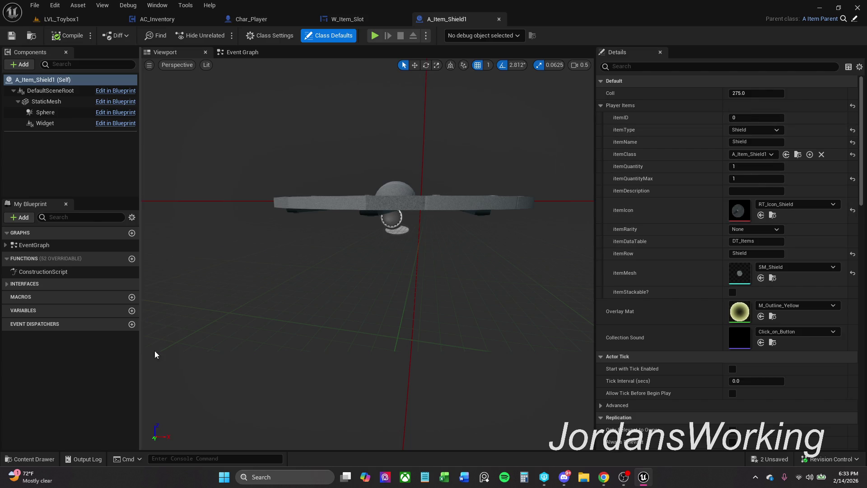
# - Open the DT_Items data table from _MyContent > Blueprints > DataTables
pyautogui.click(34, 459)
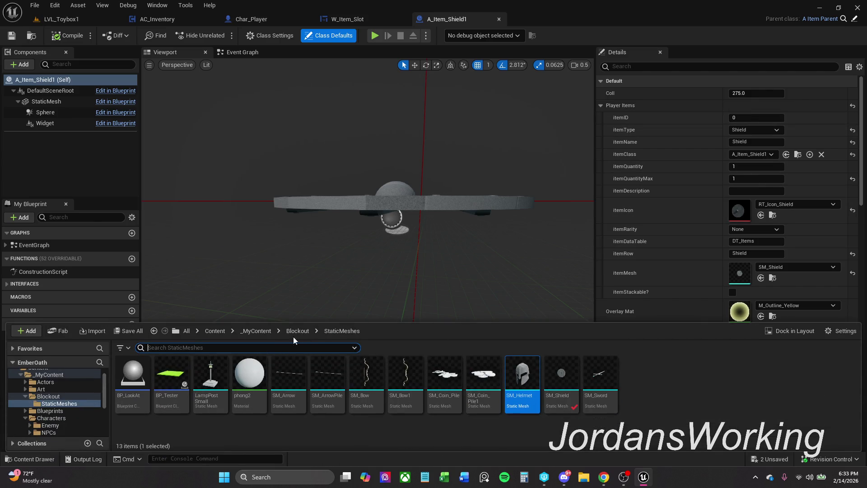
pyautogui.click(253, 332)
pyautogui.doubleClick(249, 389)
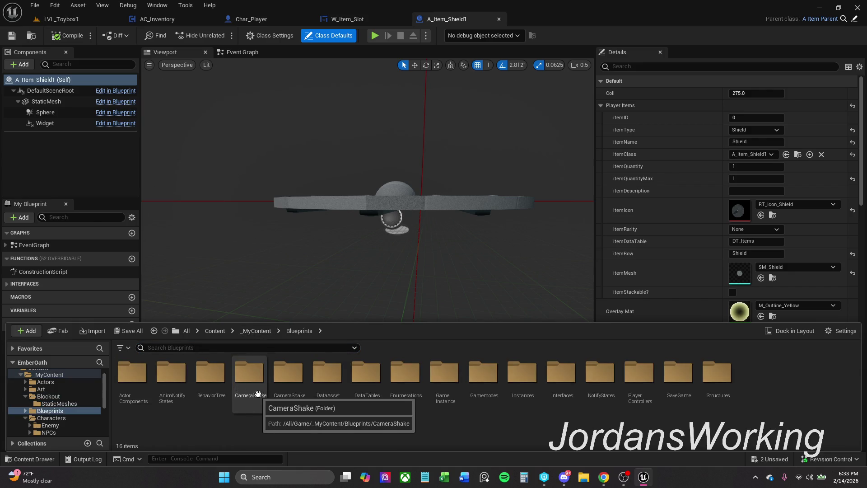
pyautogui.doubleClick(370, 397)
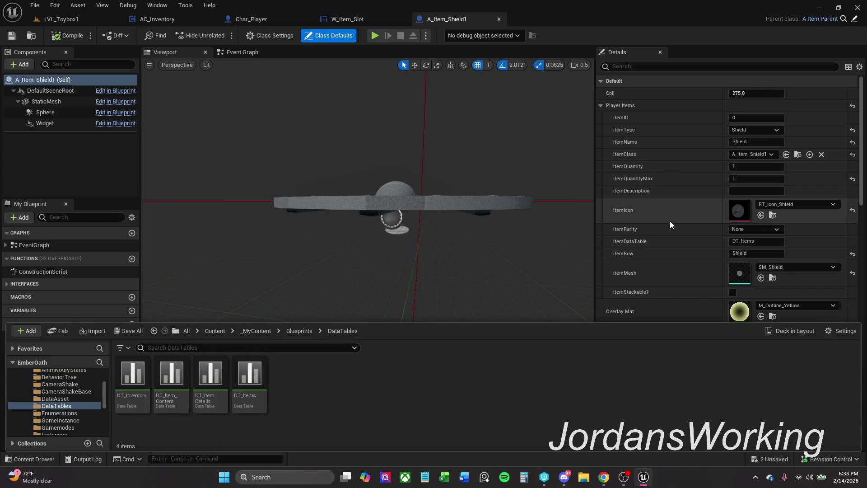
pyautogui.doubleClick(241, 385)
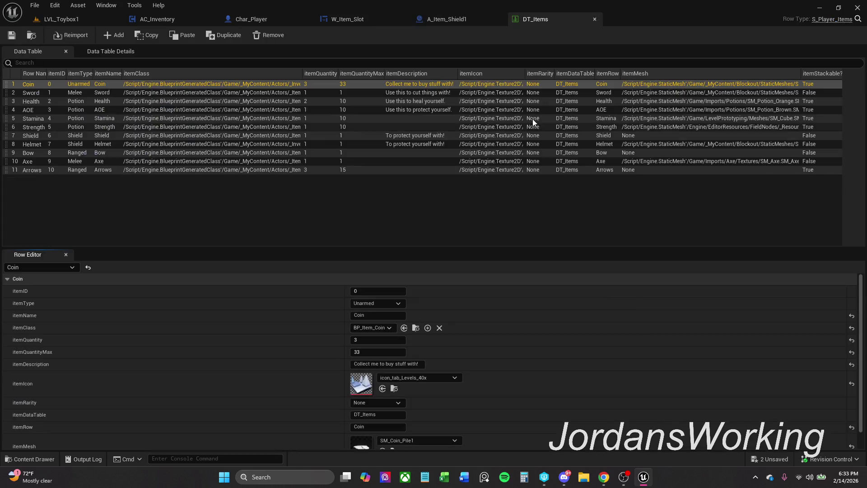
# - Set the Shield row's itemClass to A_Item_Shield1 and save DT_Items, checking it out
pyautogui.click(36, 137)
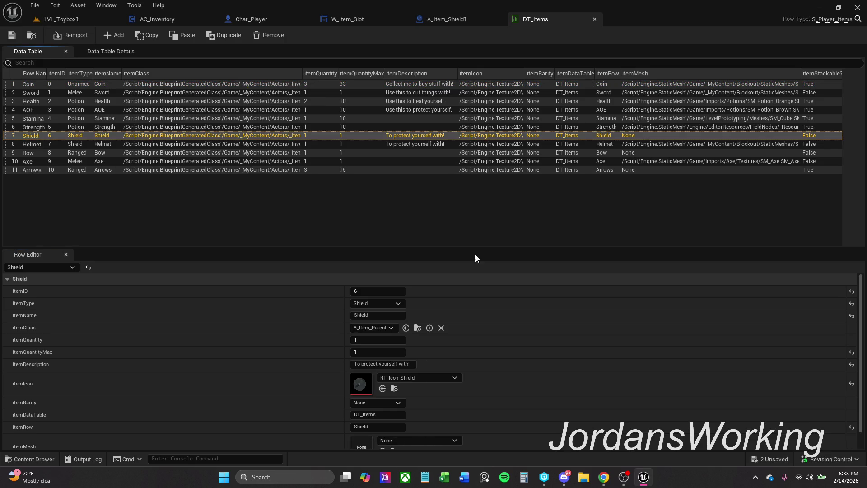
pyautogui.click(378, 329)
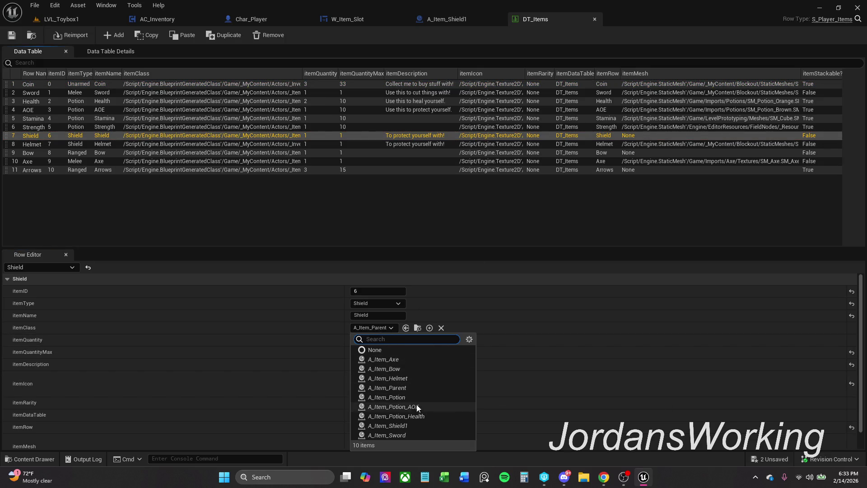
pyautogui.click(408, 425)
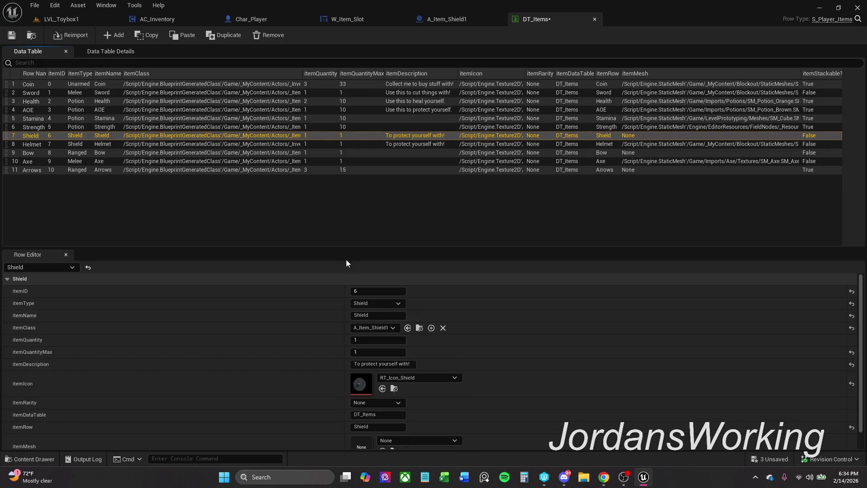
pyautogui.click(13, 38)
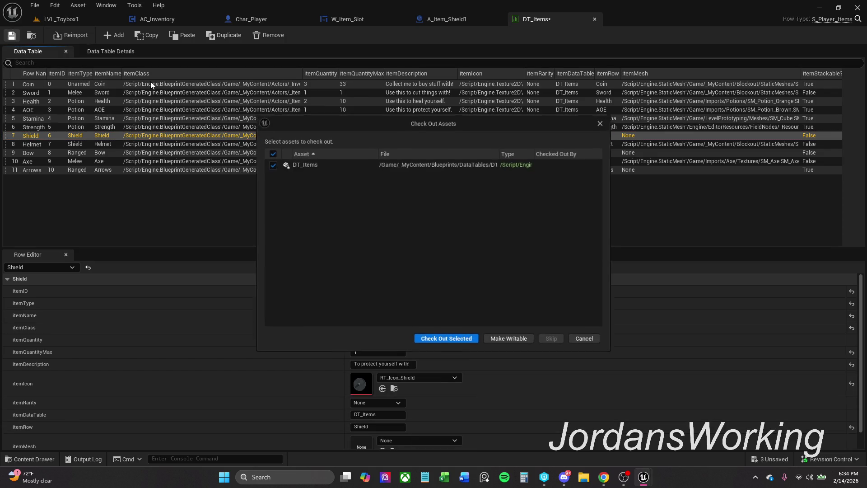
pyautogui.click(444, 338)
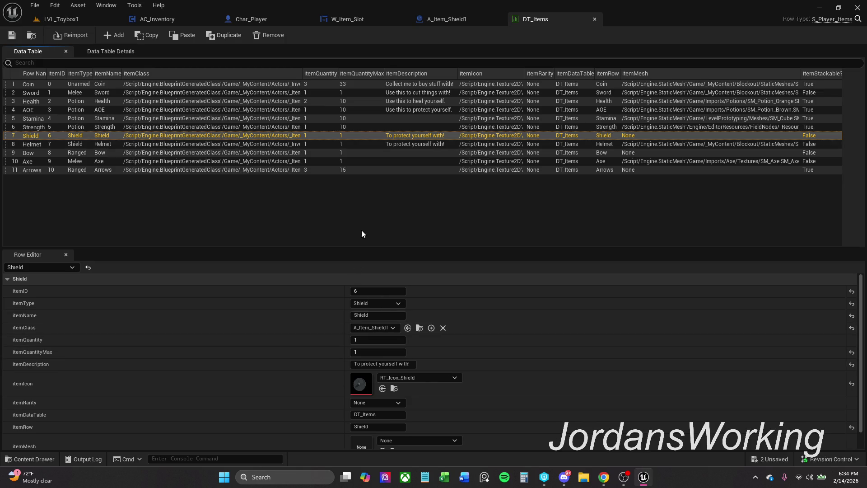
# - Set the Shield row's itemMesh to SM_Shield and return to LVL_Toybox1
pyautogui.scroll(-2, 340, 415)
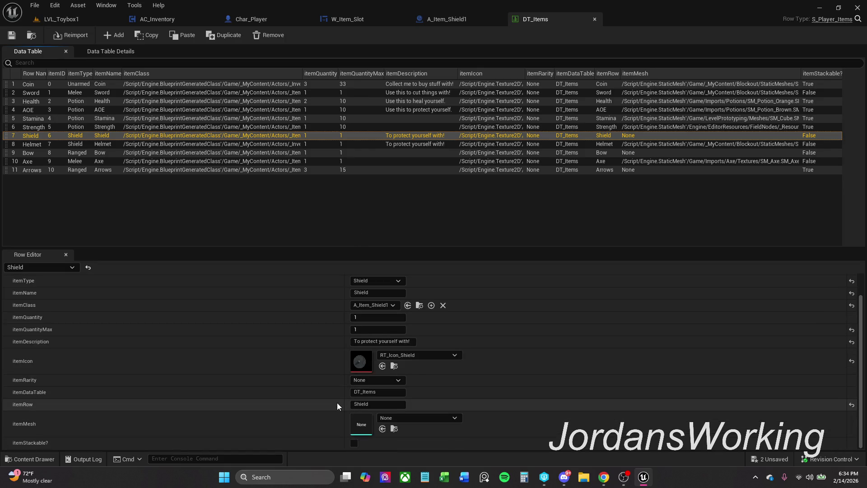
pyautogui.click(399, 417)
pyautogui.write('sm')
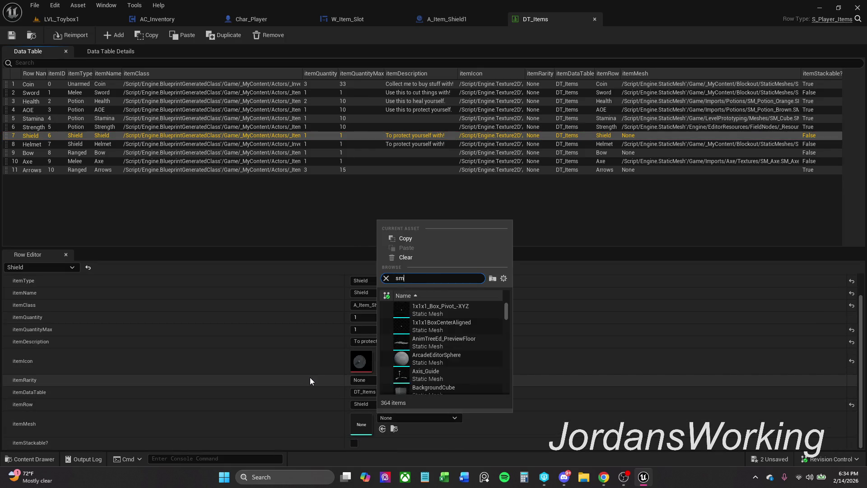
pyautogui.write(' shield')
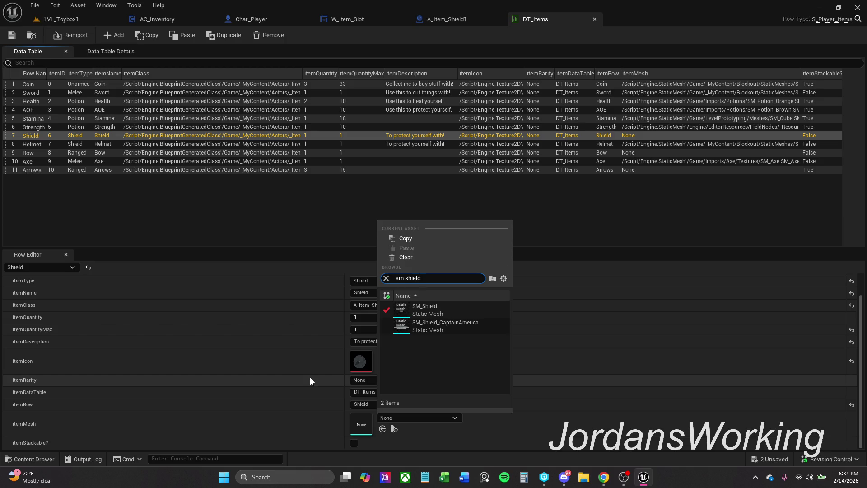
pyautogui.click(464, 309)
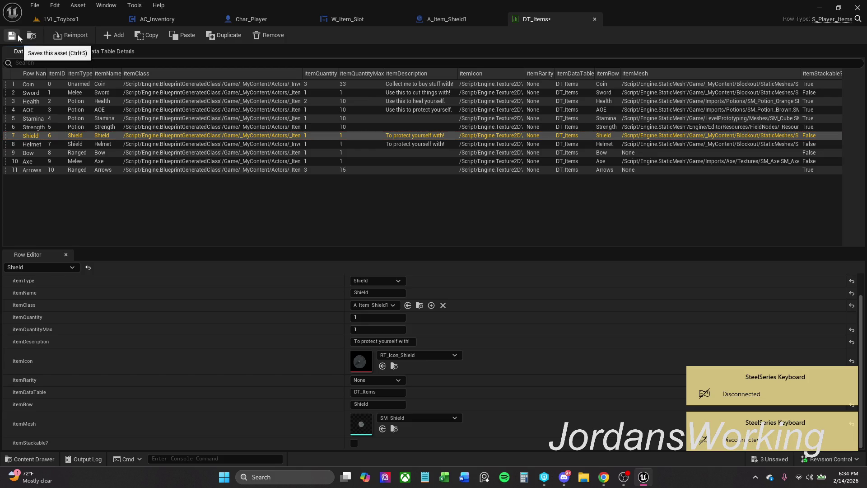
pyautogui.click(86, 21)
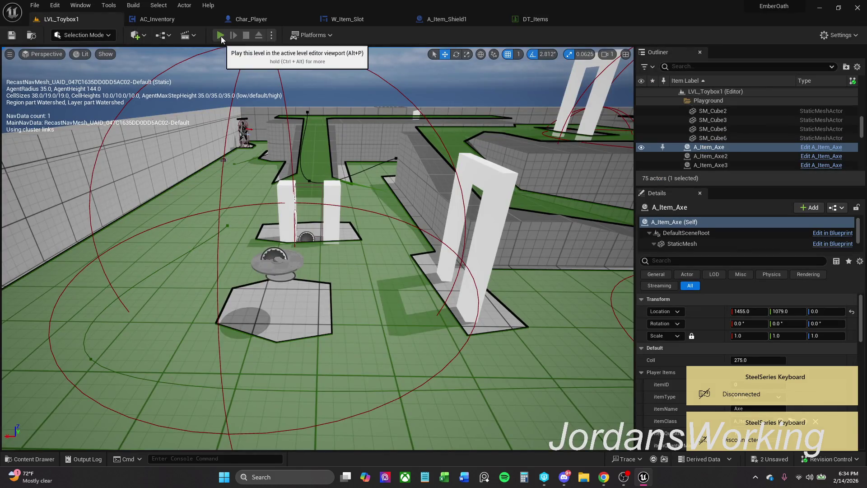
# - Play-test the level, opening and closing the inventory with E, then stop
pyautogui.click(221, 36)
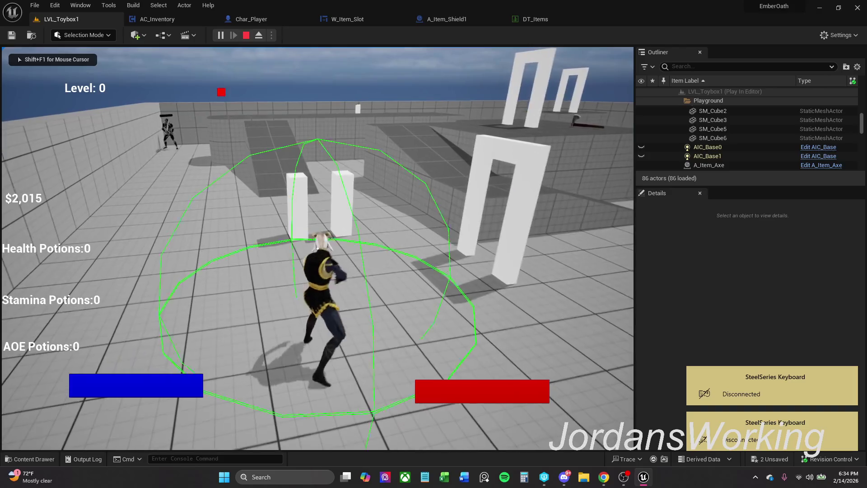
pyautogui.press('e')
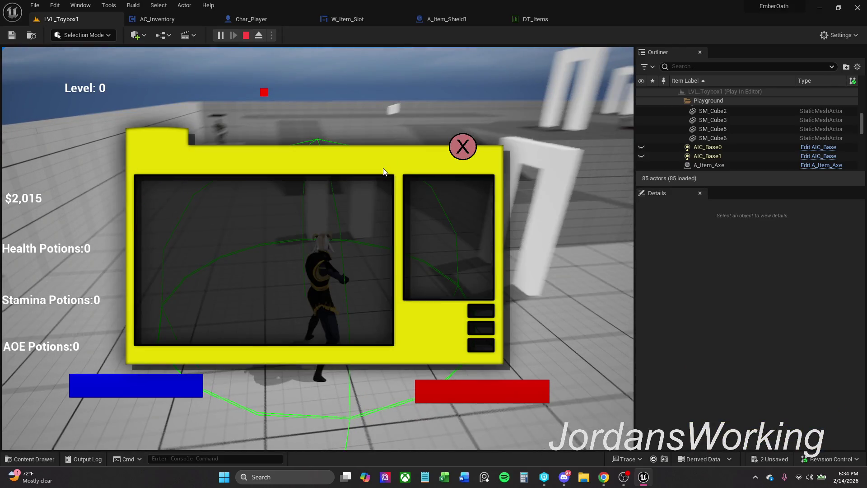
pyautogui.click(463, 147)
pyautogui.press('Escape')
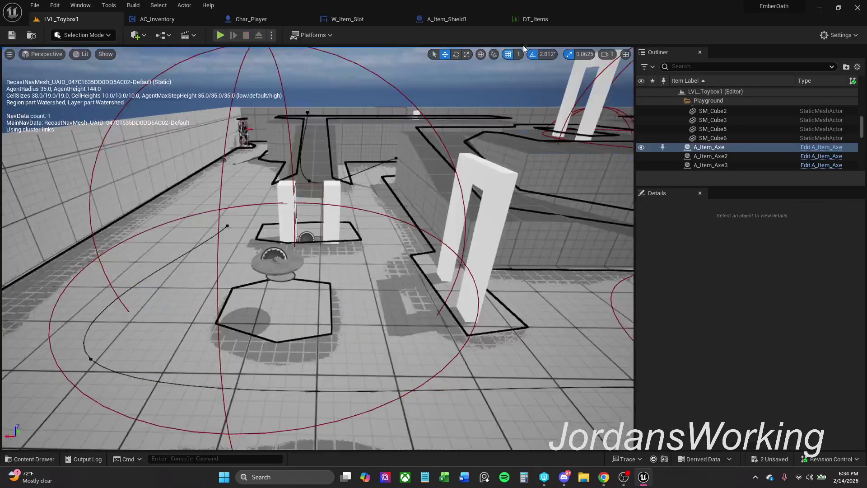
# - In DT_Items, review the Shield row's itemType (Shield) and itemName
pyautogui.click(541, 18)
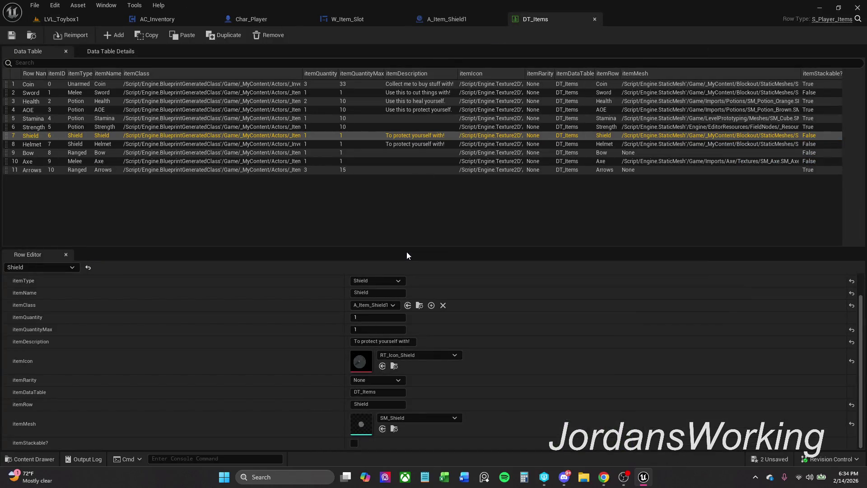
pyautogui.click(384, 281)
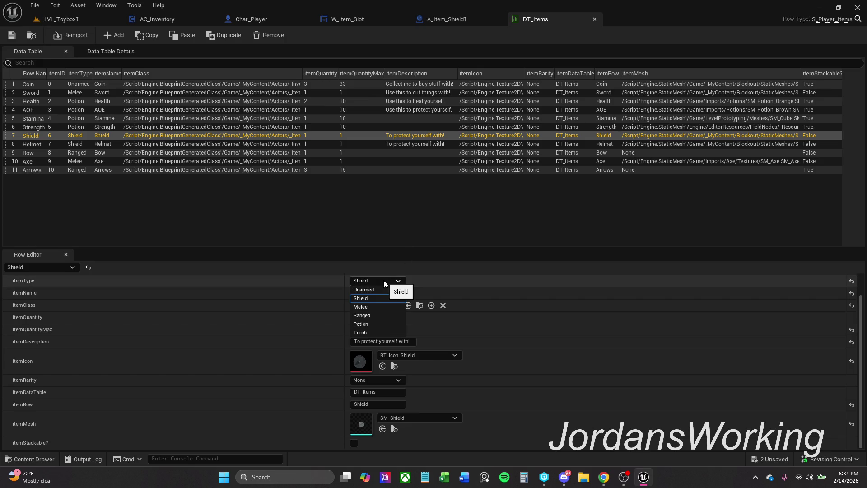
pyautogui.click(384, 280)
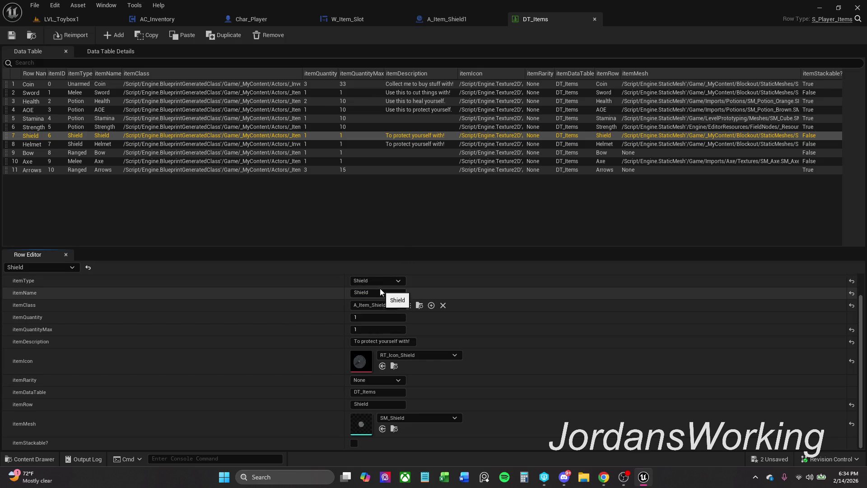
pyautogui.click(383, 292)
pyautogui.click(388, 292)
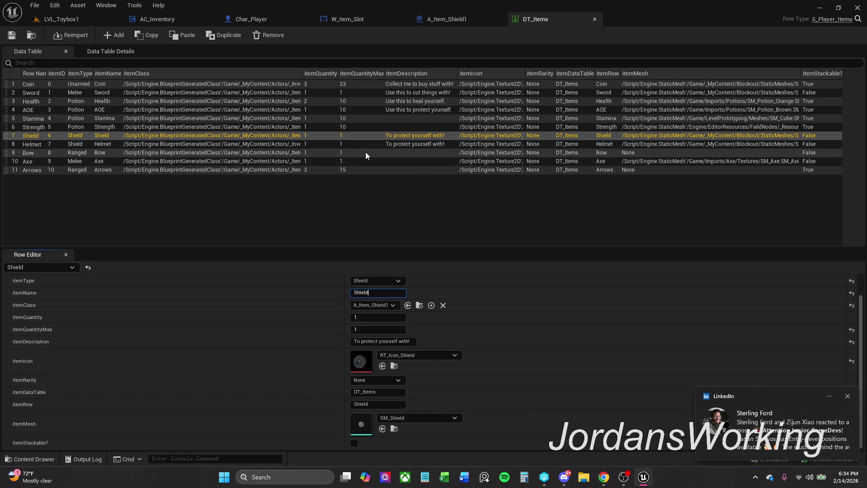
# - Inspect the Arrows, Axe and Bow rows, then go back to LVL_Toybox1
pyautogui.click(283, 171)
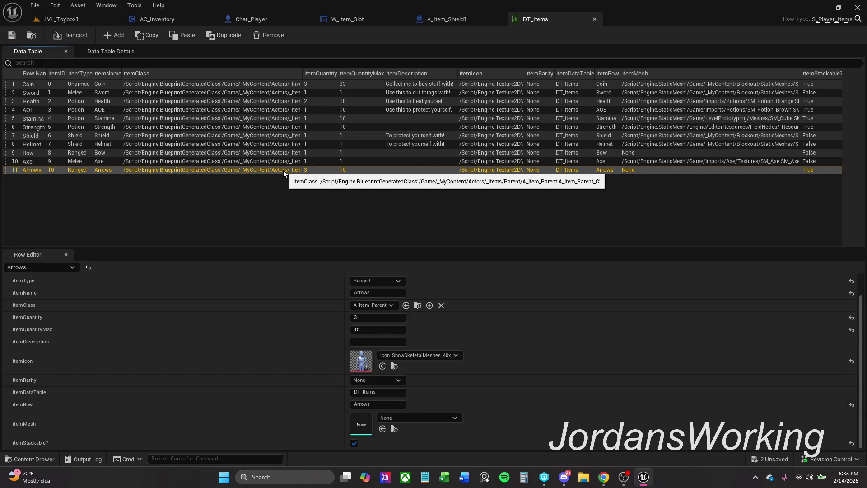
pyautogui.press('Up')
pyautogui.press('Up')
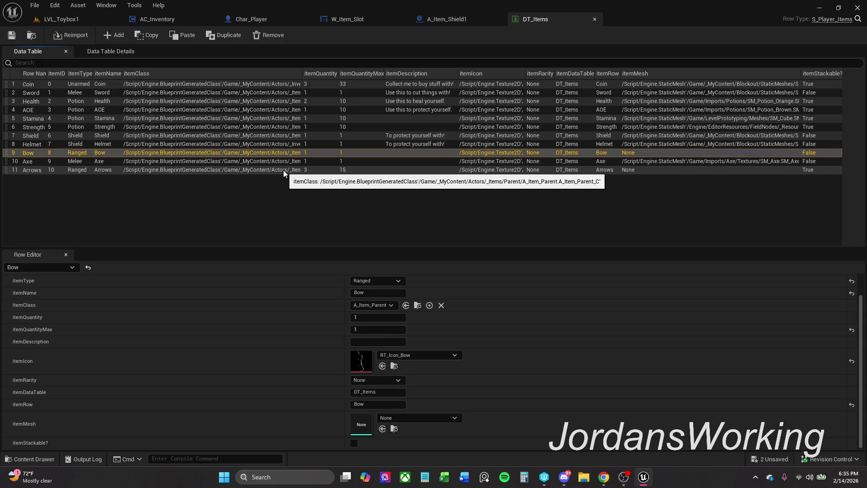
pyautogui.press('Down')
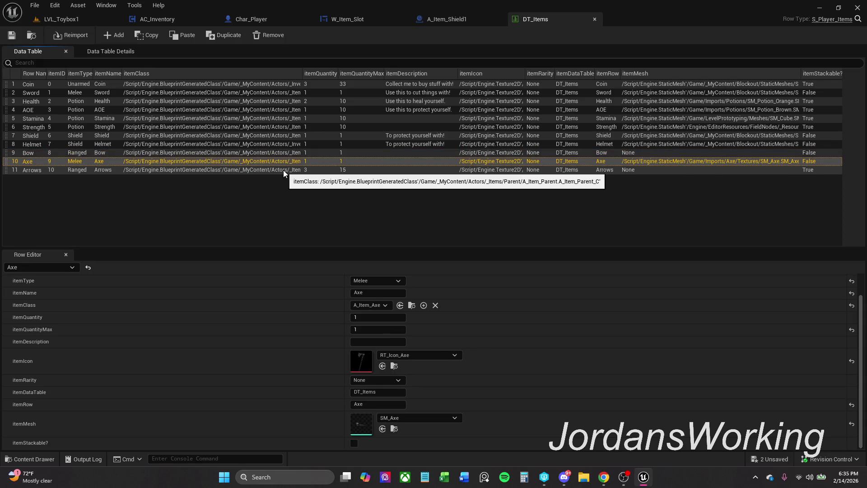
pyautogui.press('Up')
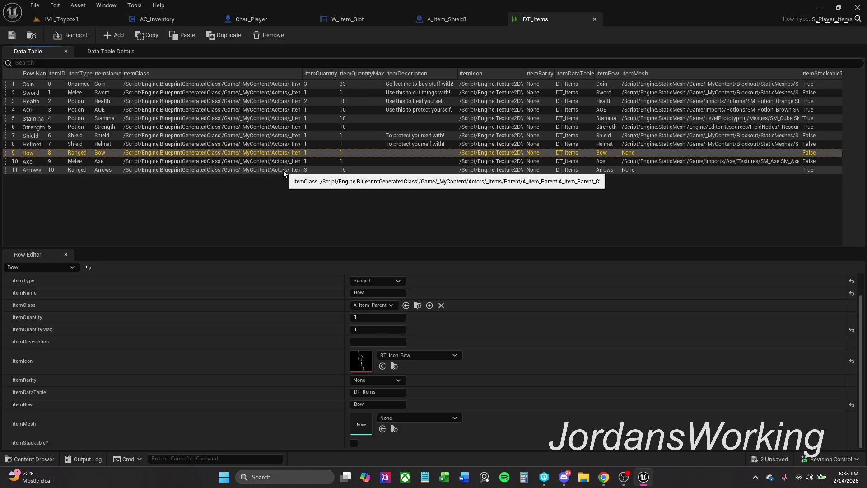
pyautogui.click(59, 19)
# - Play-test the level, walking forward and opening then closing the inventory with I
pyautogui.click(220, 35)
pyautogui.press('w')
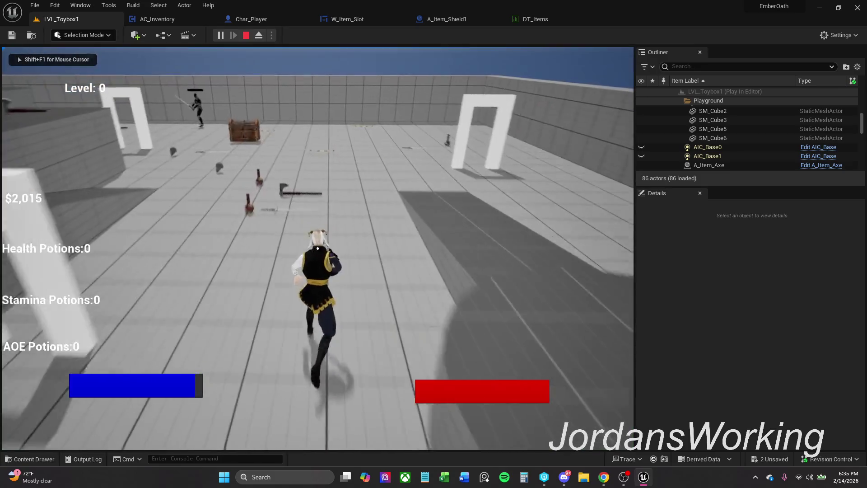
pyautogui.press('i')
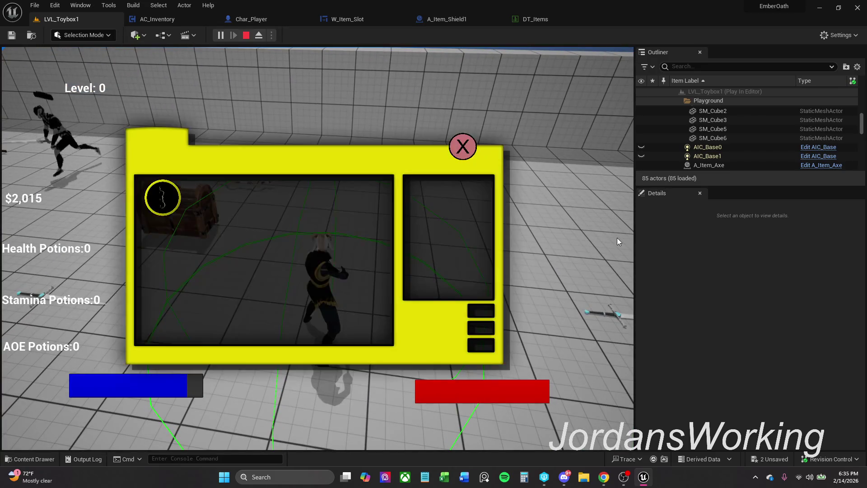
pyautogui.click(462, 146)
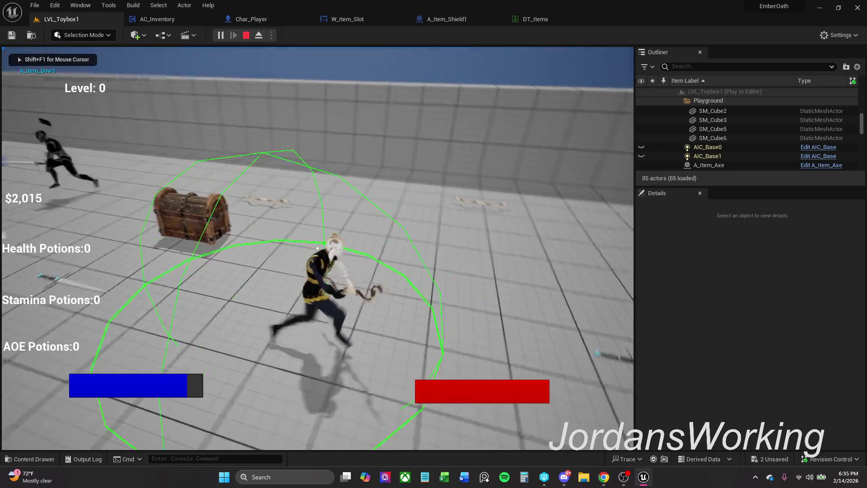
pyautogui.press('Escape')
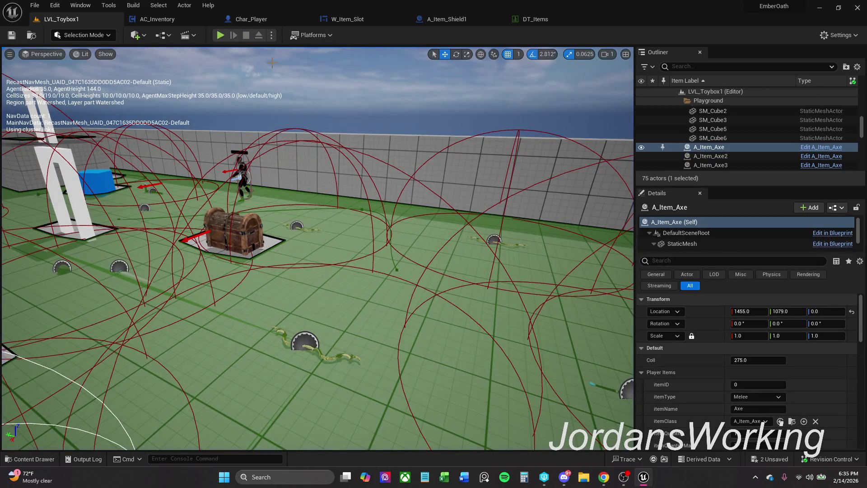
# - Open the placed bow's A_Item_Bow blueprint and briefly view its RT_Icon_Bow texture
pyautogui.click(297, 344)
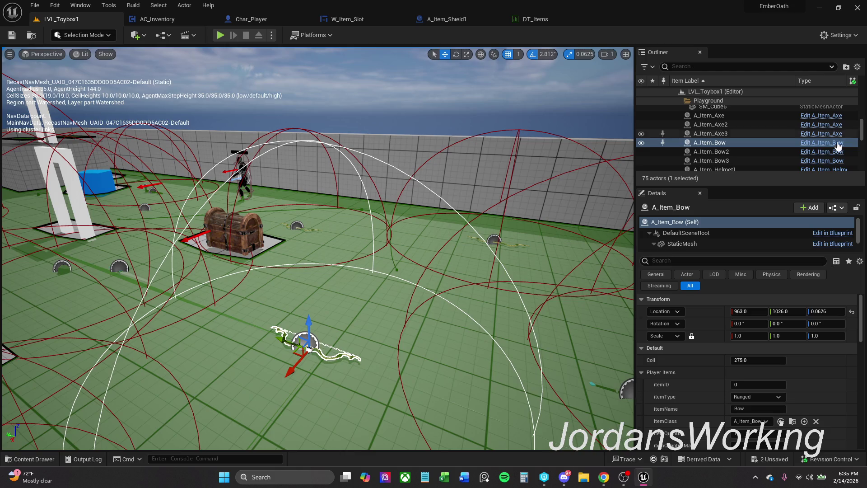
pyautogui.click(821, 151)
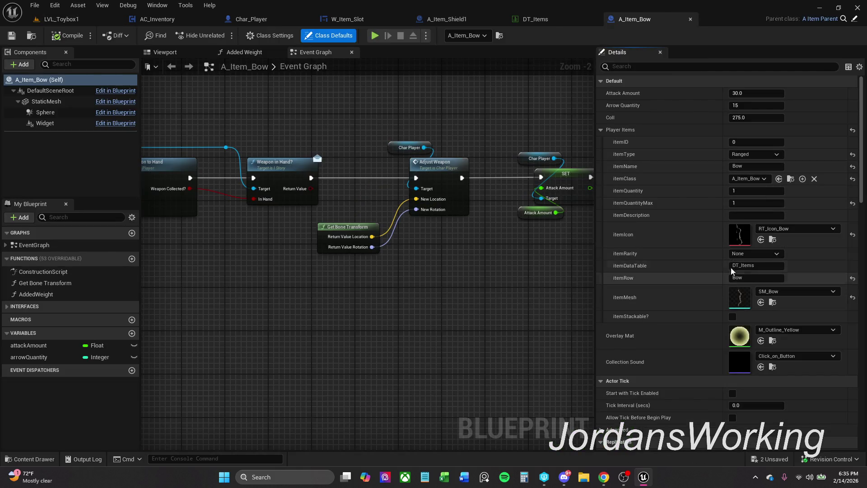
pyautogui.doubleClick(738, 242)
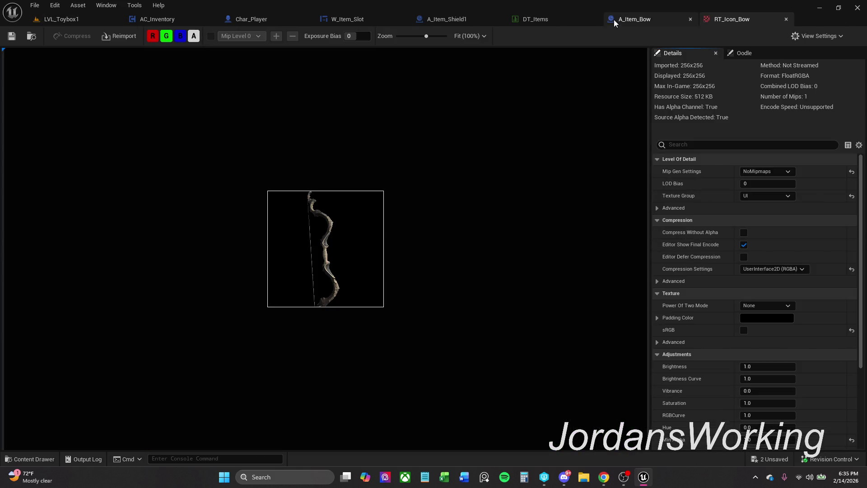
pyautogui.click(783, 19)
# - Open the SM_Bow mesh and display its Player Collision view
pyautogui.doubleClick(740, 299)
pyautogui.click(163, 34)
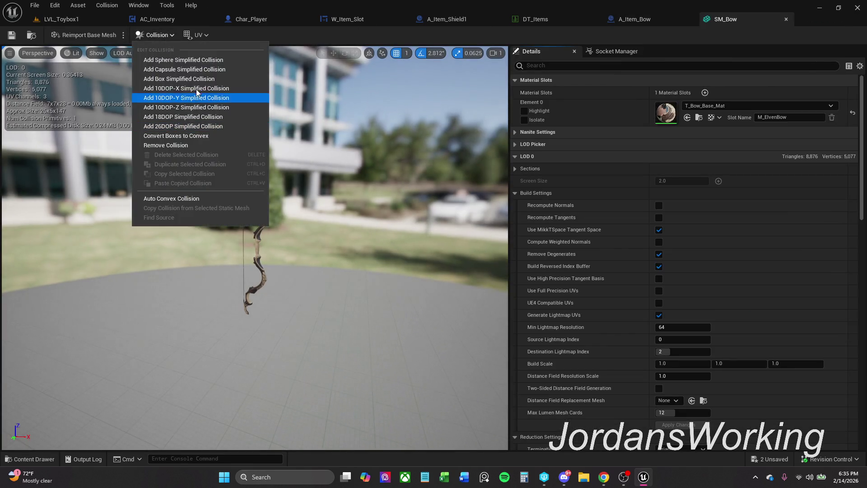
pyautogui.click(90, 54)
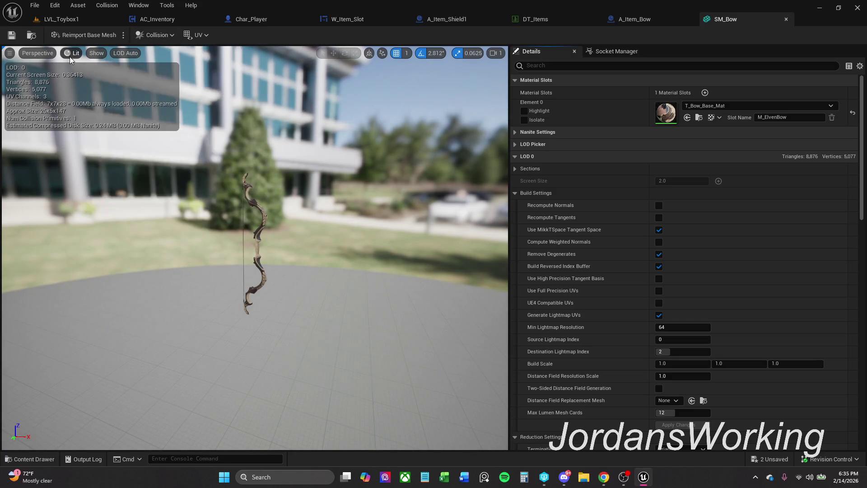
pyautogui.click(118, 148)
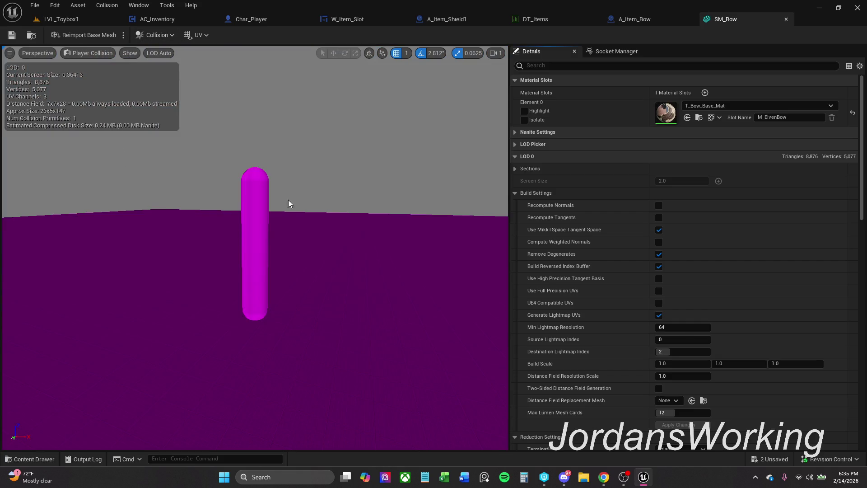
# - Close SM_Bow and, in A_Item_Shield1, select its static mesh and show class defaults
pyautogui.click(787, 20)
pyautogui.click(465, 18)
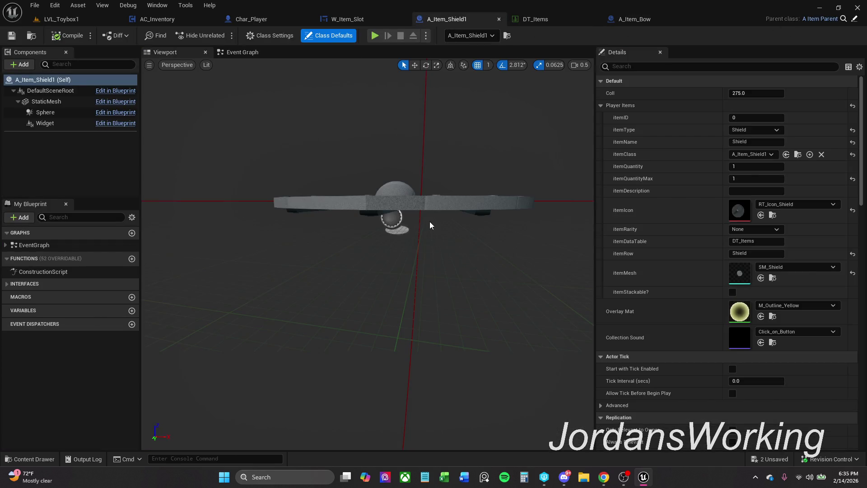
pyautogui.click(427, 202)
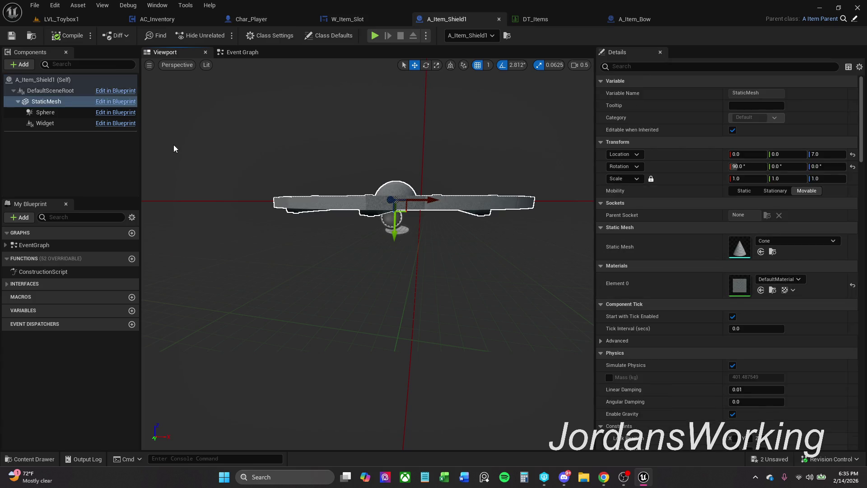
pyautogui.click(335, 36)
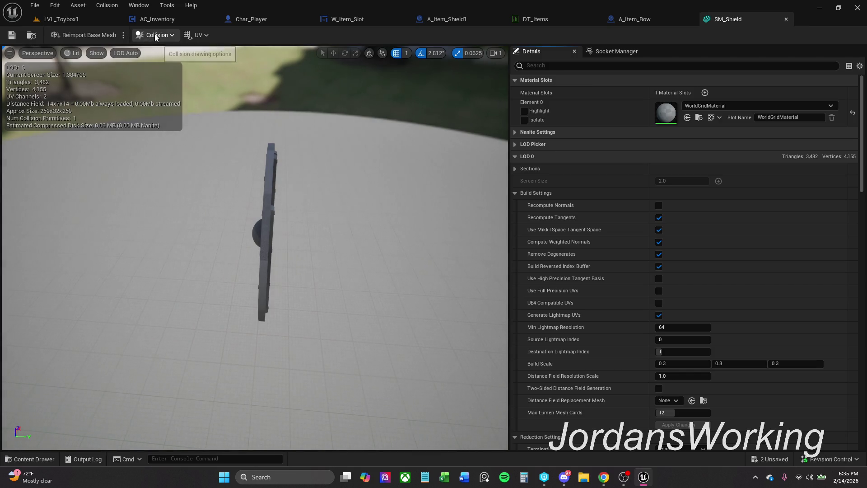
# - Display the SM_Shield mesh's Player Collision view, then close its editor
pyautogui.click(155, 35)
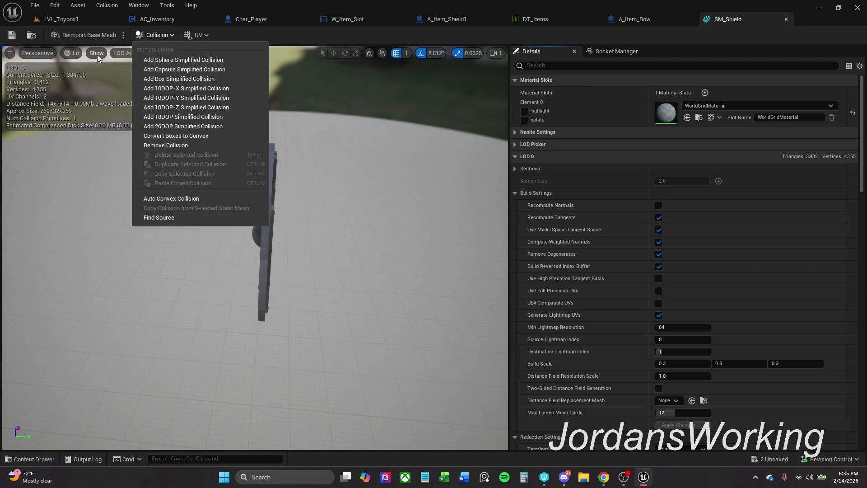
pyautogui.click(72, 53)
pyautogui.click(113, 142)
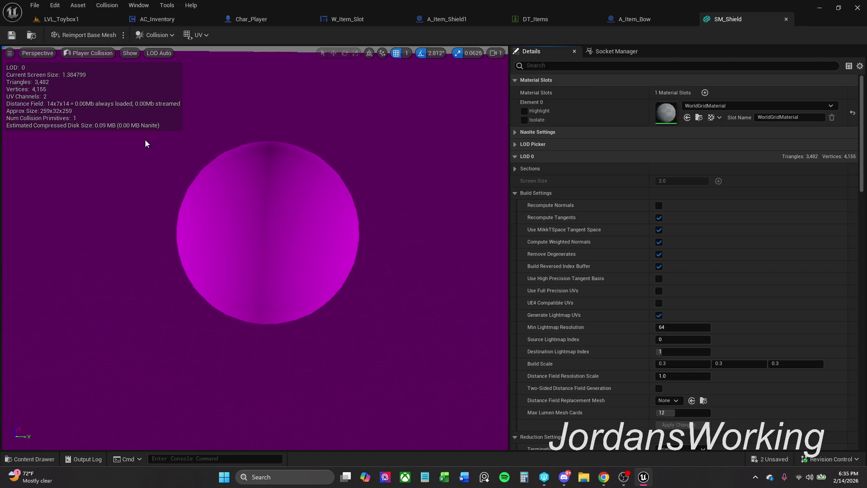
pyautogui.click(784, 19)
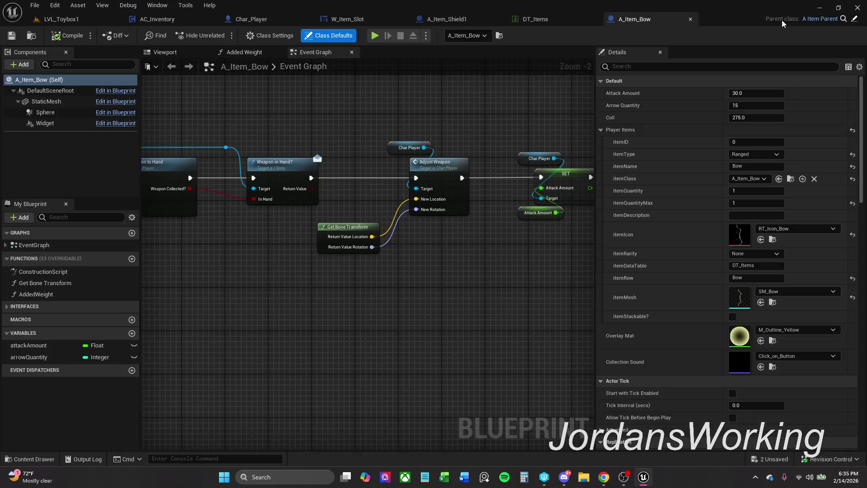
# - Open A_Item_Shield1's Event Graph and jump into the player's Spawn Shield function
pyautogui.click(535, 19)
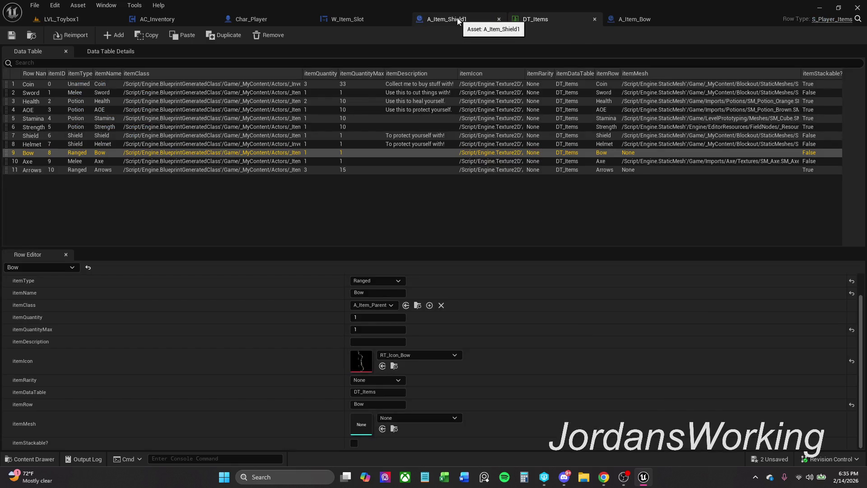
pyautogui.click(664, 20)
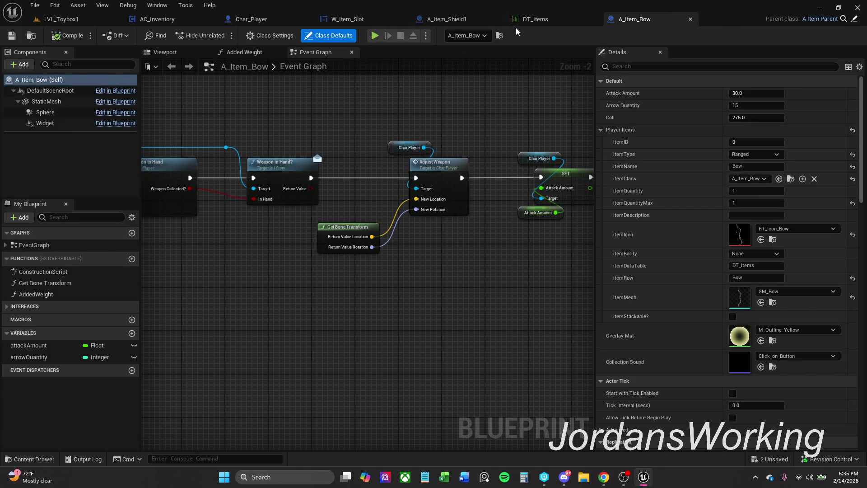
pyautogui.click(452, 19)
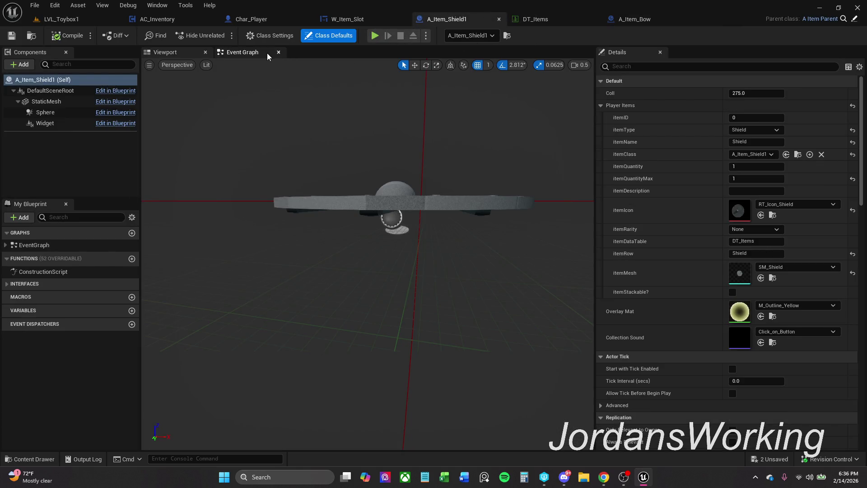
pyautogui.click(272, 53)
pyautogui.doubleClick(394, 242)
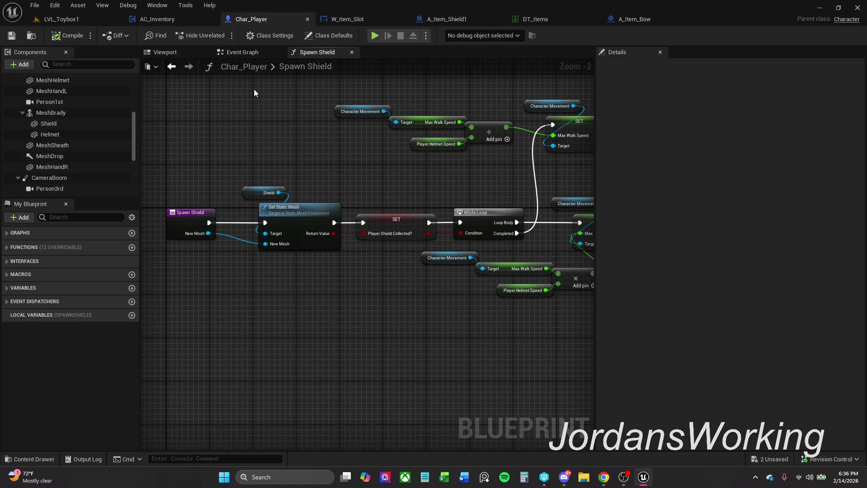
# - Go to Char_Player's Event Graph and show its function list, resizing the editor window
pyautogui.click(72, 19)
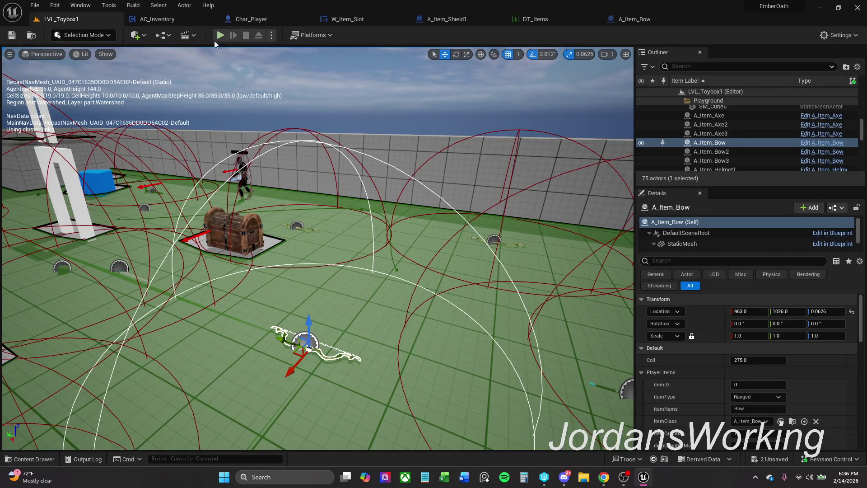
pyautogui.click(268, 18)
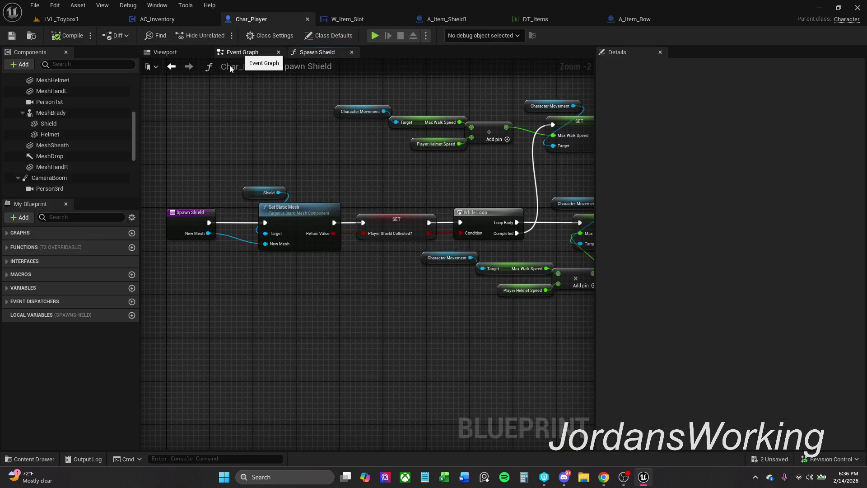
pyautogui.click(239, 53)
pyautogui.moveTo(366, 148); pyautogui.dragTo(222, 144)
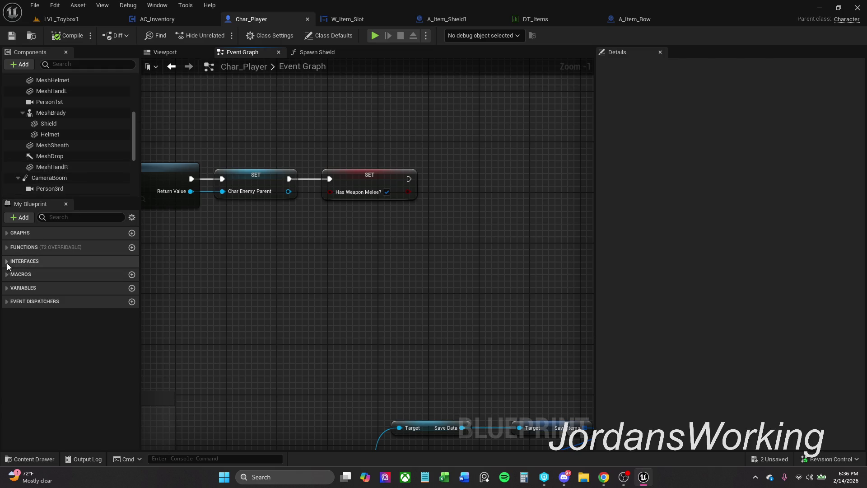
pyautogui.click(35, 247)
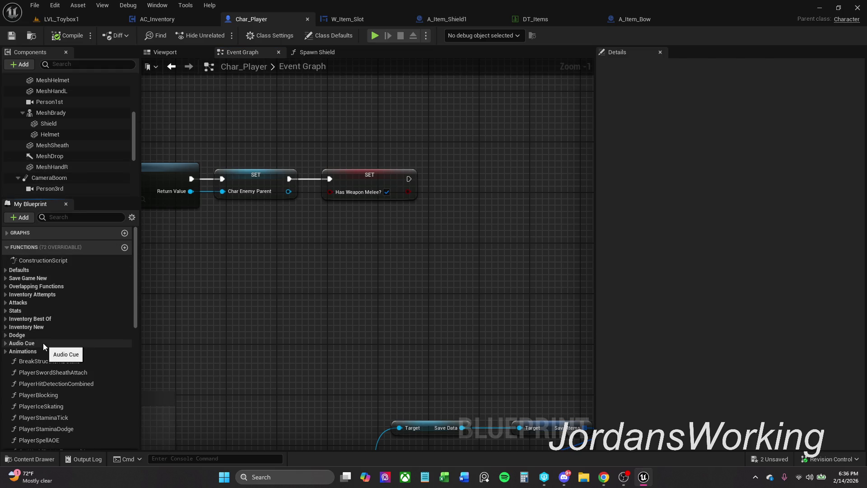
pyautogui.press('super+Down')
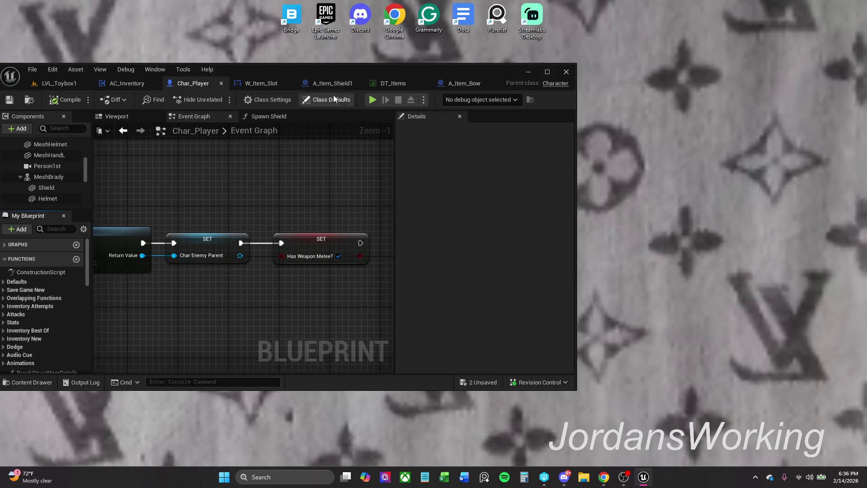
pyautogui.moveTo(537, 72); pyautogui.dragTo(658, 66)
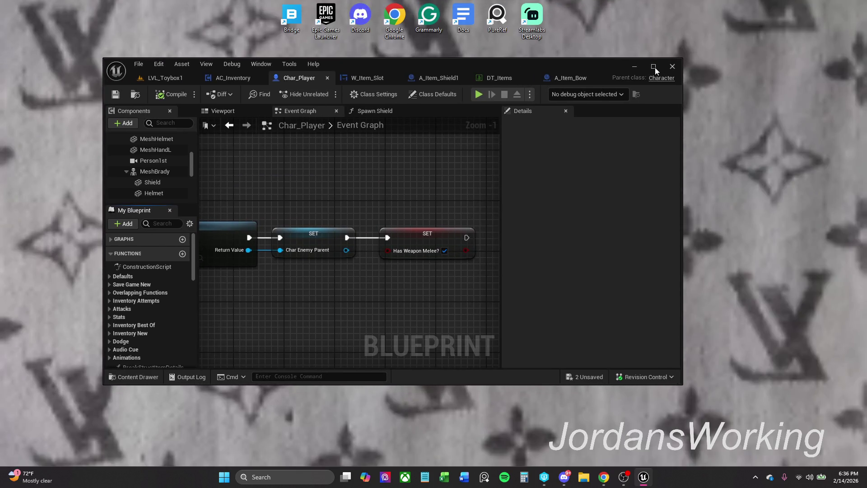
pyautogui.click(655, 67)
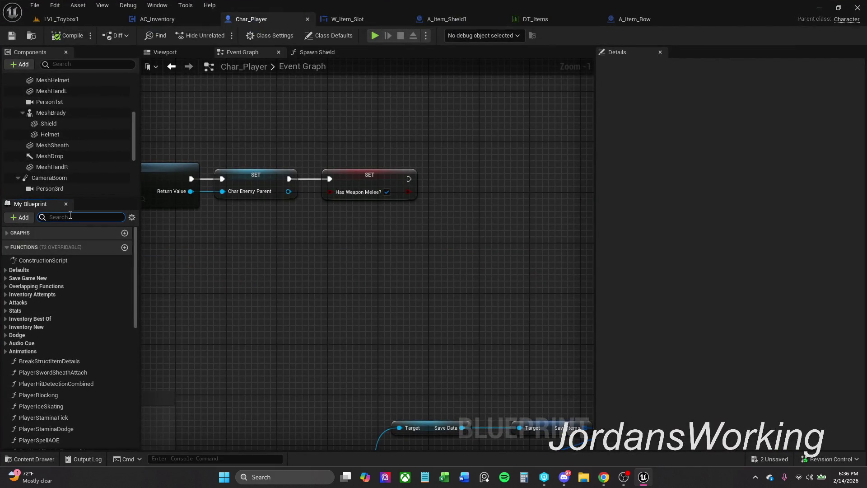
# - Search 'spawn' and place a Spawn Shield call after the Has Weapon Melee? setter
pyautogui.write('spawn')
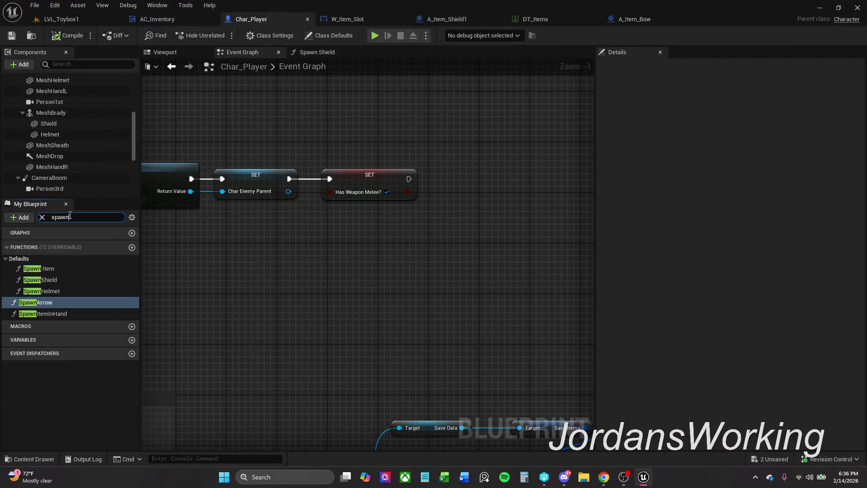
pyautogui.moveTo(50, 281)
pyautogui.mouseDown()
pyautogui.moveTo(334, 211)
pyautogui.moveTo(405, 172)
pyautogui.moveTo(407, 180)
pyautogui.mouseUp()
pyautogui.moveTo(490, 176); pyautogui.dragTo(492, 166)
pyautogui.moveTo(454, 246); pyautogui.dragTo(401, 249)
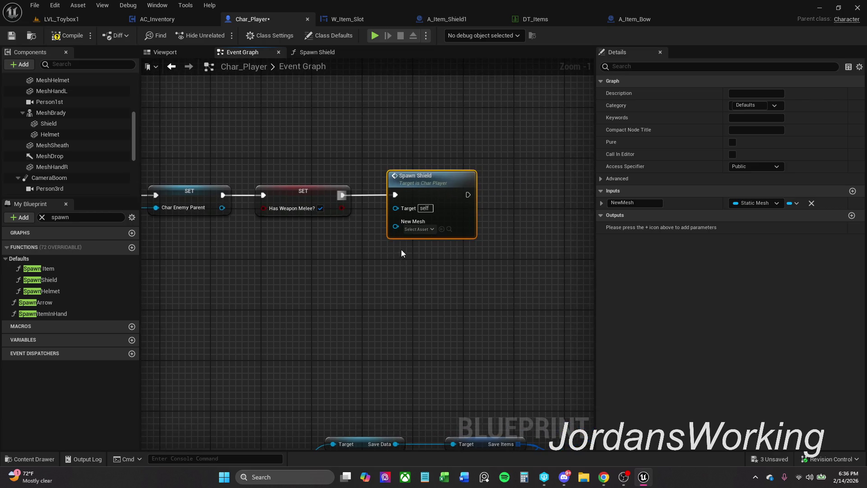
# - Set Spawn Shield's New Mesh to SM_Shield, then compile and save Char_Player
pyautogui.click(424, 231)
pyautogui.write('shield')
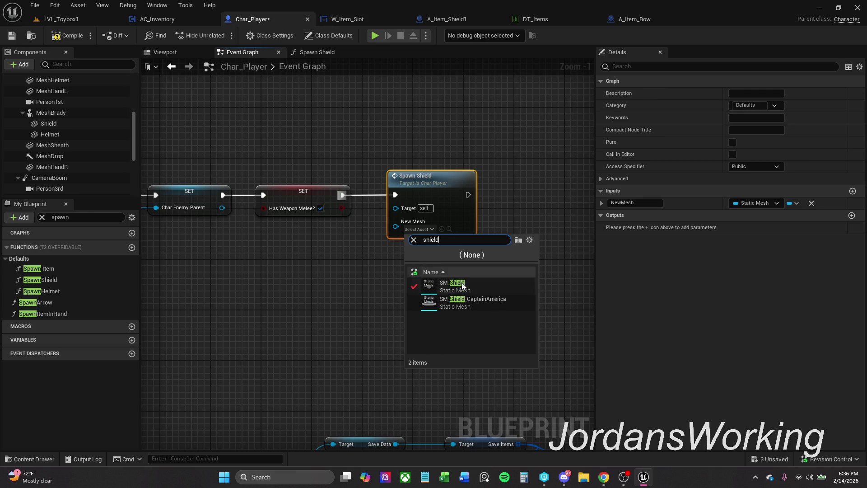
pyautogui.click(454, 284)
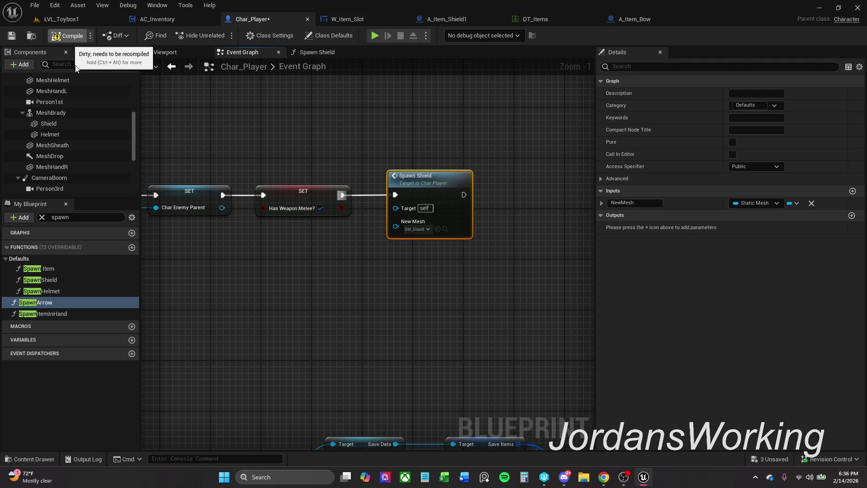
pyautogui.click(59, 36)
pyautogui.click(12, 36)
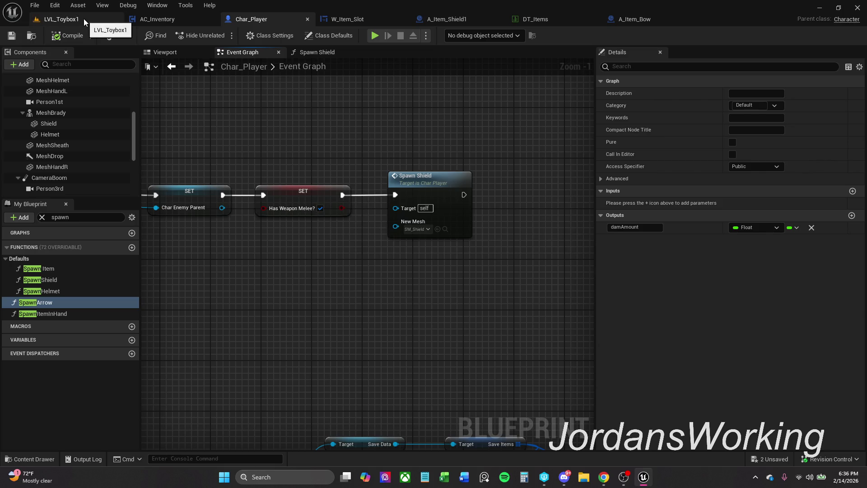
pyautogui.click(84, 22)
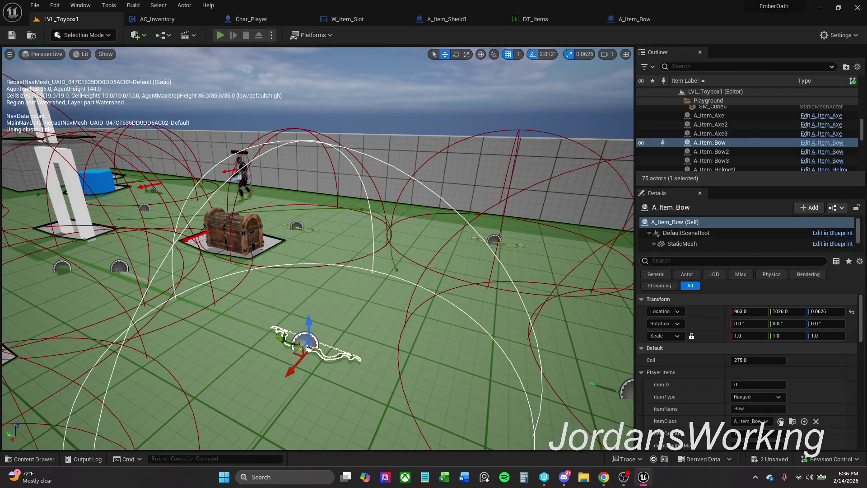
# - Play-test with Alt+P to check the carried shield, stop, and open A_Item_Bow
pyautogui.hotkey('alt', 'p')
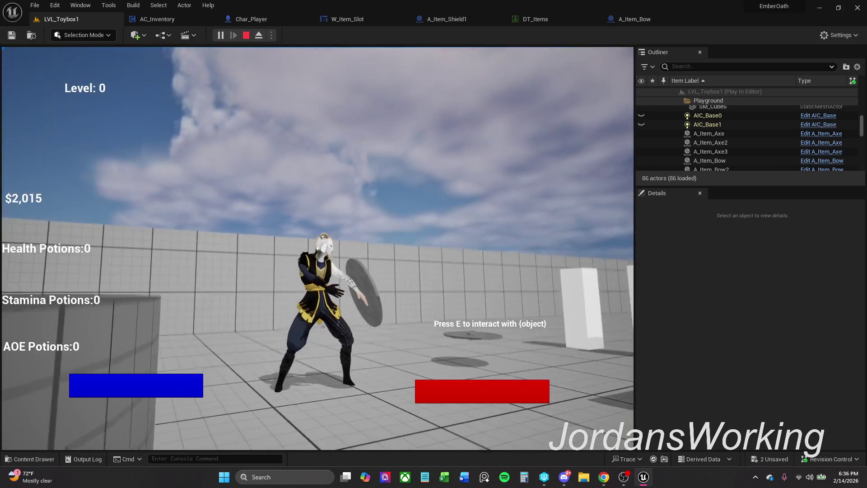
pyautogui.press('Escape')
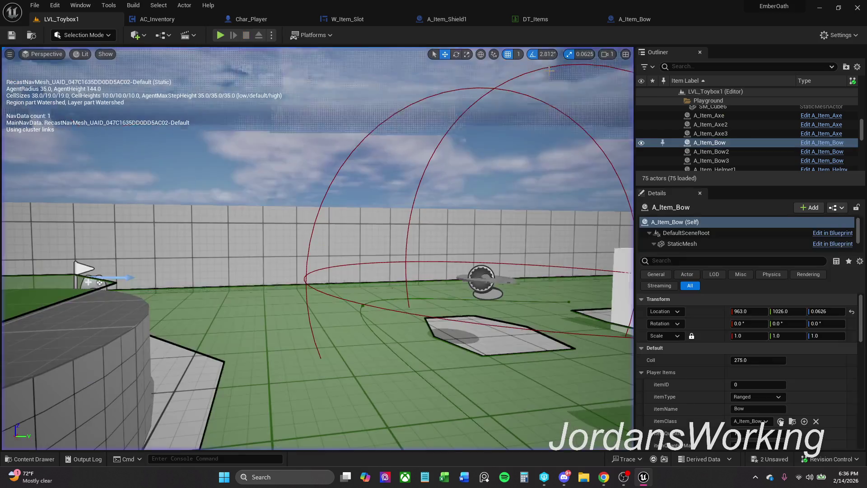
pyautogui.click(643, 20)
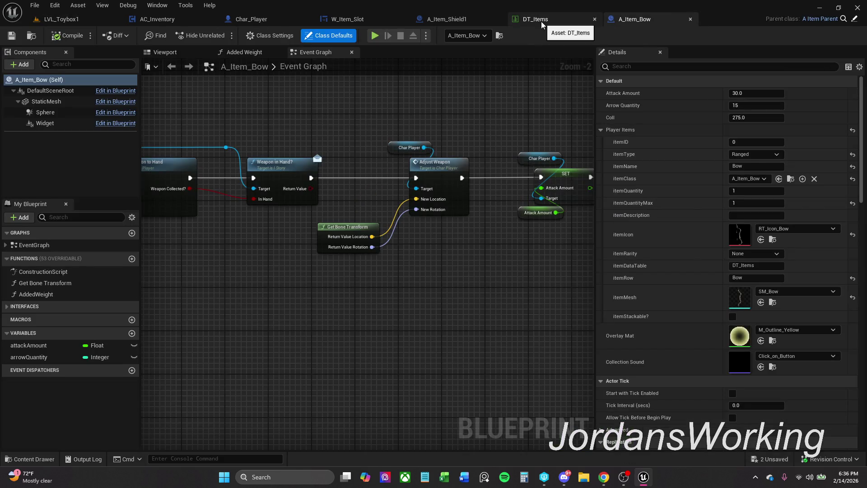
# - Open DT_Items and compare the Shield and Helmet rows, stepping through neighbouring rows
pyautogui.click(541, 21)
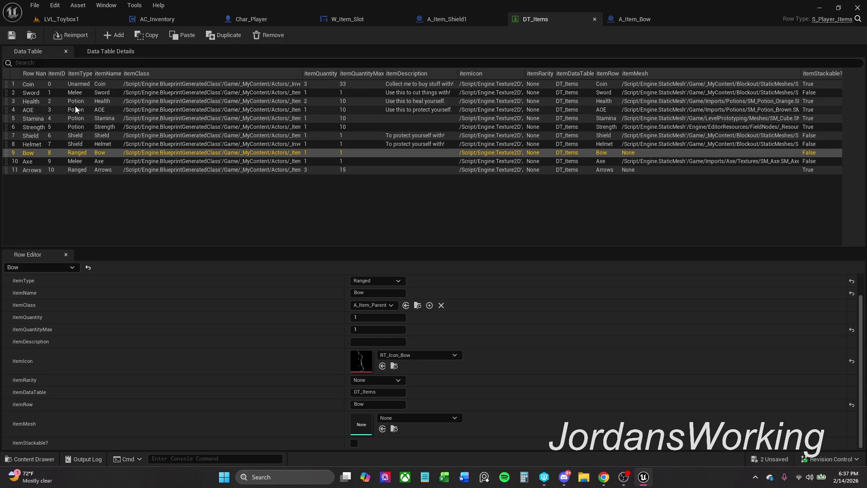
pyautogui.click(35, 136)
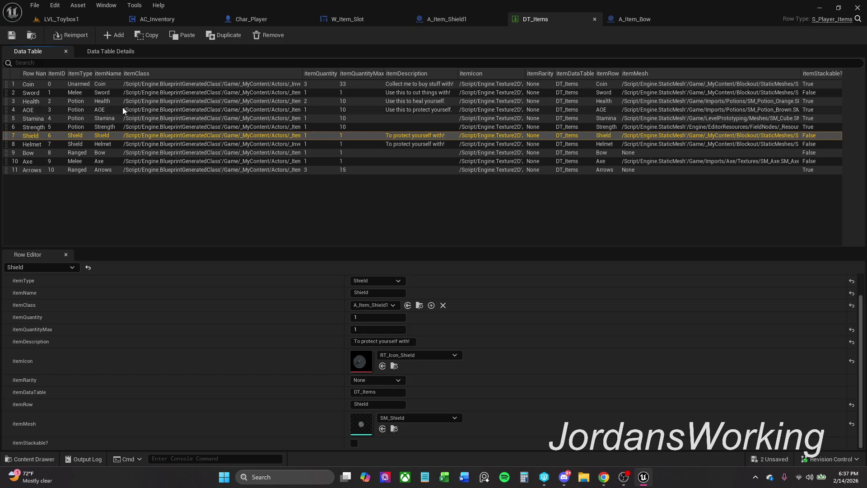
pyautogui.click(99, 145)
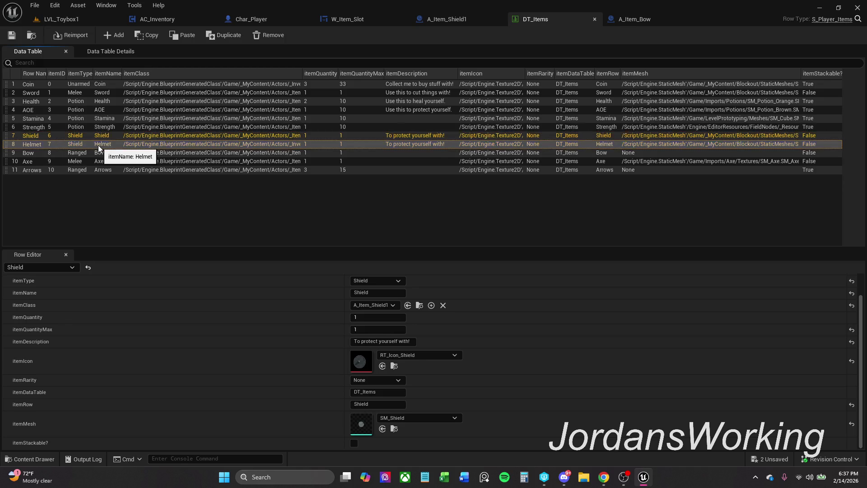
pyautogui.press('Up')
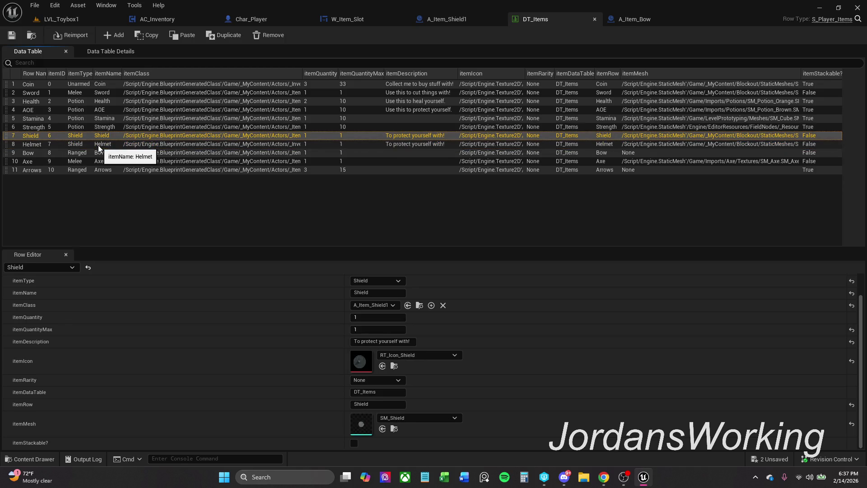
pyautogui.press('Down')
pyautogui.press('Up')
pyautogui.press('Down')
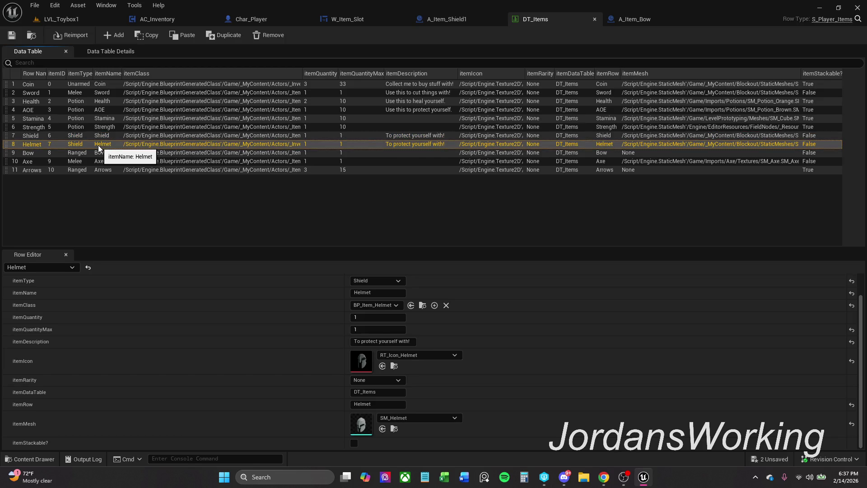
pyautogui.press('Up')
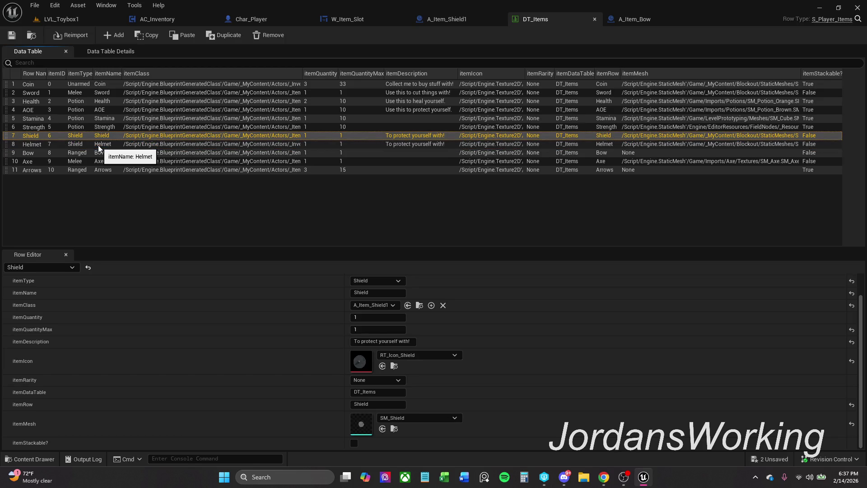
pyautogui.press('Down')
pyautogui.press('Up')
pyautogui.press('Down')
pyautogui.press('Up')
pyautogui.press('Down')
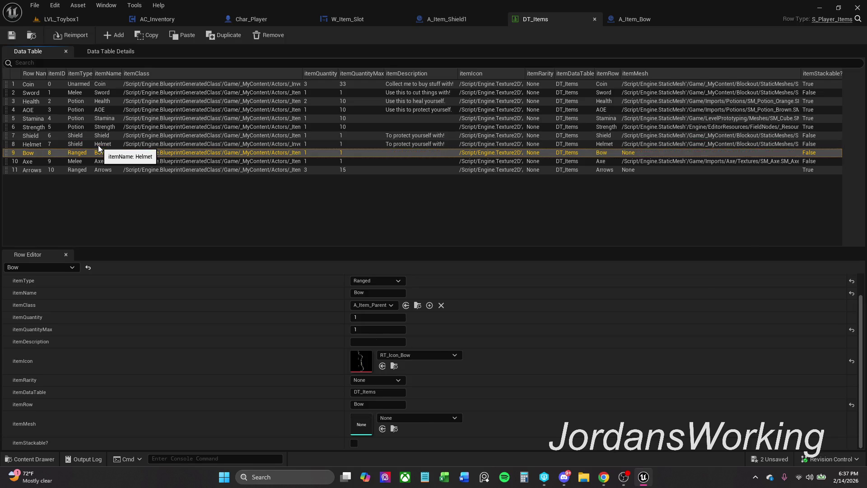
pyautogui.press('Up')
pyautogui.press('Down')
pyautogui.press('Up')
pyautogui.press('Up')
pyautogui.press('Up')
pyautogui.press('Up')
pyautogui.press('Up')
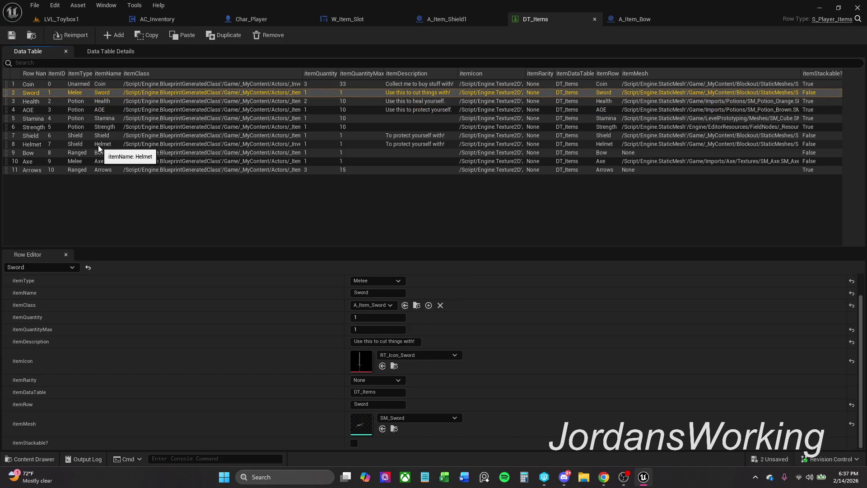
pyautogui.press('Down')
pyautogui.press('Down')
pyautogui.press('Down')
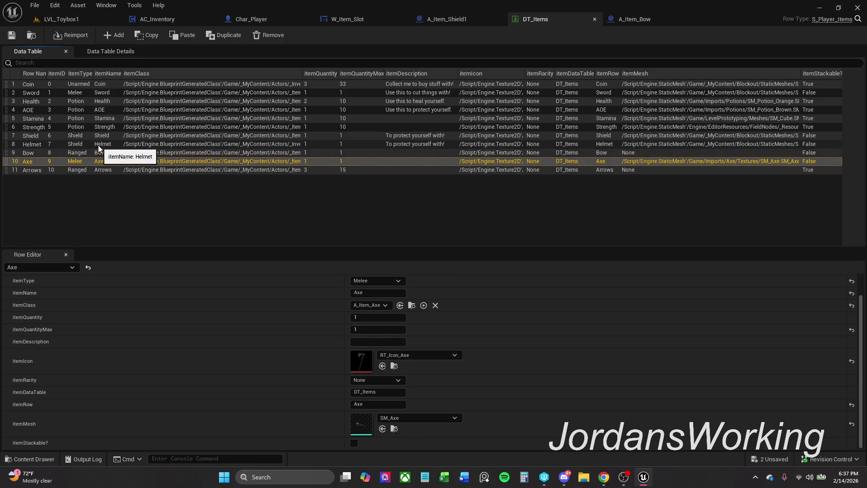
pyautogui.press('Up')
pyautogui.press('Up')
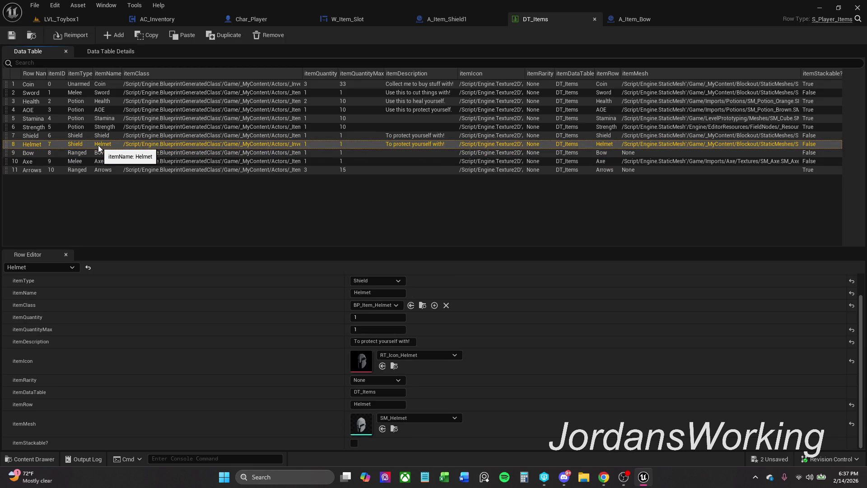
# - Set the Helmet row's itemClass to A_Item_Helmet and save DT_Items
pyautogui.click(378, 305)
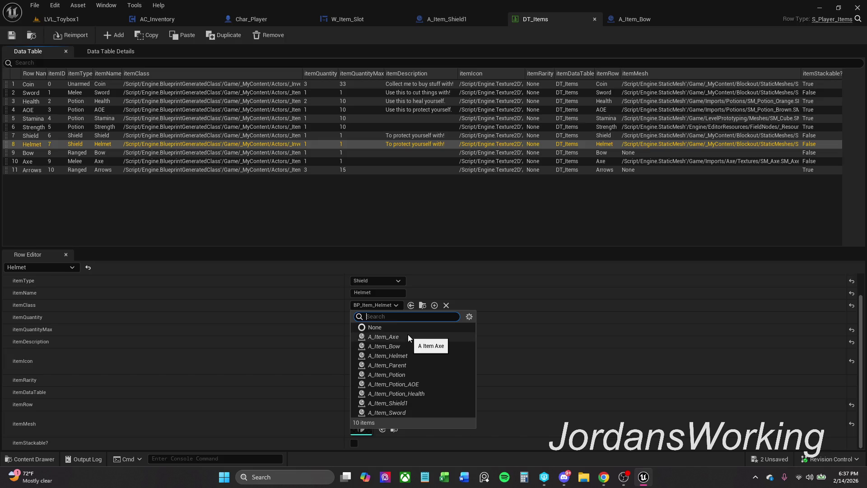
pyautogui.press('Escape')
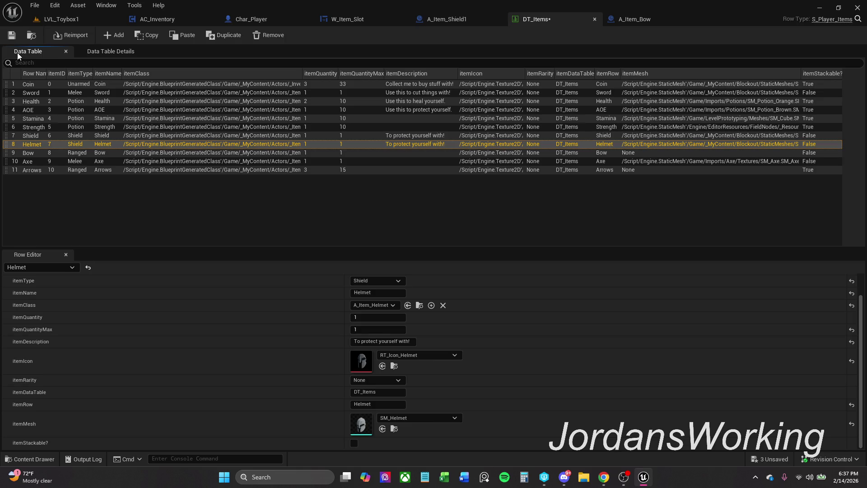
pyautogui.click(13, 36)
# - Play LVL_Toybox1, walk forward, open the inventory with I, close it, and stop
pyautogui.click(67, 20)
pyautogui.click(221, 36)
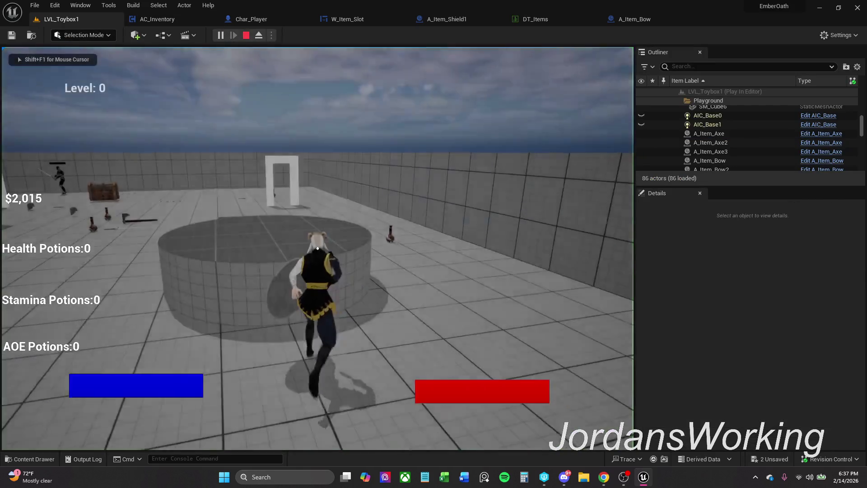
pyautogui.press('w')
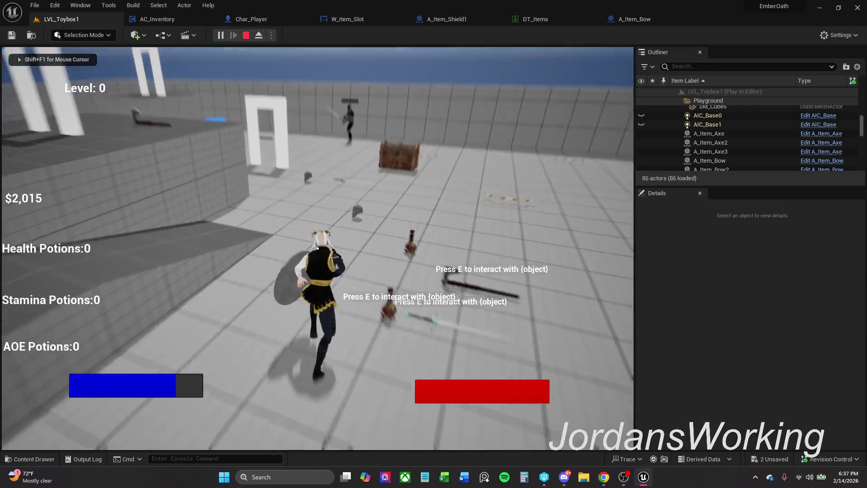
pyautogui.press('i')
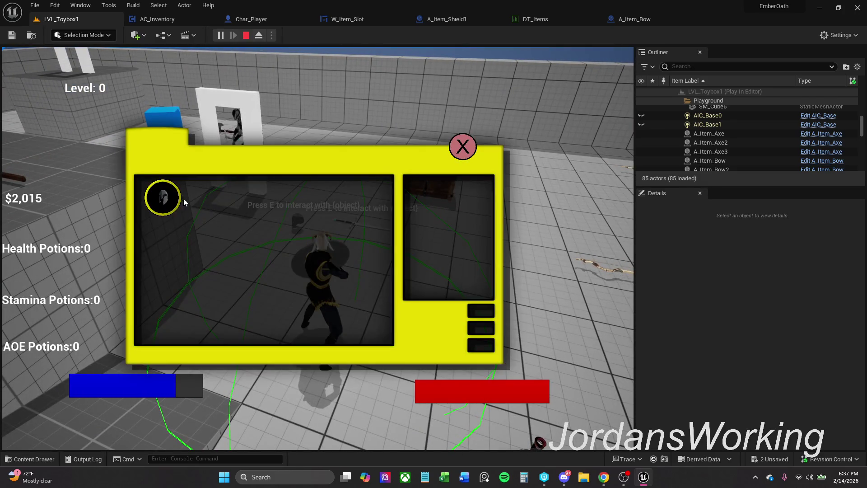
pyautogui.click(462, 146)
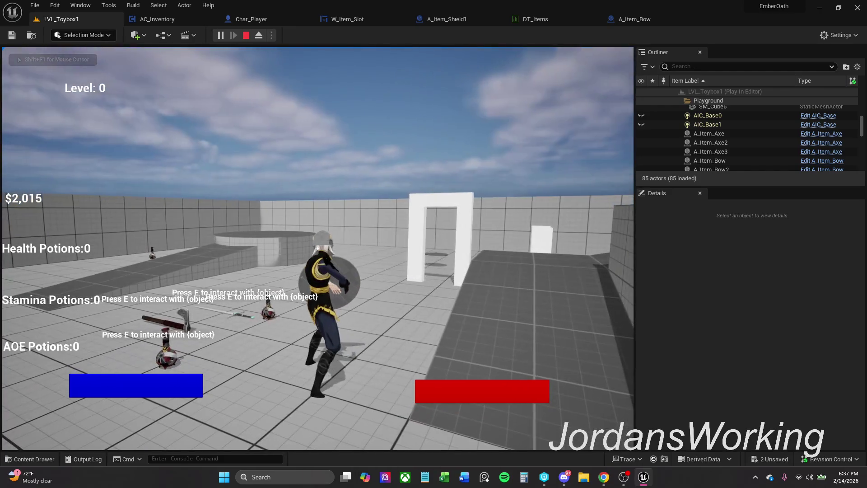
pyautogui.press('Escape')
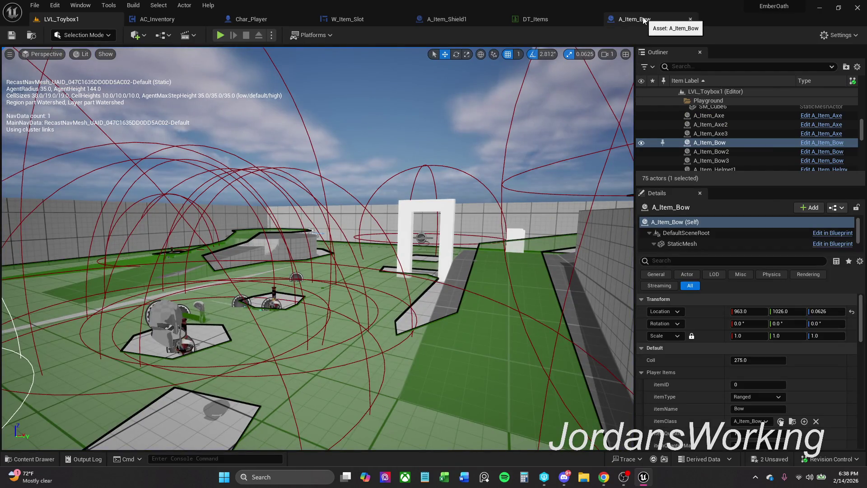
# - Look over the A_Item_Shield1, W_Item_Slot and Char_Player editor tabs
pyautogui.click(456, 19)
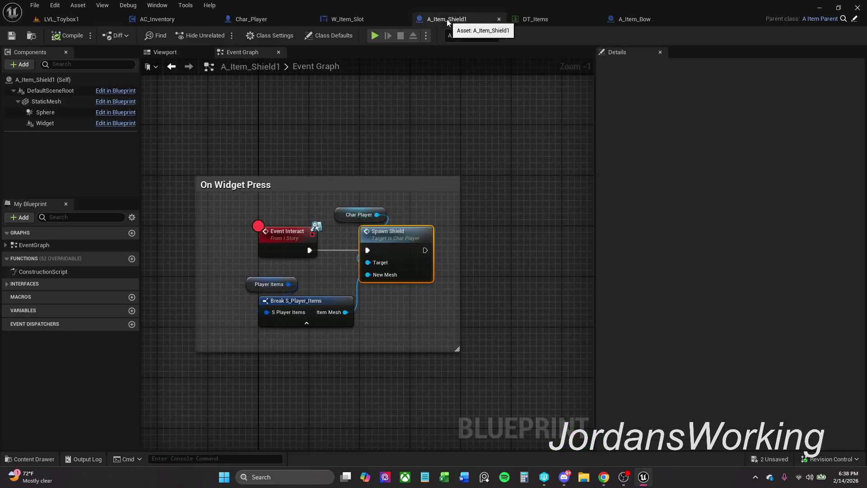
pyautogui.click(362, 22)
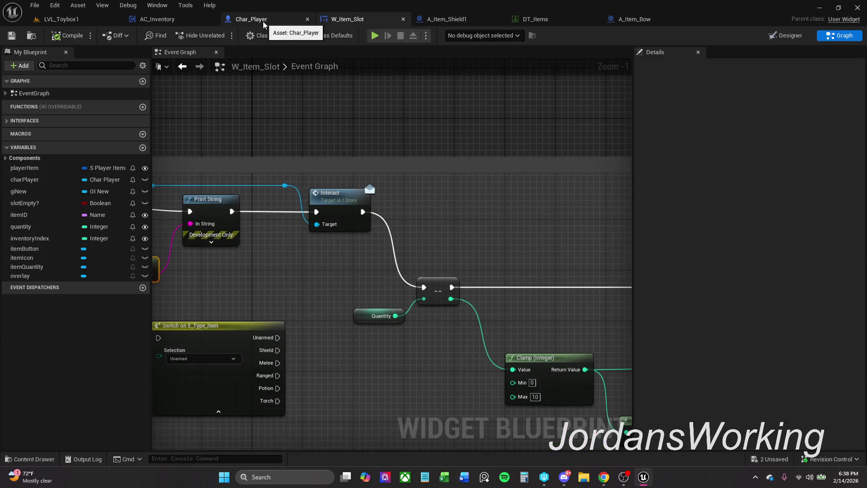
pyautogui.click(263, 21)
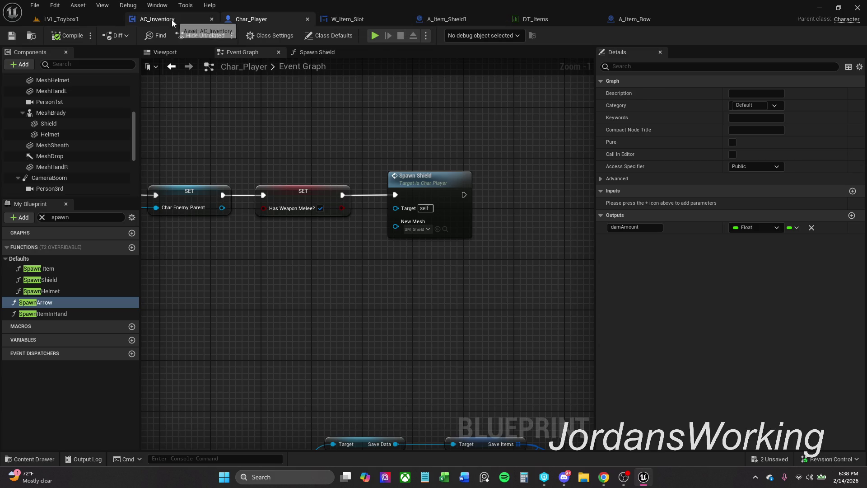
pyautogui.click(429, 19)
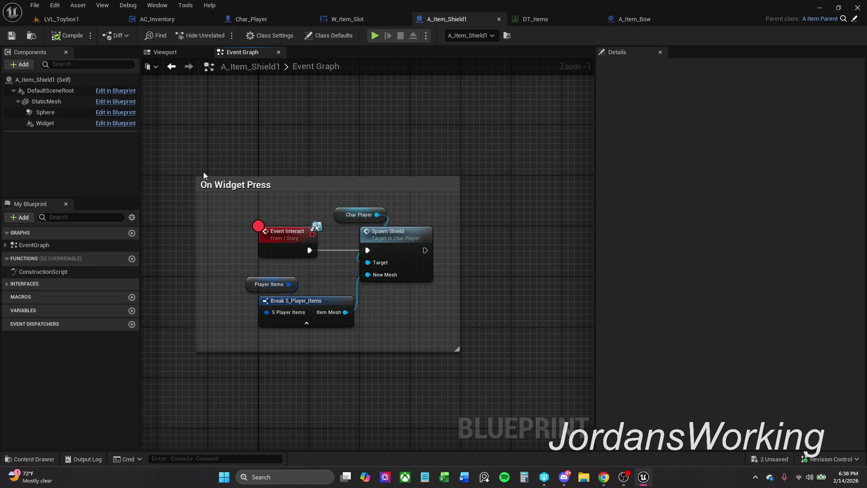
# - Refresh the nodes inside A_Item_Shield1's On Widget Press comment and compile
pyautogui.moveTo(187, 159); pyautogui.dragTo(507, 354)
pyautogui.rightClick(404, 251)
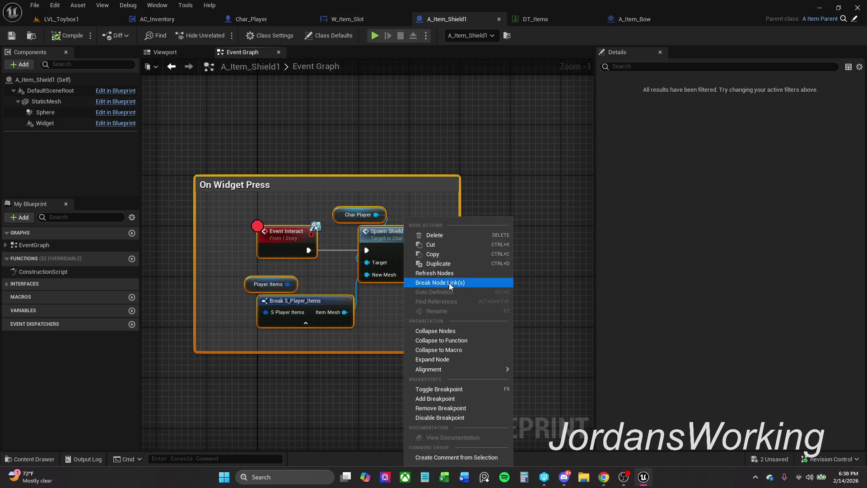
pyautogui.click(444, 274)
pyautogui.click(66, 40)
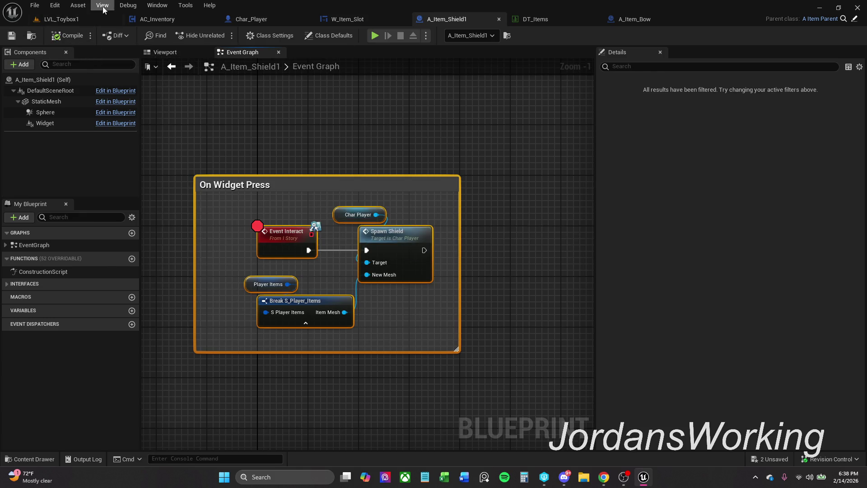
pyautogui.click(533, 20)
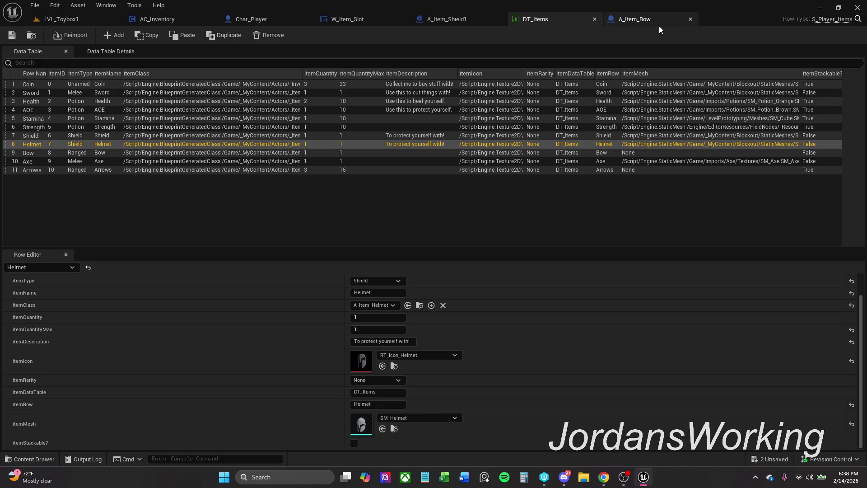
# - Close the DT_Items and A_Item_Bow editor tabs
pyautogui.click(646, 18)
pyautogui.click(576, 17)
pyautogui.click(596, 20)
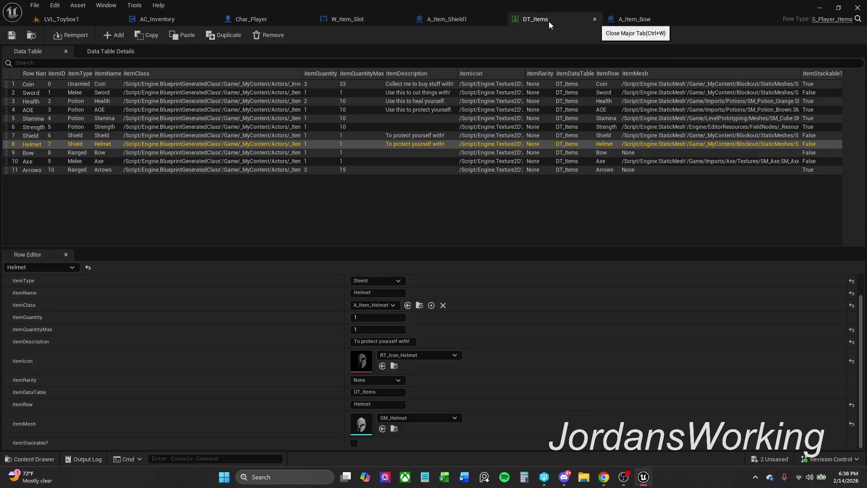
pyautogui.click(541, 21)
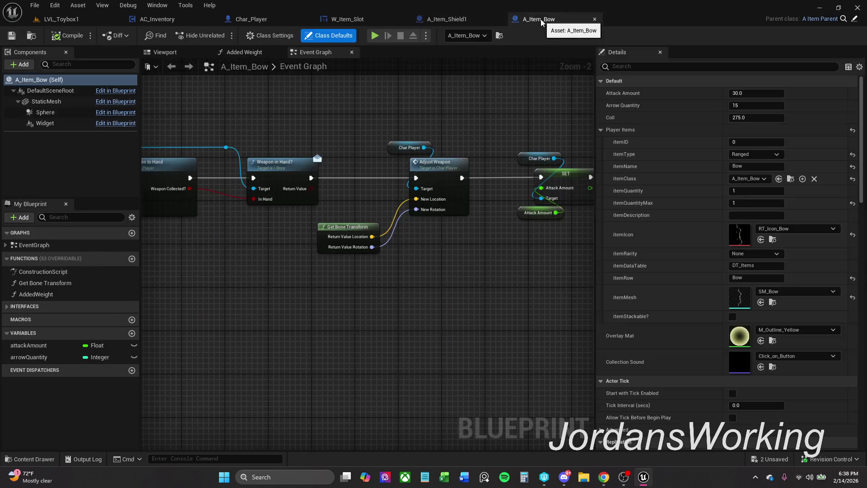
pyautogui.click(594, 19)
pyautogui.hotkey('alt', 'Tab')
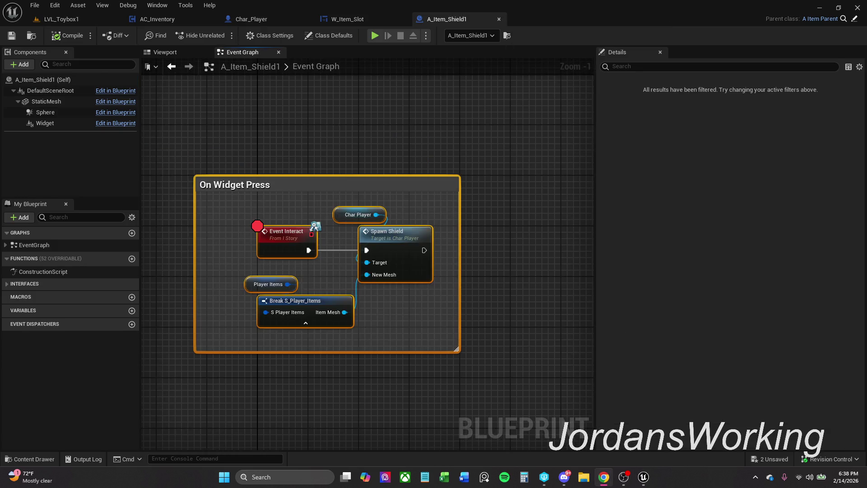
# - Narrow the On Widget Press comment from its left edge and save A_Item_Shield1
pyautogui.click(305, 132)
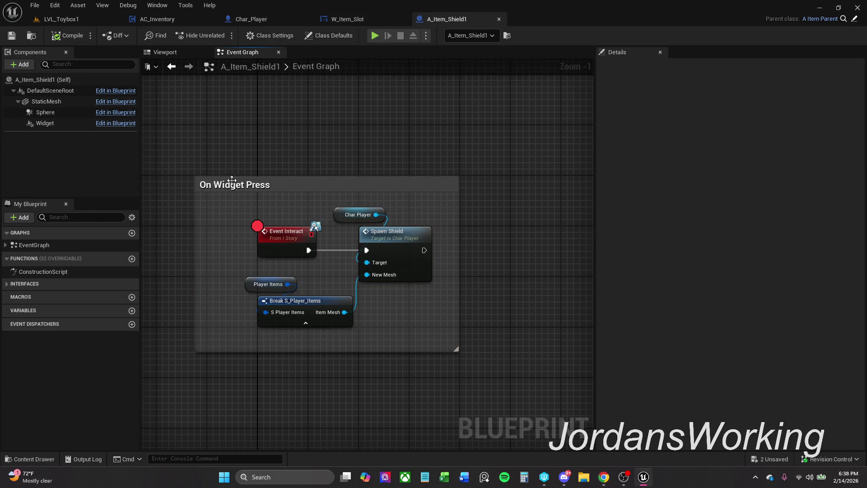
pyautogui.moveTo(196, 188); pyautogui.dragTo(210, 188)
pyautogui.click(172, 191)
pyautogui.click(12, 36)
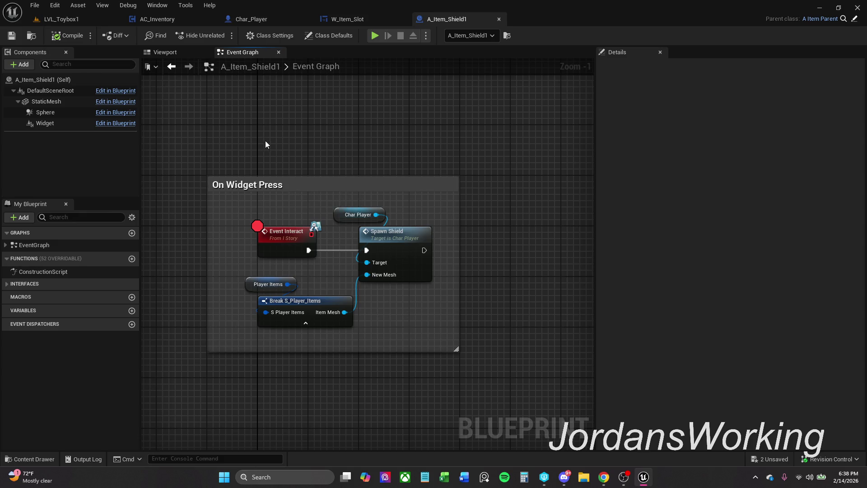
pyautogui.click(47, 460)
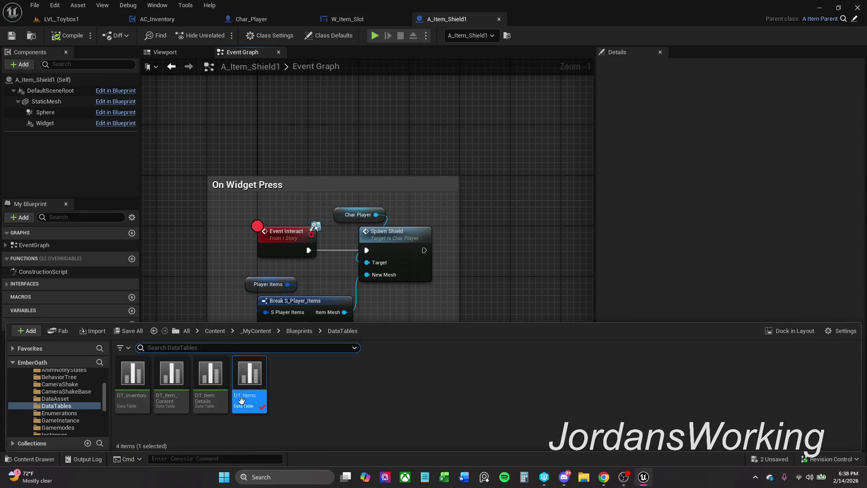
# - In the Content Drawer, go up to _MyContent and into the Actors folder
pyautogui.click(299, 332)
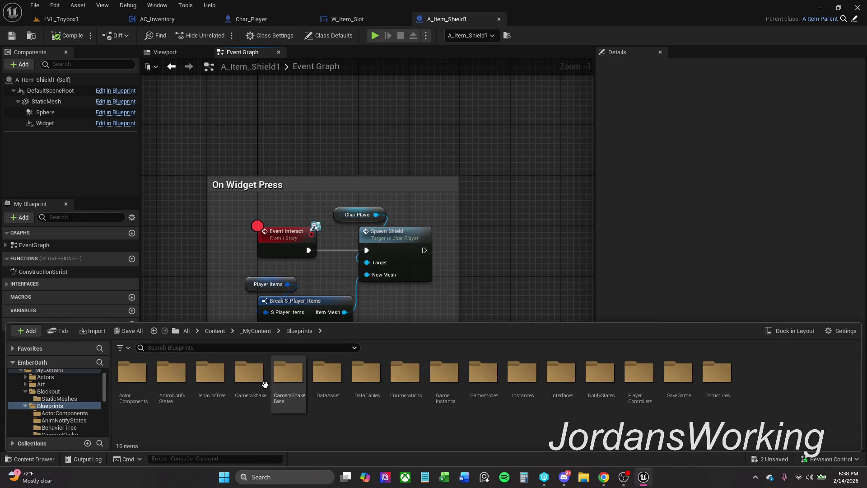
pyautogui.click(259, 330)
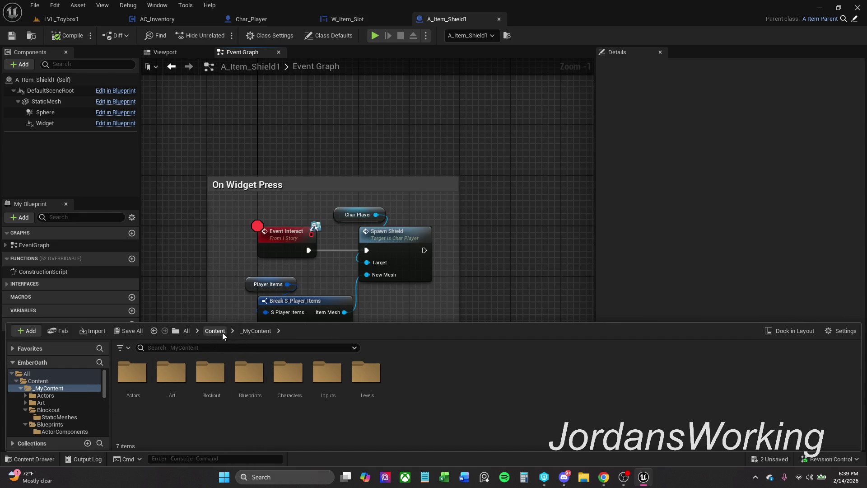
pyautogui.doubleClick(138, 391)
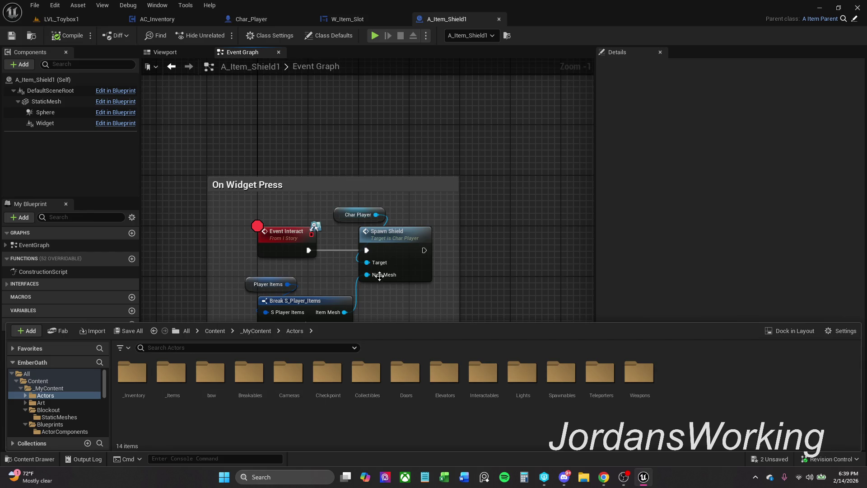
# - Close the drawer and bring up Char_Player's Event Graph, where Spawn Shield passes SM_Shield
pyautogui.click(405, 245)
pyautogui.scroll(-2, 406, 194)
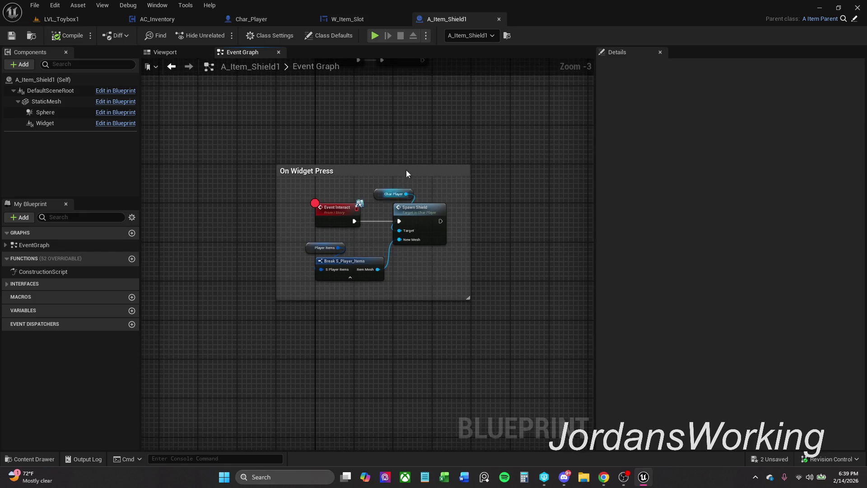
pyautogui.click(354, 19)
pyautogui.click(256, 19)
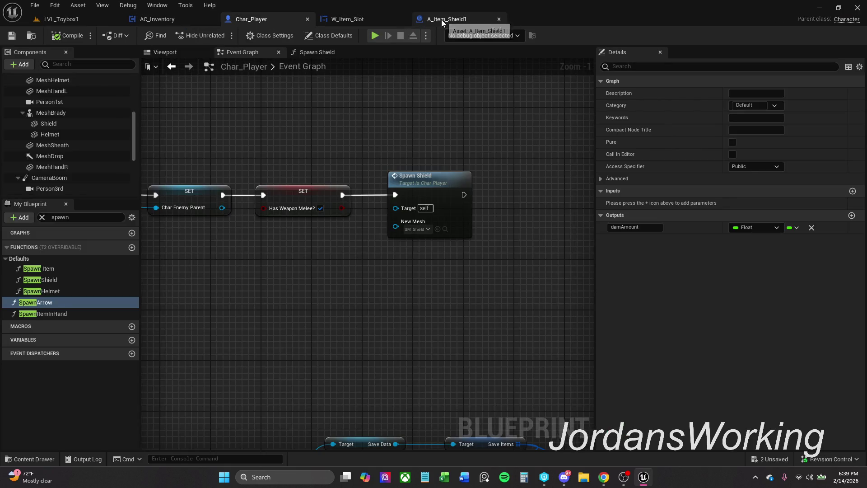
# - Select the A_Item_Helmet1 item in LVL_Toybox1 and open its A_Item_Helmet blueprint
pyautogui.click(441, 19)
pyautogui.click(100, 20)
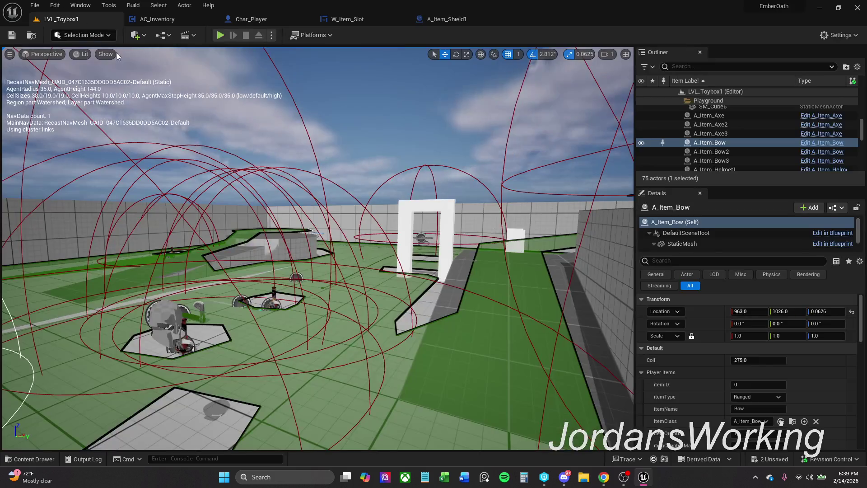
pyautogui.click(136, 345)
pyautogui.click(165, 318)
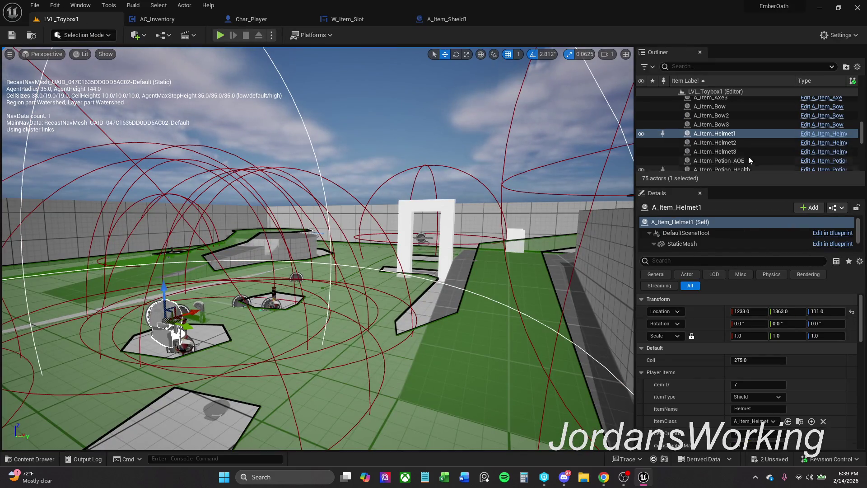
pyautogui.click(827, 137)
# - Box-select the Event Interact, Spawn Helmet, Player Armor and Player Items nodes and nudge them right
pyautogui.scroll(-7, 326, 167)
pyautogui.scroll(-3, 332, 267)
pyautogui.scroll(7, 332, 258)
pyautogui.moveTo(212, 212)
pyautogui.mouseDown()
pyautogui.moveTo(389, 368)
pyautogui.moveTo(397, 357)
pyautogui.mouseUp()
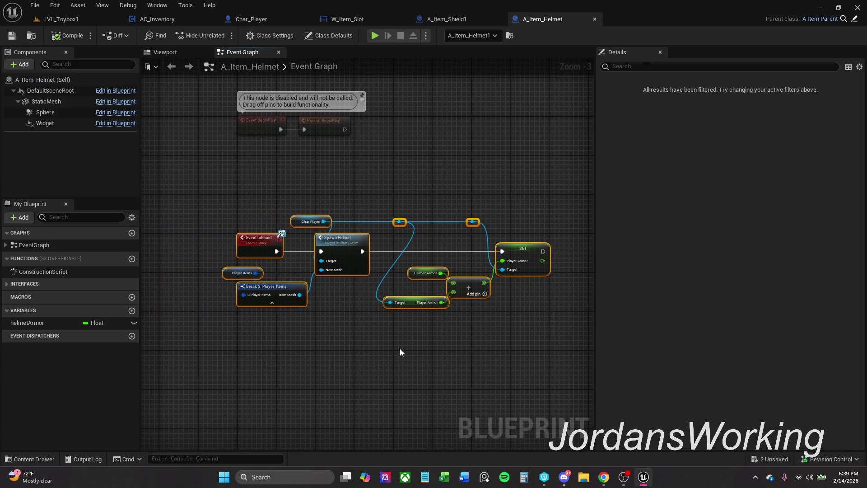
pyautogui.scroll(1, 400, 349)
pyautogui.moveTo(287, 185); pyautogui.dragTo(556, 319)
pyautogui.moveTo(189, 267); pyautogui.dragTo(208, 286)
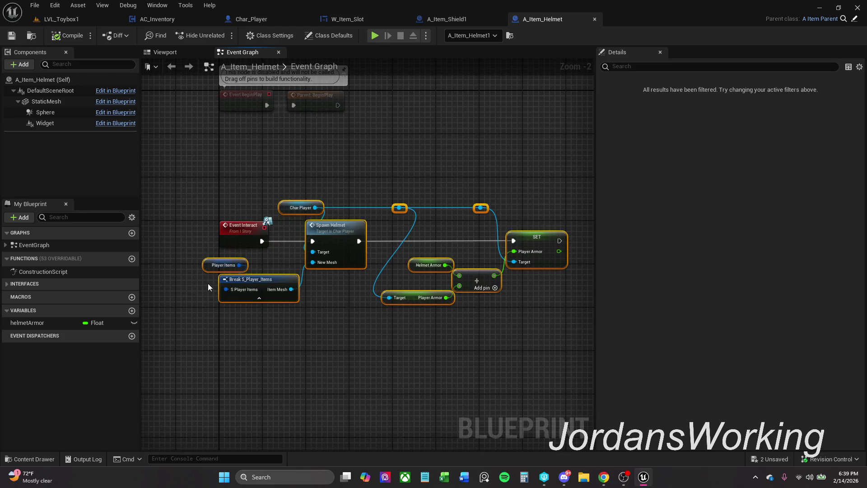
pyautogui.moveTo(311, 244); pyautogui.dragTo(359, 237)
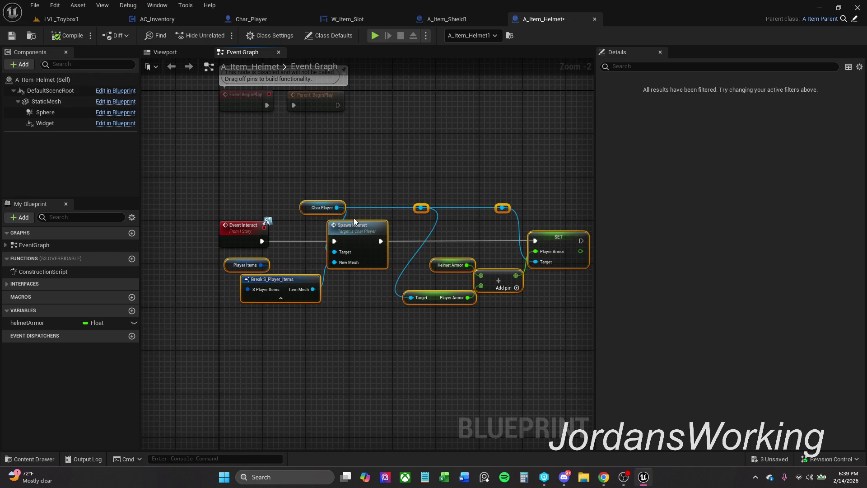
# - Wrap the helmet nodes in a comment titled 'Spawn Helmet On Widget Interaction' and compile
pyautogui.write('cSpawn')
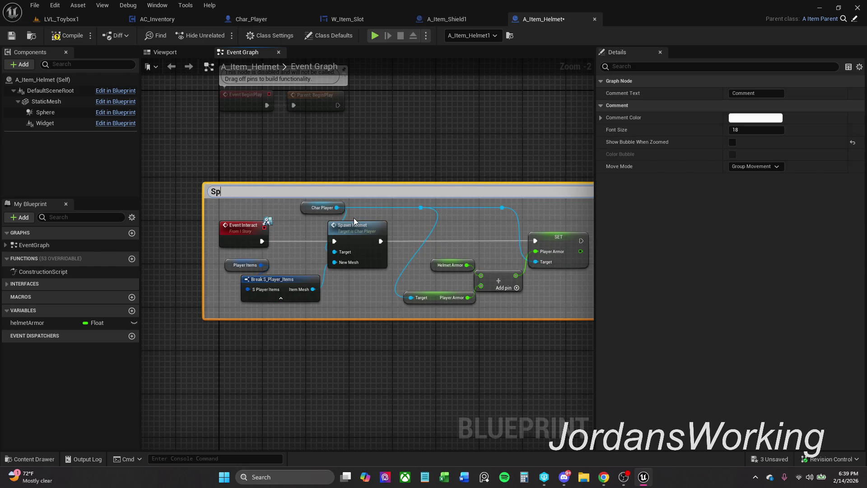
pyautogui.write(' Helmet')
pyautogui.write('On Widget ')
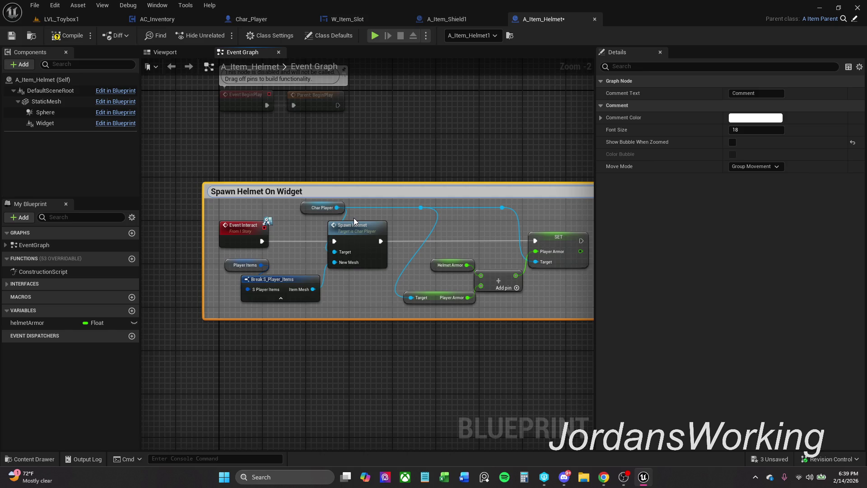
pyautogui.write('Interaction')
pyautogui.press('Return')
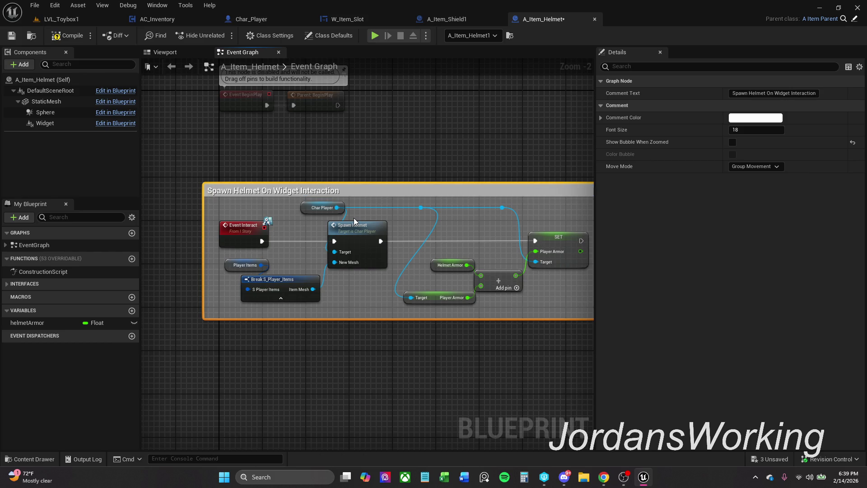
pyautogui.click(66, 36)
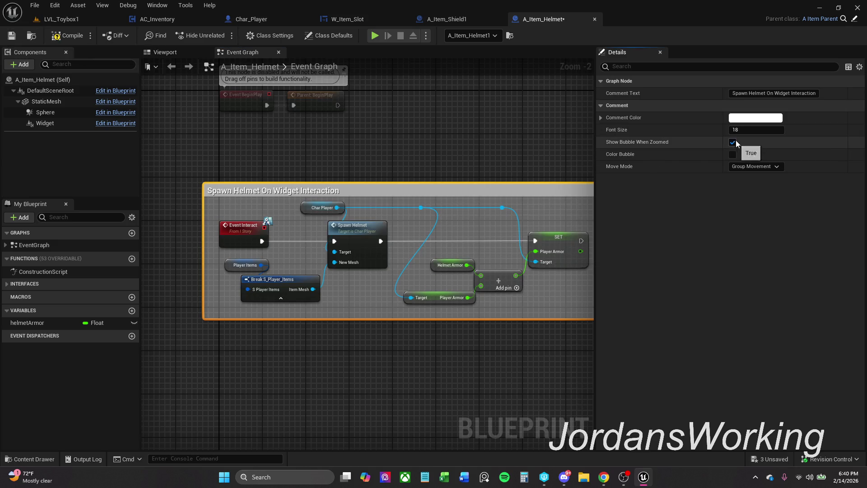
# - Darken the comment by setting its colour value V to 0.123
pyautogui.click(756, 118)
pyautogui.click(717, 291)
pyautogui.press('BackSpace')
pyautogui.write('123')
pyautogui.press('Return')
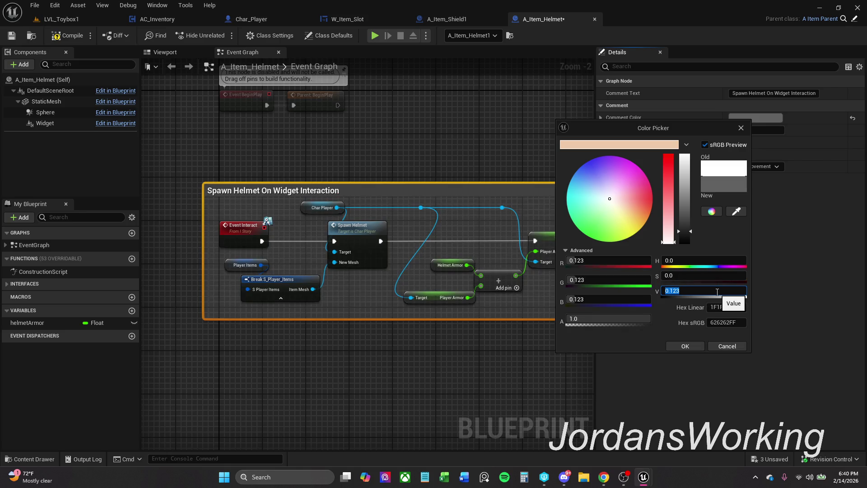
pyautogui.click(686, 346)
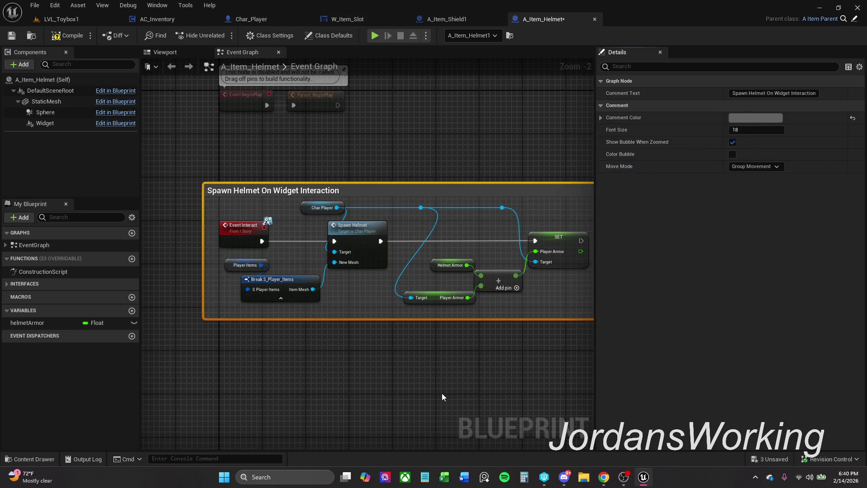
# - Move the comment box and its nodes down in the graph and save the blueprint
pyautogui.moveTo(442, 393); pyautogui.dragTo(449, 363)
pyautogui.moveTo(333, 161)
pyautogui.mouseDown()
pyautogui.moveTo(334, 287)
pyautogui.moveTo(335, 248)
pyautogui.mouseUp()
pyautogui.scroll(-10, 334, 248)
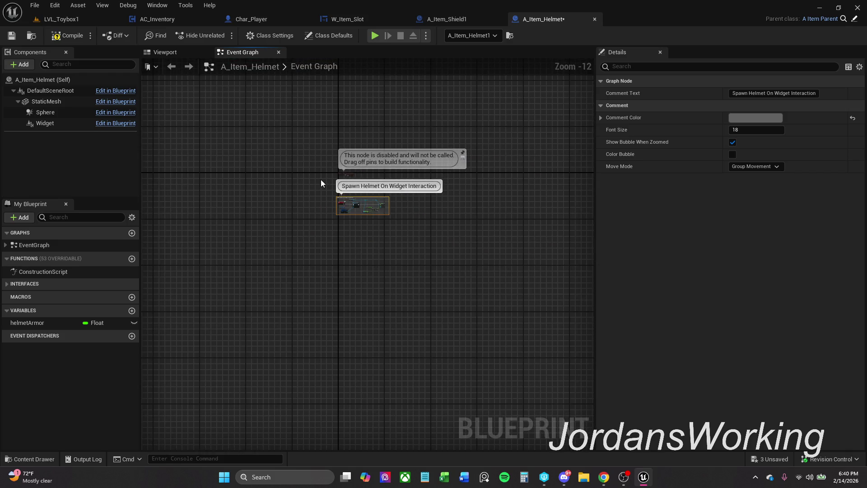
pyautogui.scroll(11, 351, 205)
pyautogui.moveTo(302, 174); pyautogui.dragTo(303, 225)
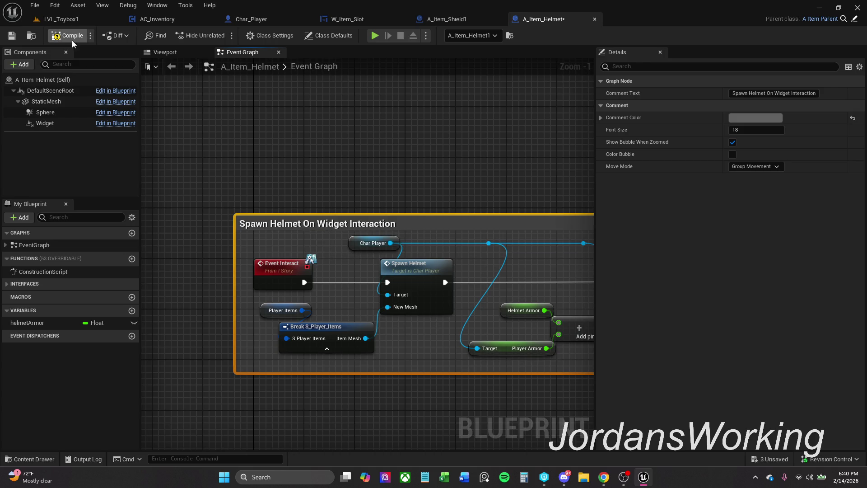
pyautogui.click(12, 35)
# - Nudge the comment into its final position, save again, and close A_Item_Helmet
pyautogui.scroll(-11, 272, 162)
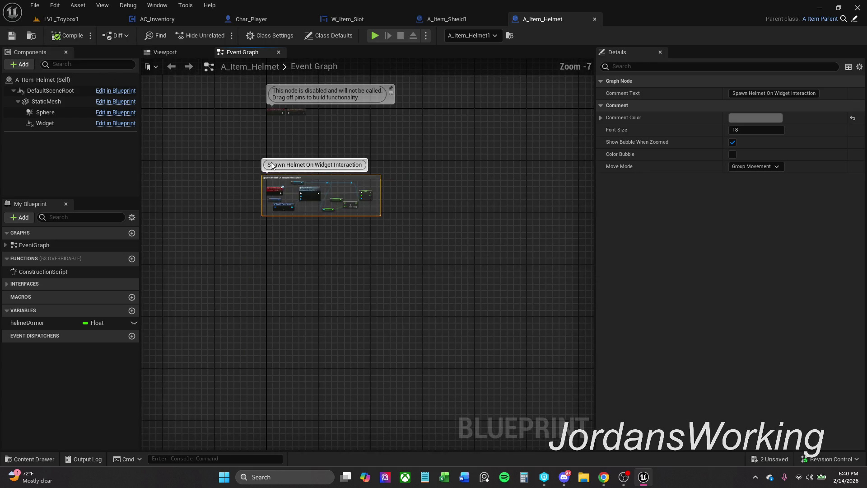
pyautogui.moveTo(237, 156); pyautogui.dragTo(219, 239)
pyautogui.scroll(6, 233, 255)
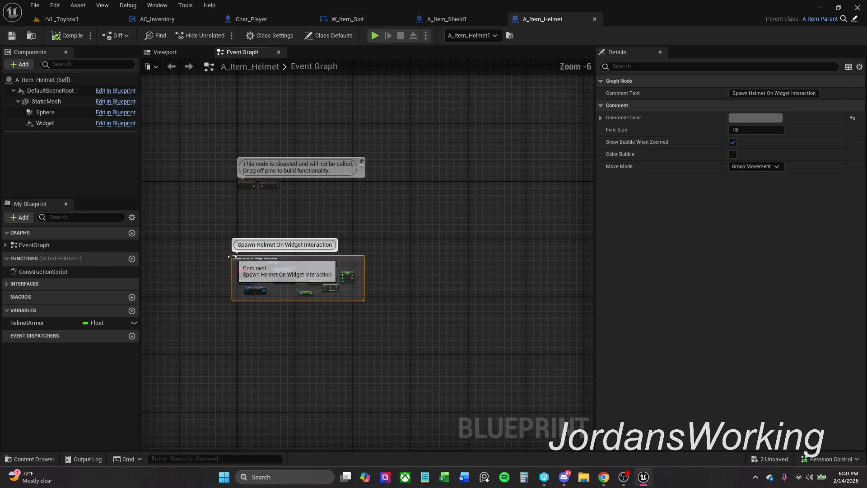
pyautogui.moveTo(251, 258); pyautogui.dragTo(241, 244)
pyautogui.scroll(6, 241, 244)
pyautogui.scroll(-12, 236, 240)
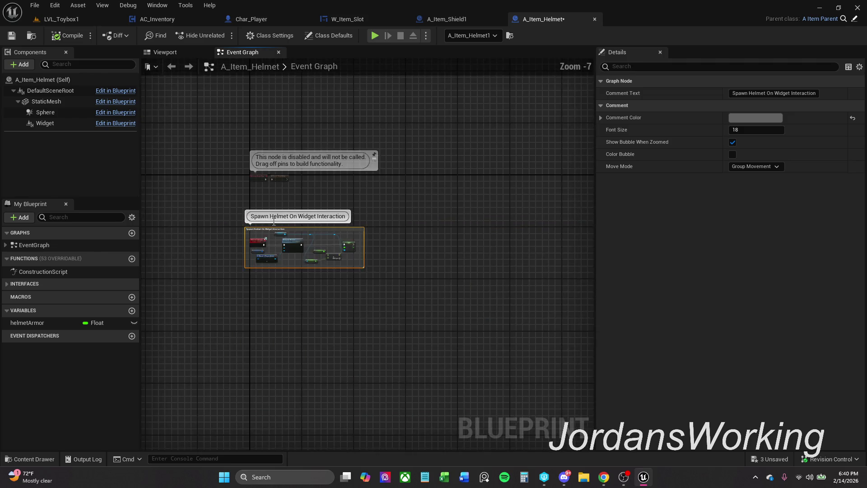
pyautogui.click(248, 209)
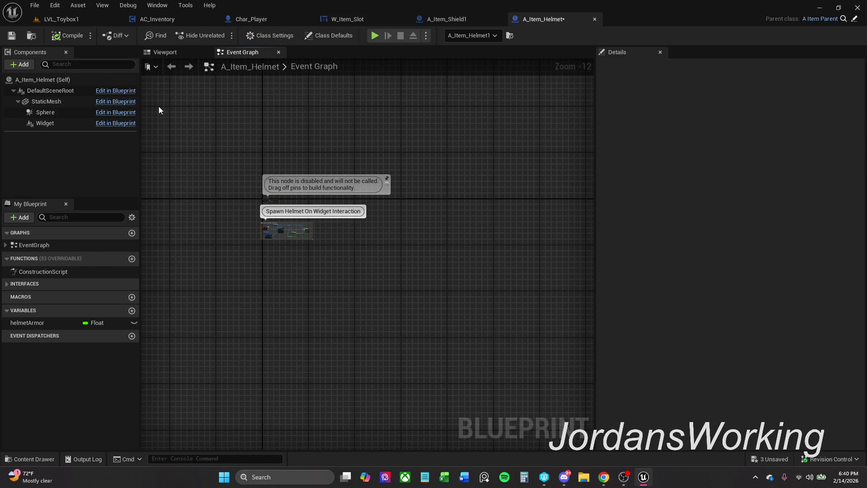
pyautogui.click(11, 35)
pyautogui.scroll(5, 267, 229)
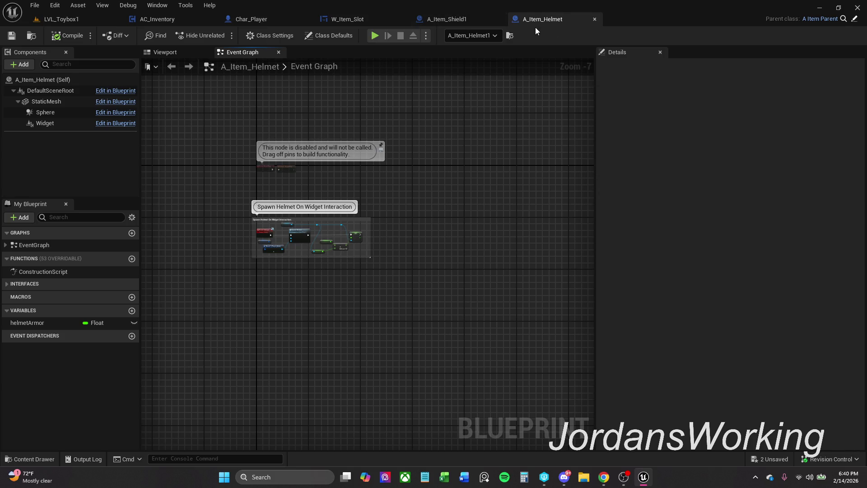
pyautogui.click(595, 19)
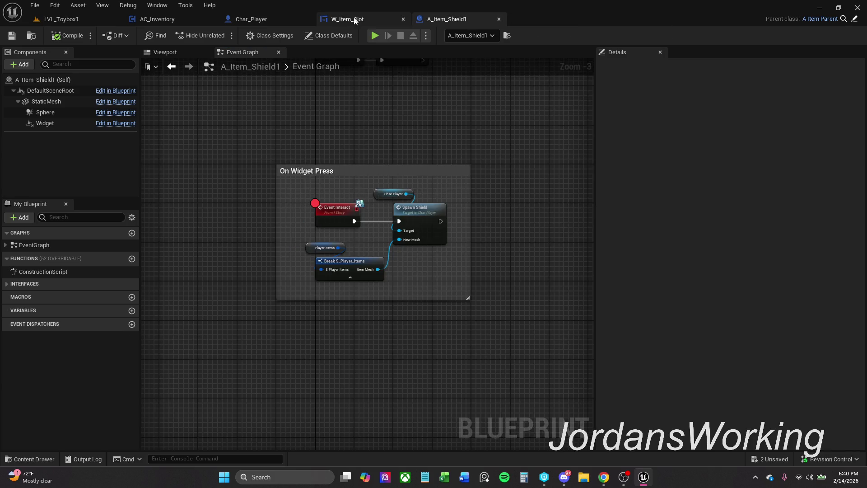
# - In W_Item_Slot's event graph, marquee-select every node group
pyautogui.click(351, 18)
pyautogui.moveTo(289, 153)
pyautogui.mouseDown()
pyautogui.moveTo(394, 121)
pyautogui.moveTo(434, 119)
pyautogui.mouseUp()
pyautogui.scroll(-2, 393, 121)
pyautogui.click(394, 238)
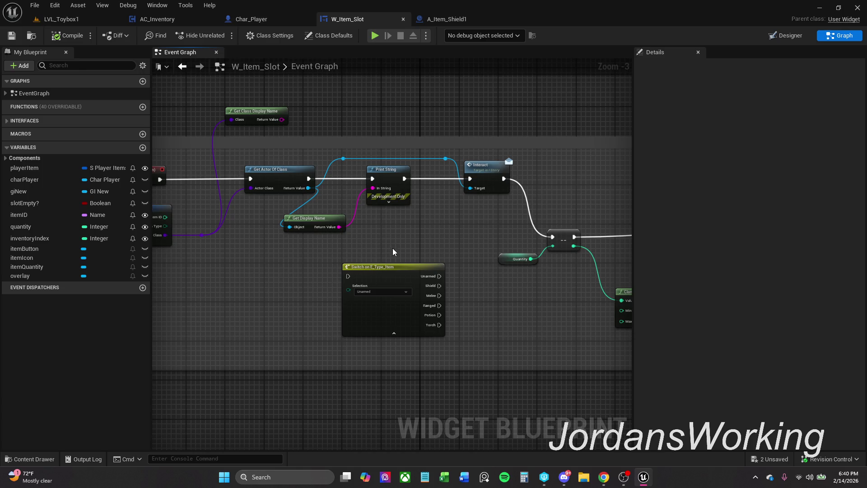
pyautogui.moveTo(310, 189)
pyautogui.mouseDown()
pyautogui.moveTo(339, 194)
pyautogui.moveTo(304, 224)
pyautogui.moveTo(291, 304)
pyautogui.mouseUp()
pyautogui.scroll(-4, 310, 209)
pyautogui.scroll(-5, 309, 208)
pyautogui.moveTo(537, 380)
pyautogui.mouseDown()
pyautogui.moveTo(345, 273)
pyautogui.moveTo(202, 100)
pyautogui.mouseUp()
pyautogui.scroll(4, 368, 310)
pyautogui.scroll(2, 368, 310)
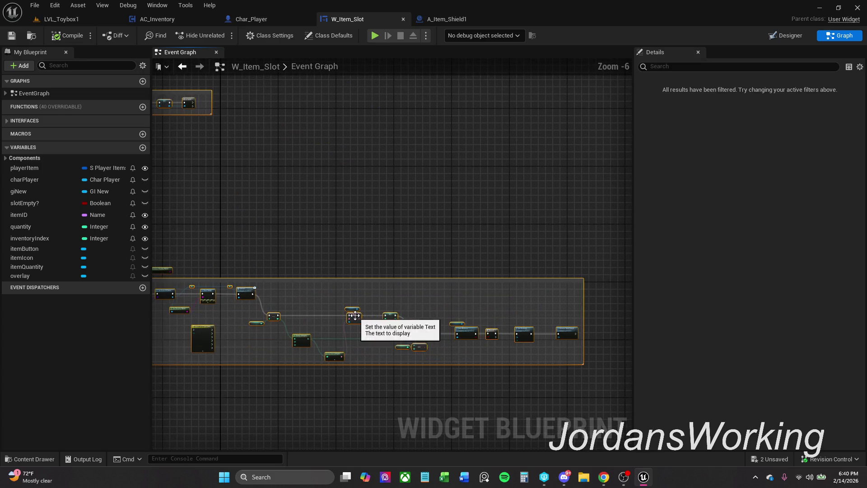
# - Refresh the selected On Button Press nodes, save the widget, and return to LVL_Toybox1
pyautogui.rightClick(356, 312)
pyautogui.click(395, 152)
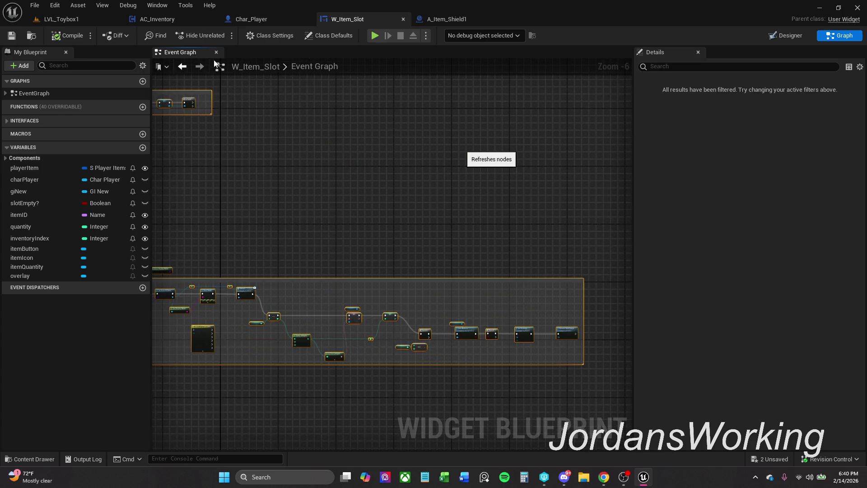
pyautogui.click(9, 39)
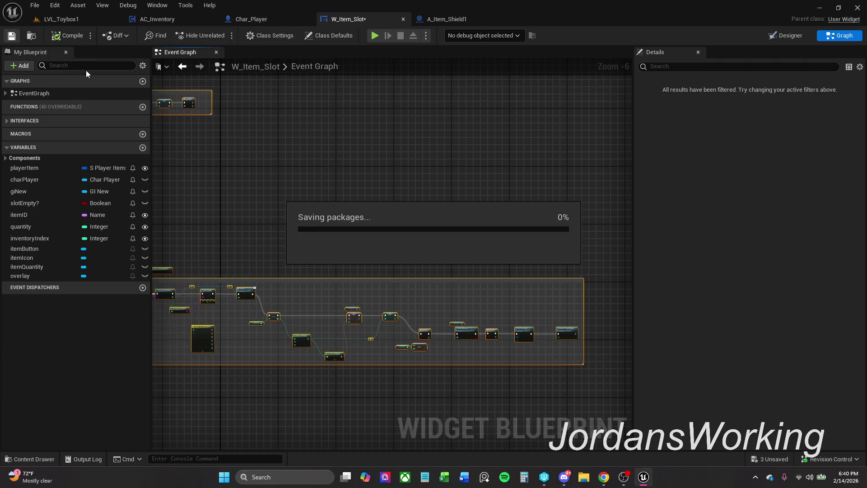
pyautogui.click(86, 20)
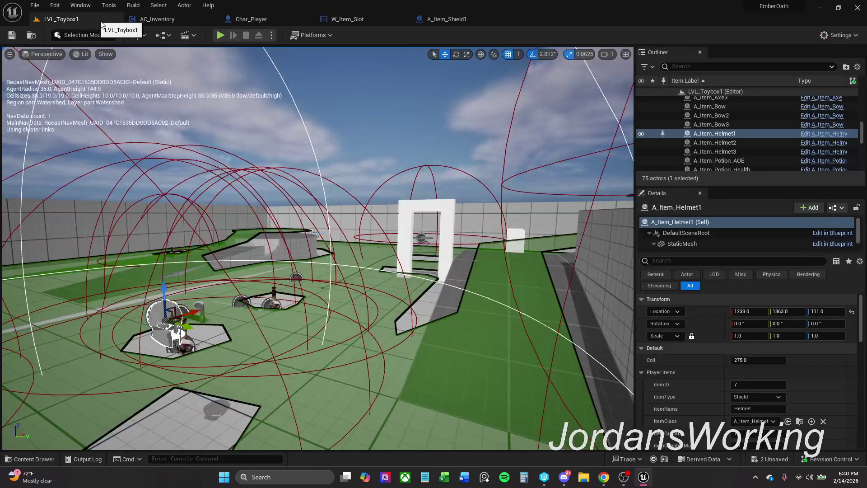
# - Play-test the level, picking up an item and opening the inventory, then stop
pyautogui.click(220, 35)
pyautogui.press('e')
pyautogui.press('i')
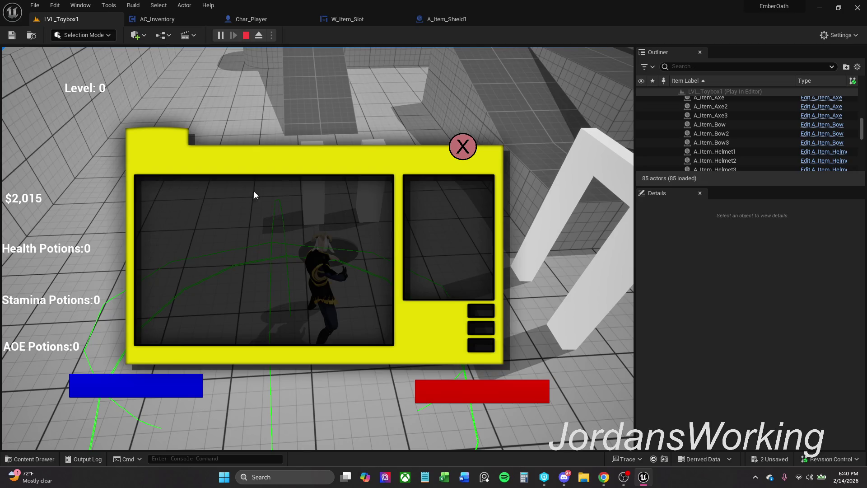
pyautogui.press('Escape')
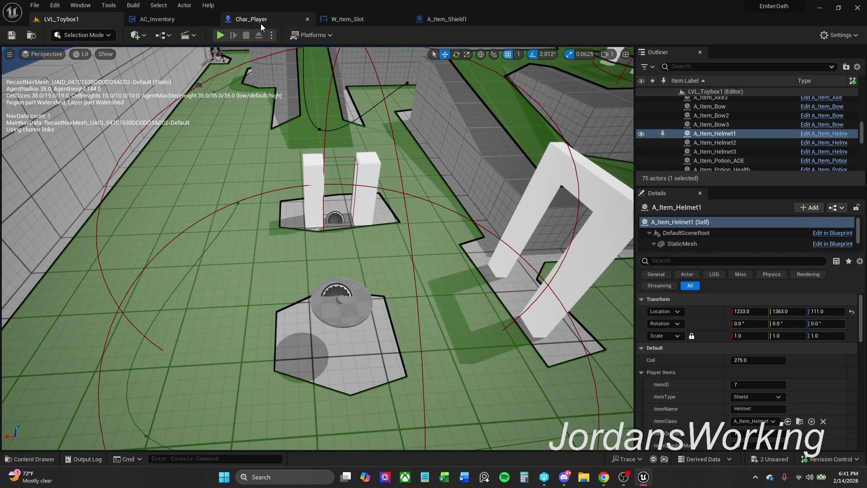
# - Look over the W_Item_Slot and inventory component graphs, then return to LVL_Toybox1
pyautogui.click(355, 20)
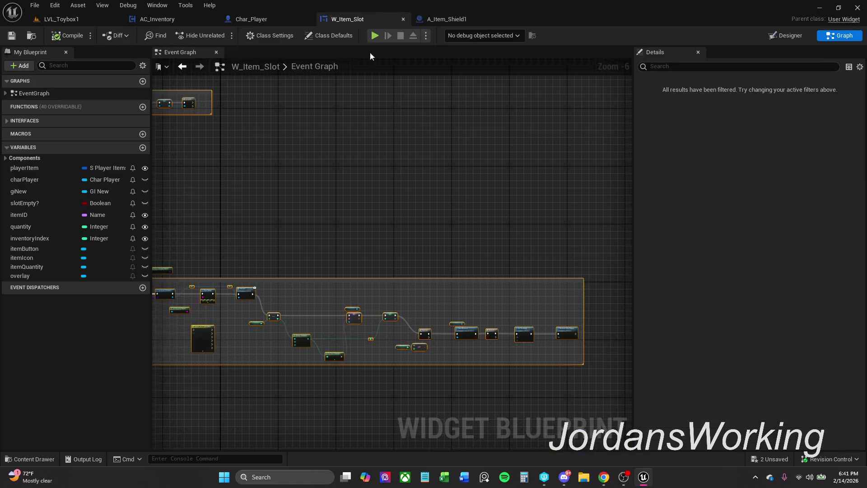
pyautogui.scroll(4, 347, 216)
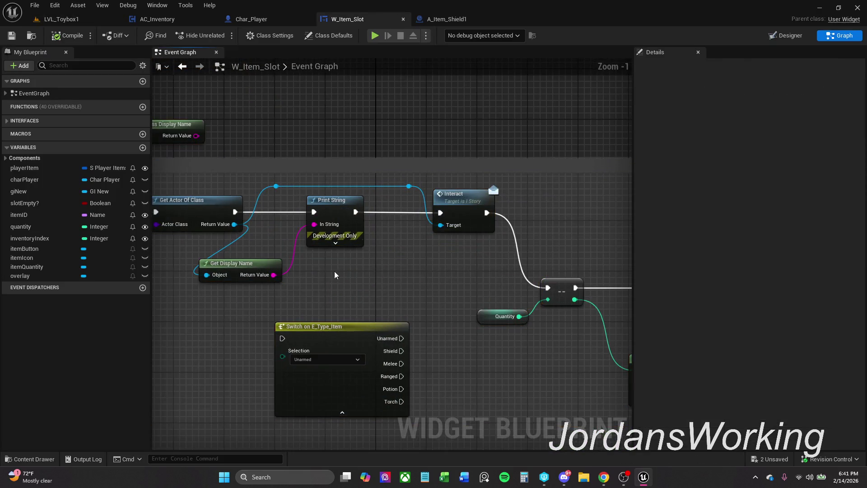
pyautogui.scroll(-1, 353, 267)
pyautogui.scroll(-1, 383, 261)
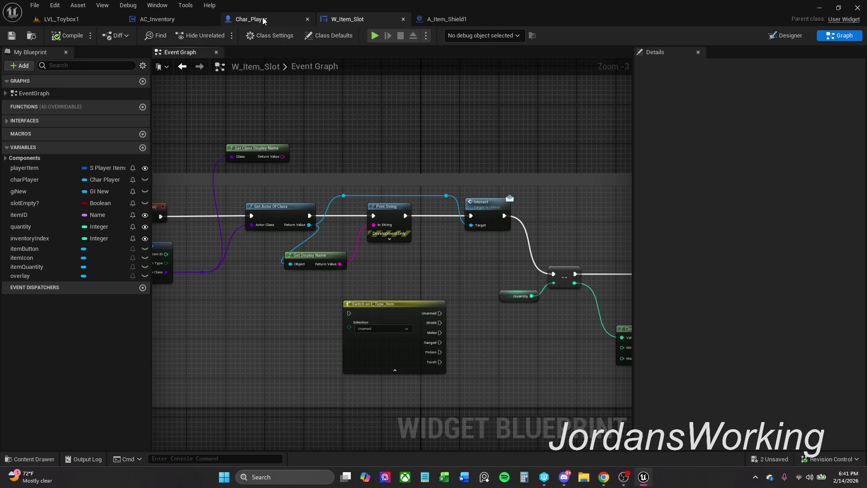
pyautogui.click(163, 22)
pyautogui.click(99, 19)
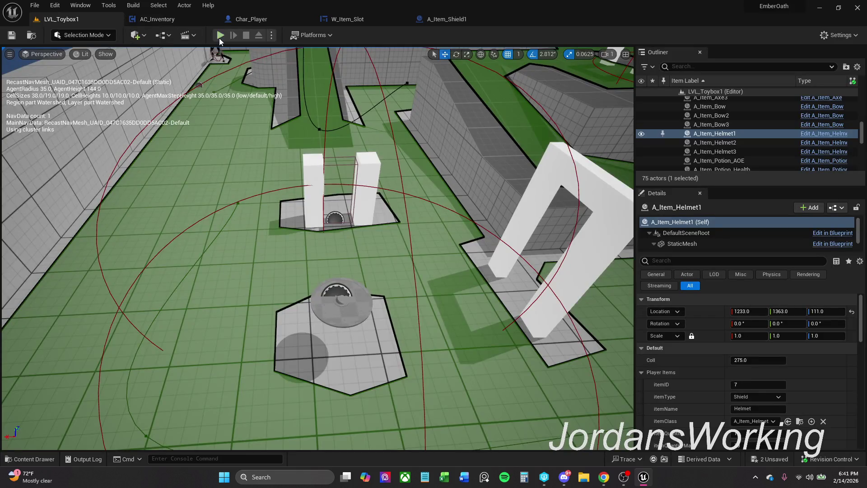
# - In a new play session, collect items and use the first two inventory slots
pyautogui.click(221, 36)
pyautogui.press('w')
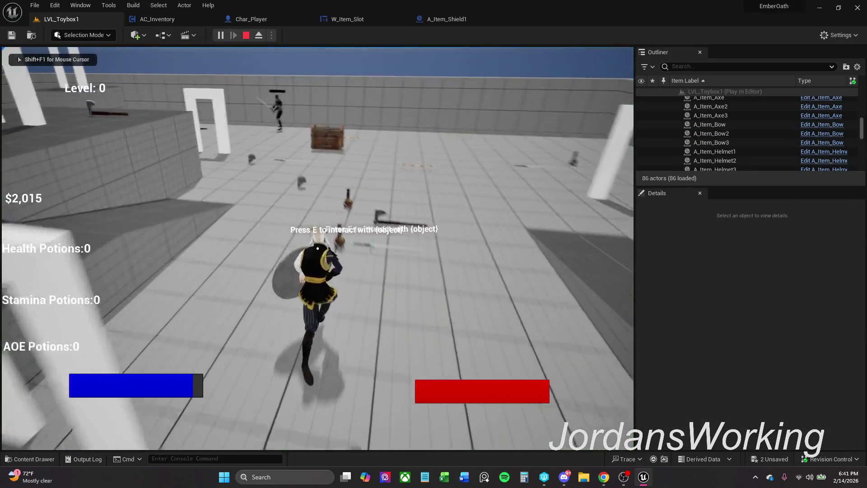
pyautogui.press('i')
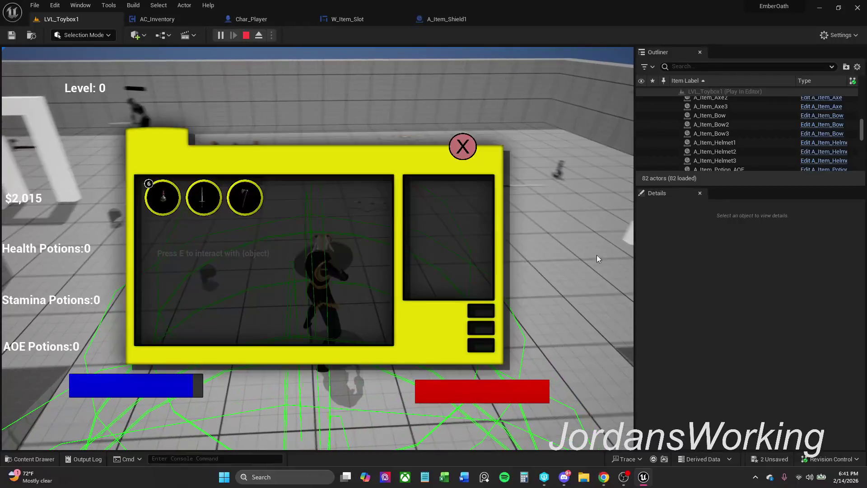
pyautogui.click(216, 199)
pyautogui.click(216, 202)
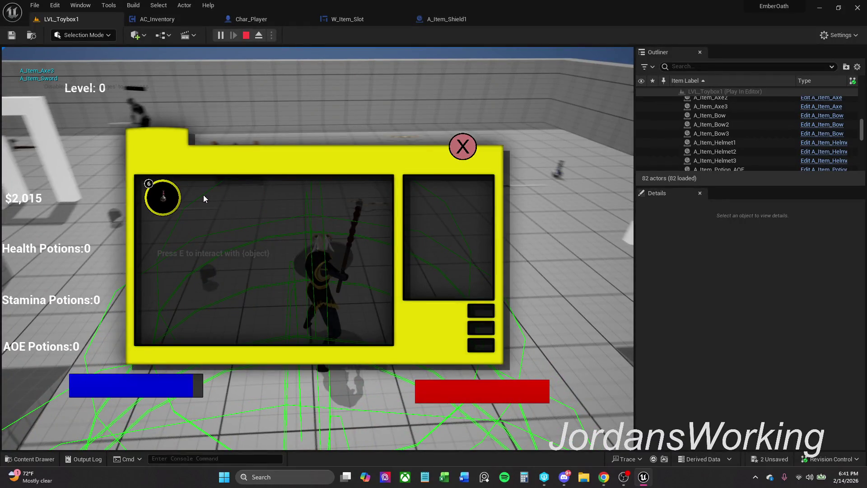
pyautogui.click(463, 146)
# - Run to the white pillars, use the second slot's item again, then stop play
pyautogui.press('w')
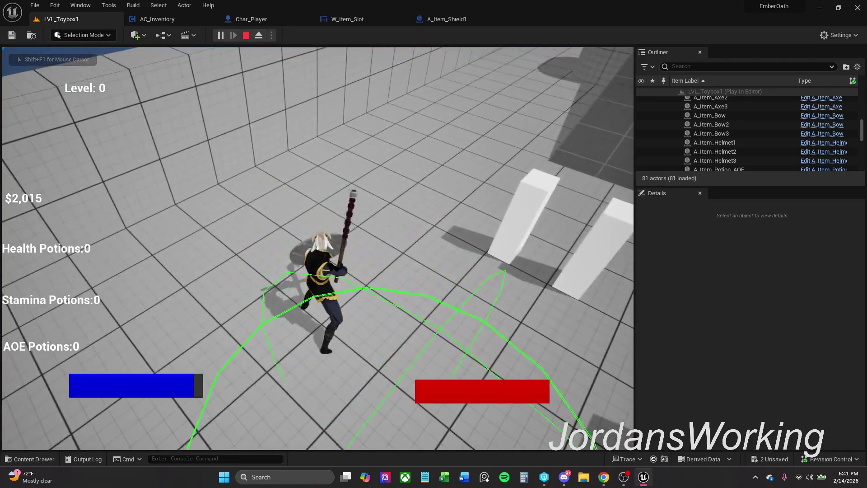
pyautogui.press('i')
pyautogui.click(216, 207)
pyautogui.click(460, 158)
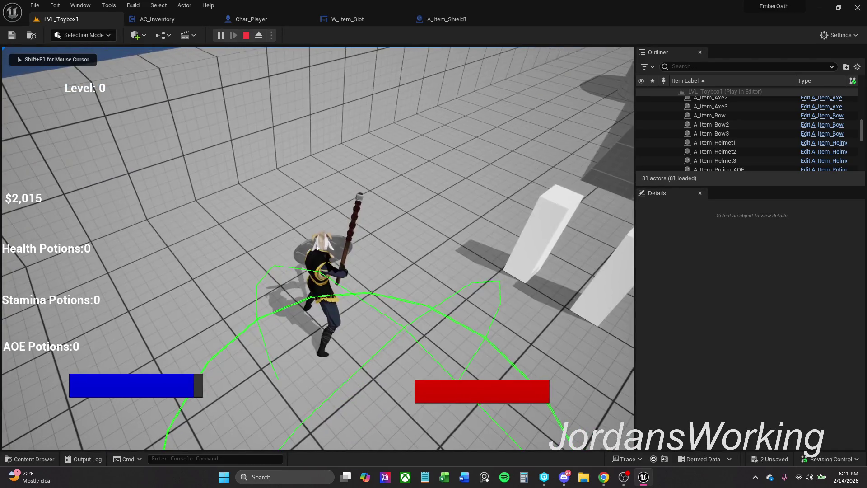
pyautogui.press('Escape')
pyautogui.click(466, 19)
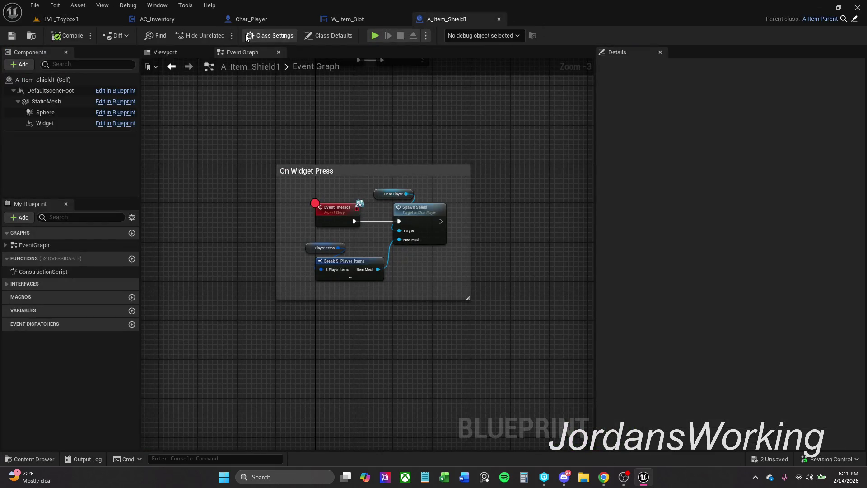
# - In Char_Player, disconnect Spawn Shield from the preceding SET node, then compile and save
pyautogui.click(271, 21)
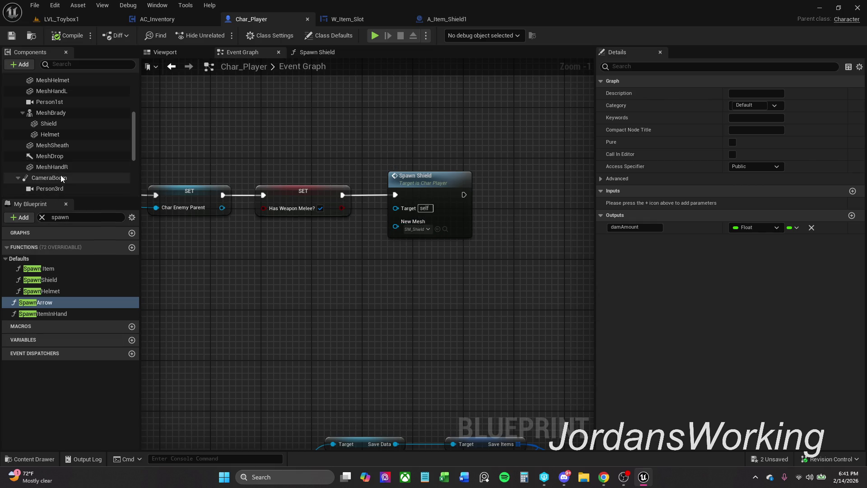
pyautogui.scroll(-2, 64, 178)
pyautogui.scroll(2, 63, 158)
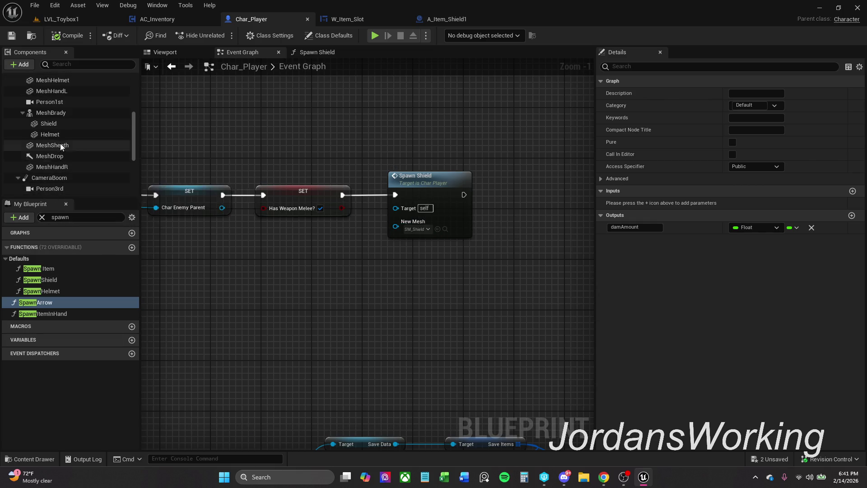
pyautogui.click(58, 137)
pyautogui.click(66, 124)
pyautogui.click(58, 135)
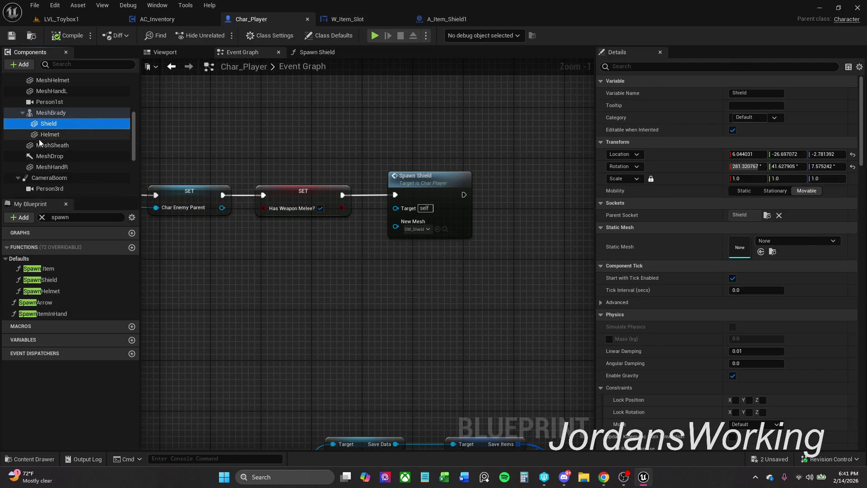
pyautogui.click(64, 122)
pyautogui.scroll(3, 65, 119)
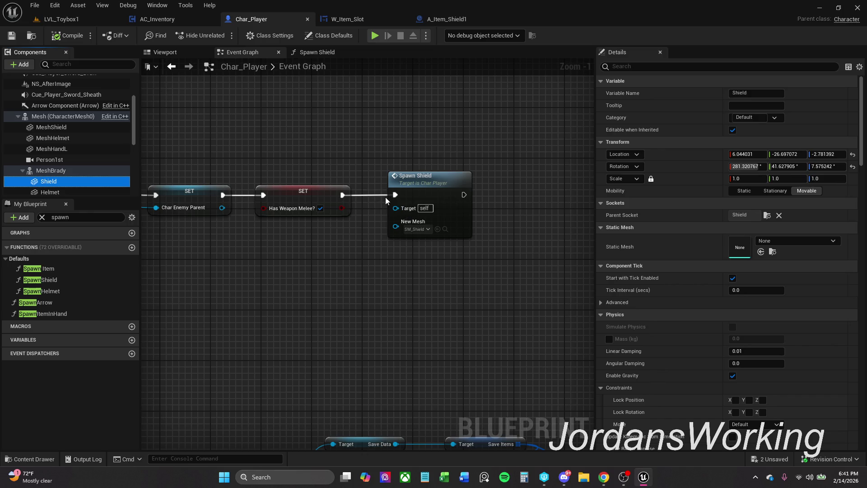
pyautogui.hotkey('ctrl', 'z')
pyautogui.hotkey('ctrl', 'z')
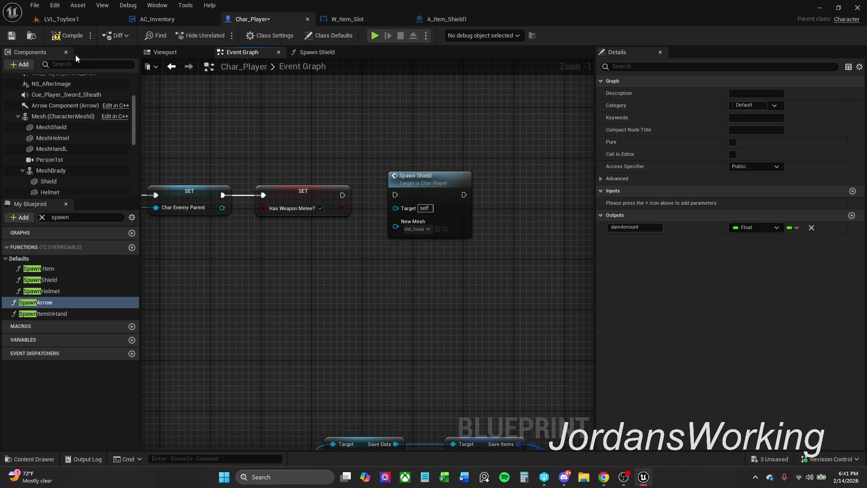
pyautogui.click(66, 40)
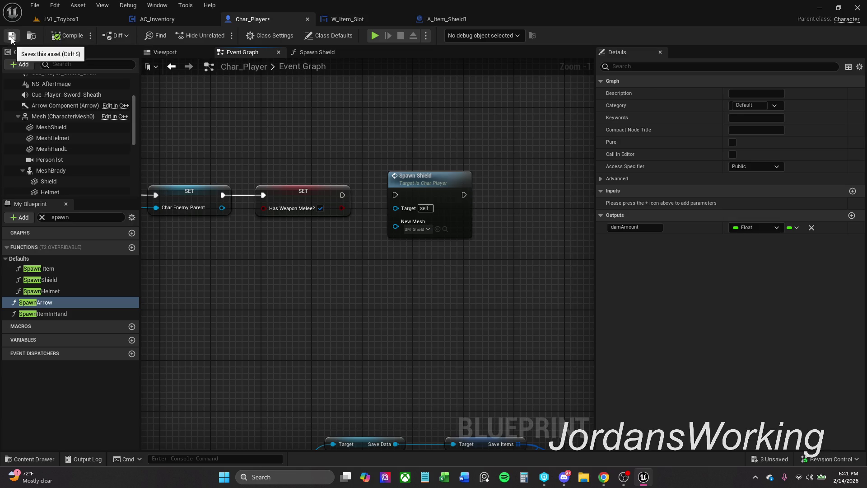
pyautogui.click(11, 36)
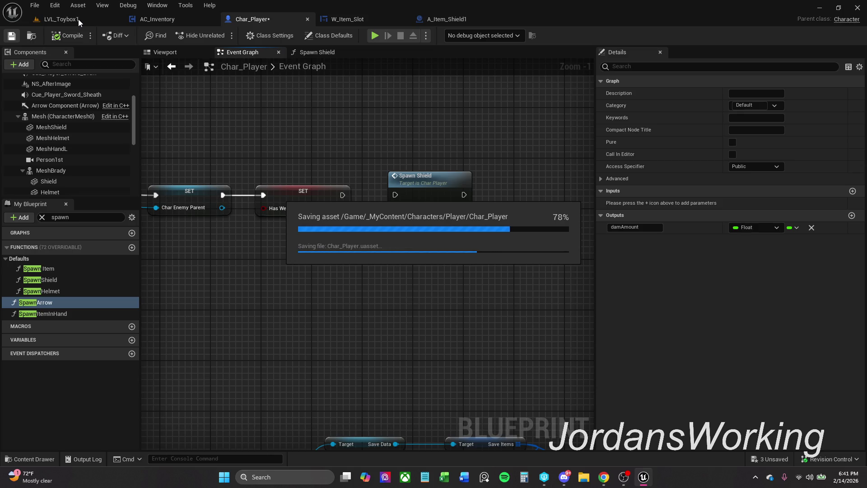
# - Play-test LVL_Toybox1, opening and closing the inventory before stopping the session
pyautogui.click(77, 19)
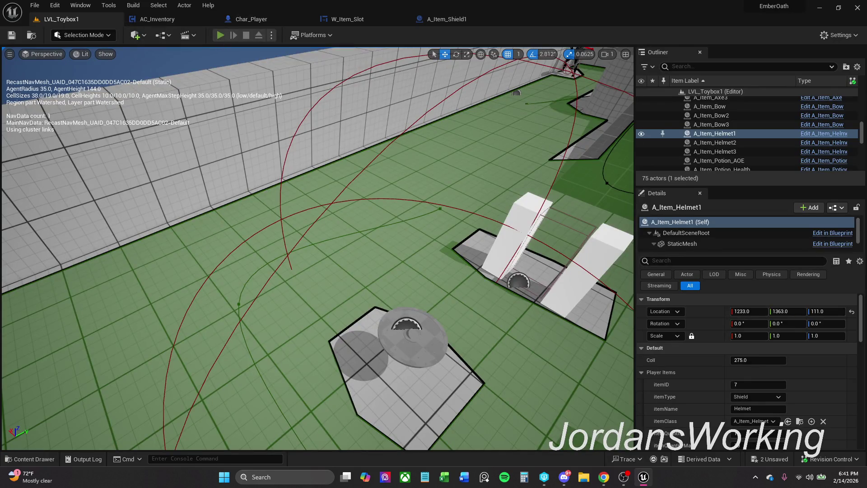
pyautogui.click(217, 37)
pyautogui.press('i')
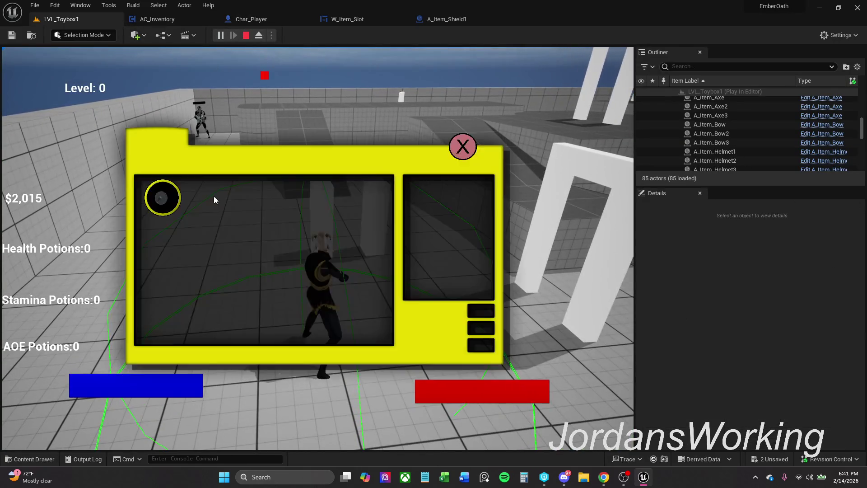
pyautogui.click(463, 146)
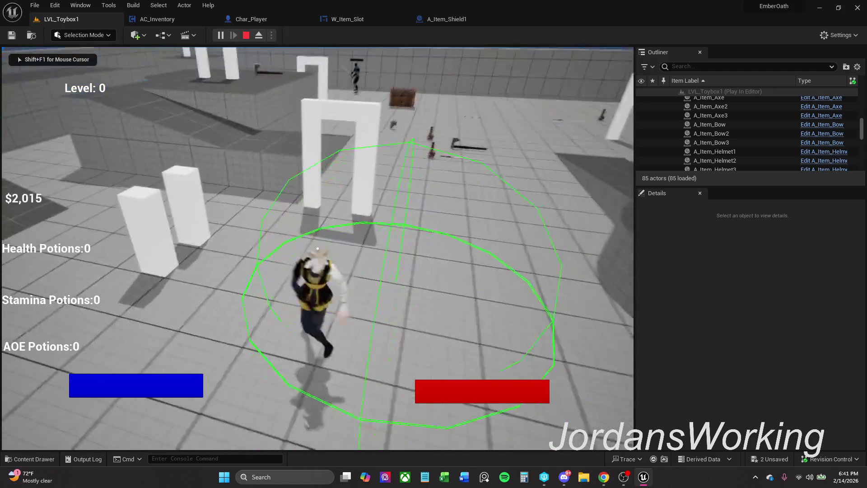
pyautogui.press('Escape')
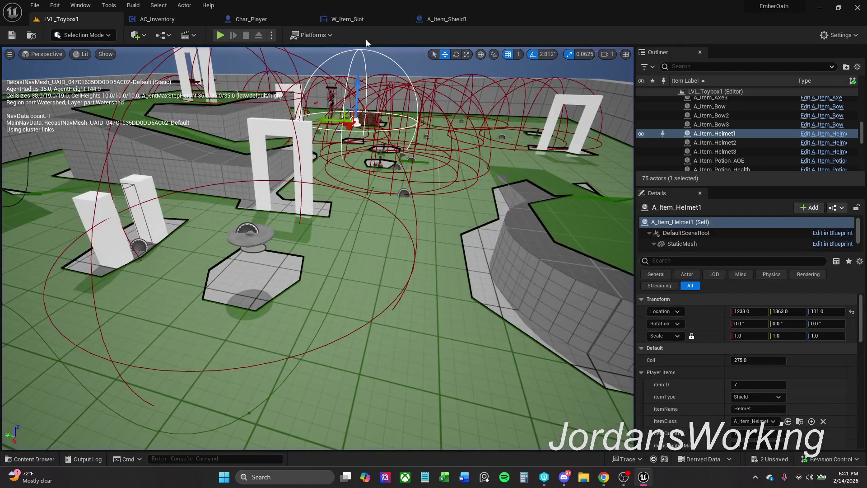
# - Show A_Item_Shield1's class defaults and look over its Player Items event graph nodes
pyautogui.click(45, 460)
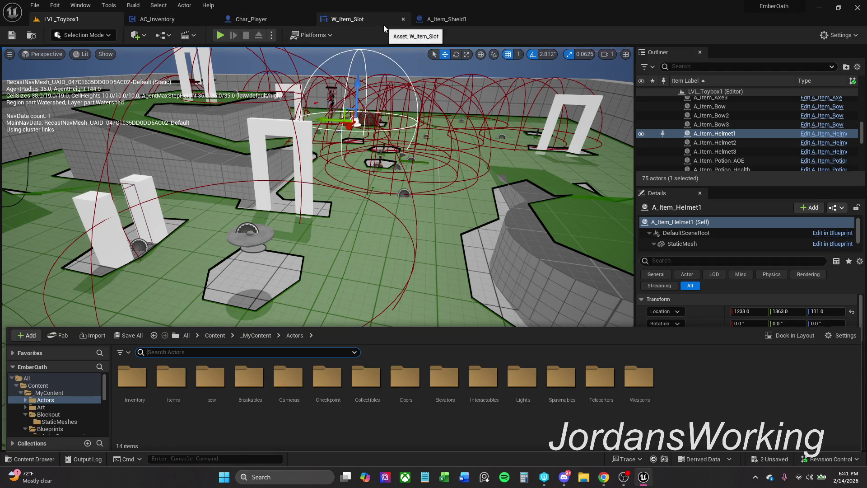
pyautogui.click(449, 21)
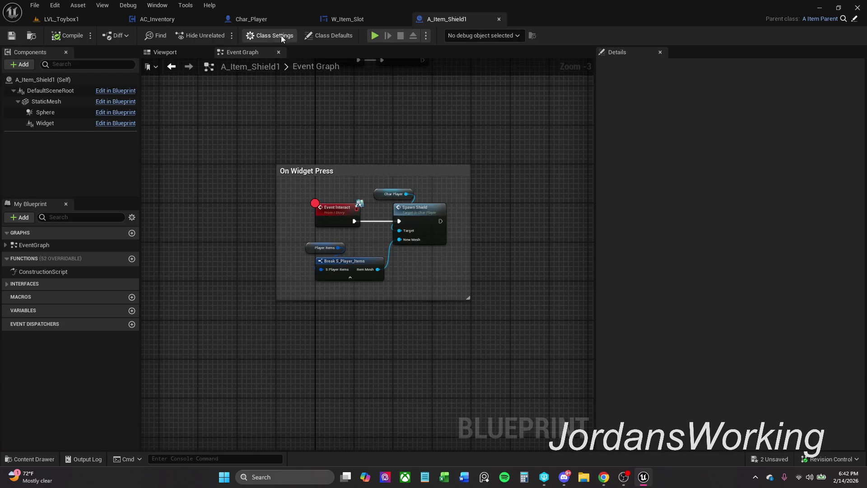
pyautogui.click(332, 35)
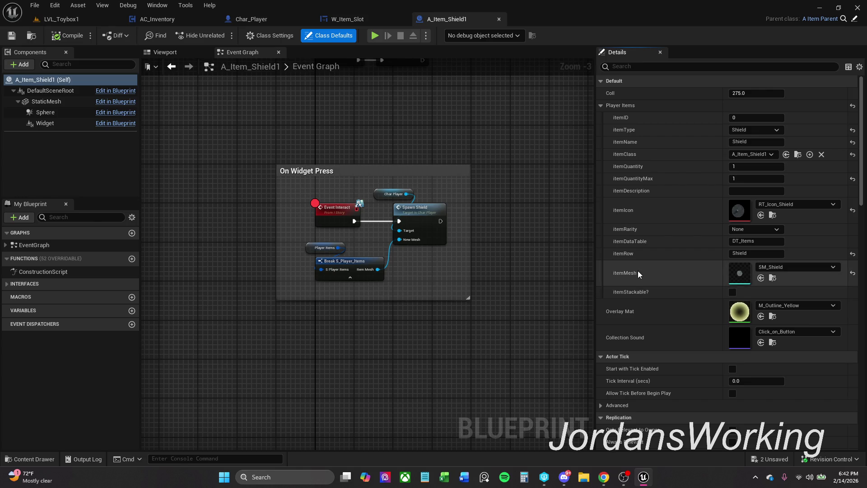
pyautogui.moveTo(531, 143); pyautogui.dragTo(511, 149)
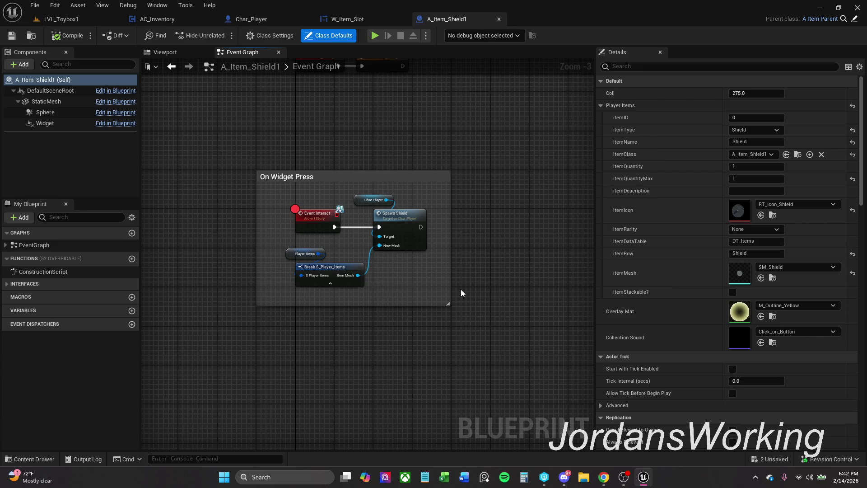
pyautogui.moveTo(467, 134)
pyautogui.mouseDown()
pyautogui.moveTo(472, 169)
pyautogui.moveTo(442, 138)
pyautogui.mouseUp()
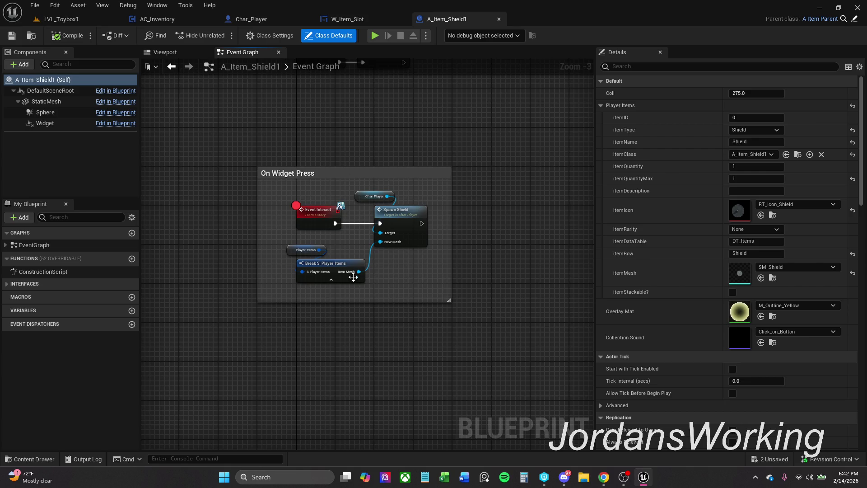
pyautogui.moveTo(332, 295); pyautogui.dragTo(274, 246)
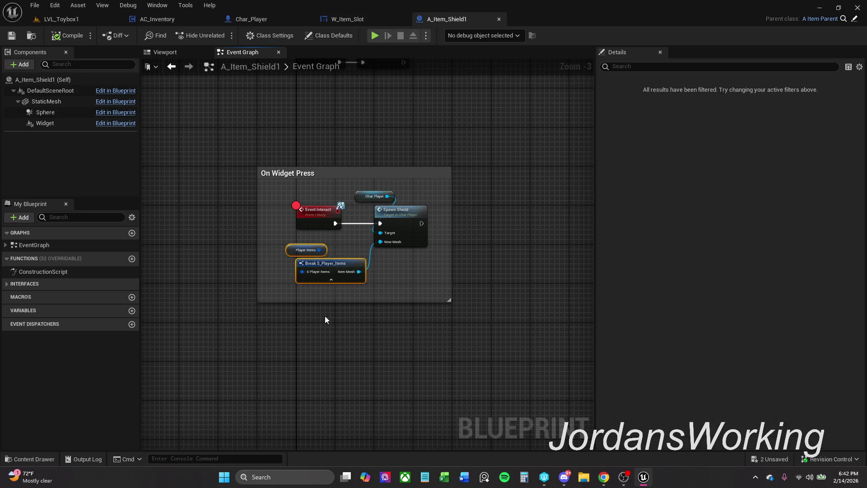
pyautogui.click(392, 292)
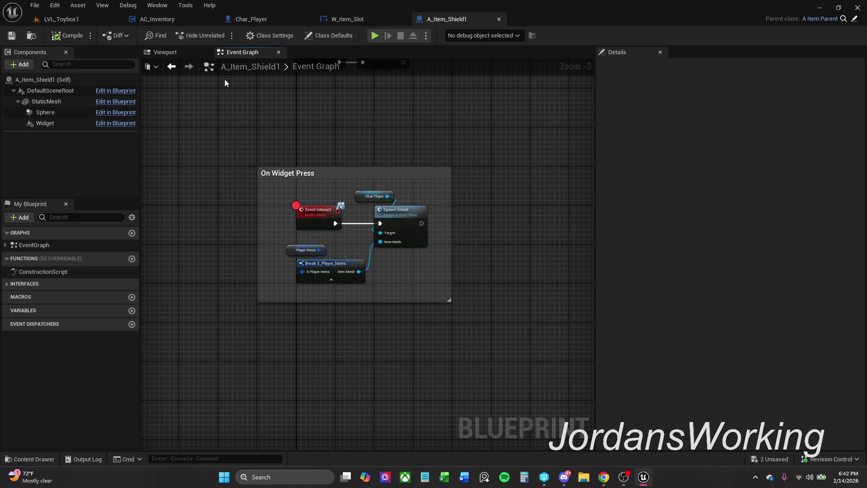
# - Inspect the Sphere and Widget components, then review defaults itemMesh SM_Shield and itemRow Shield
pyautogui.click(68, 113)
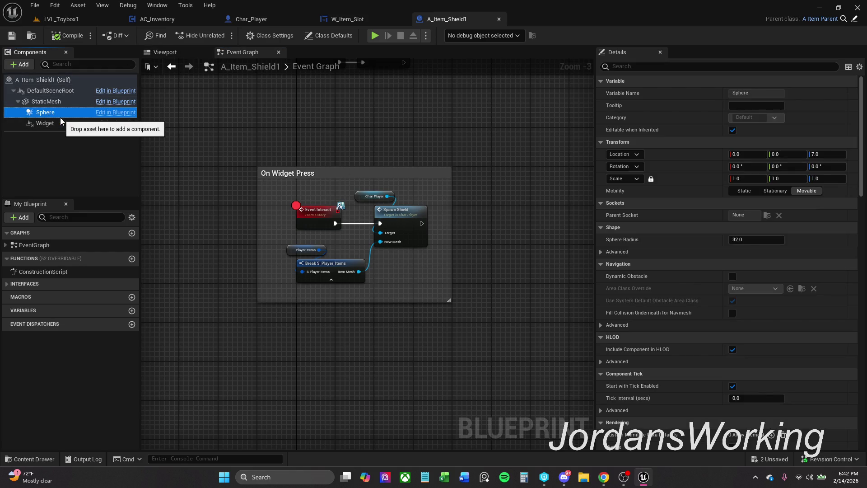
pyautogui.click(60, 120)
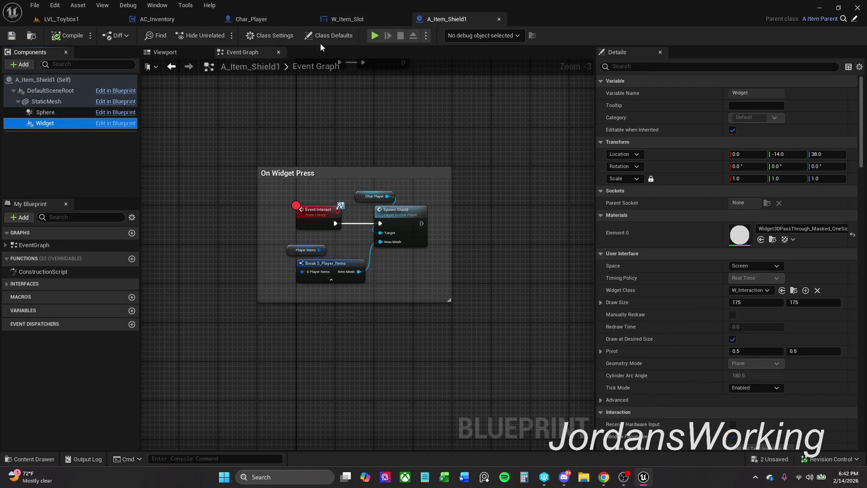
pyautogui.click(71, 79)
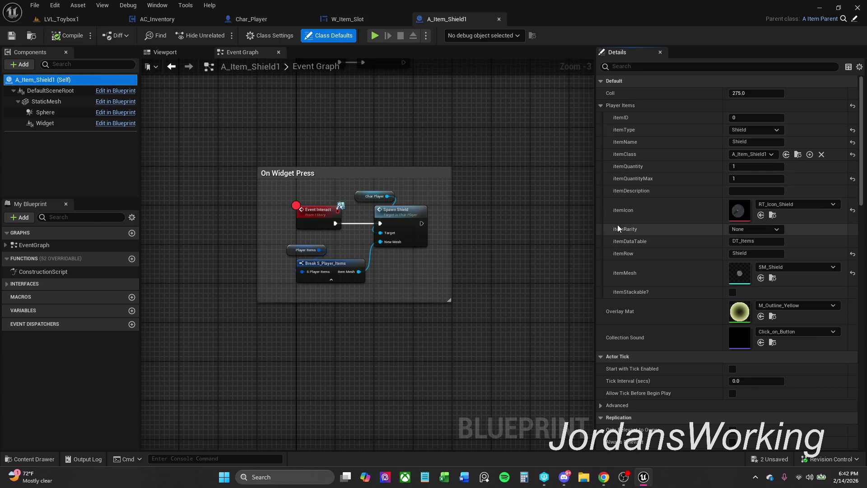
pyautogui.scroll(-1, 564, 228)
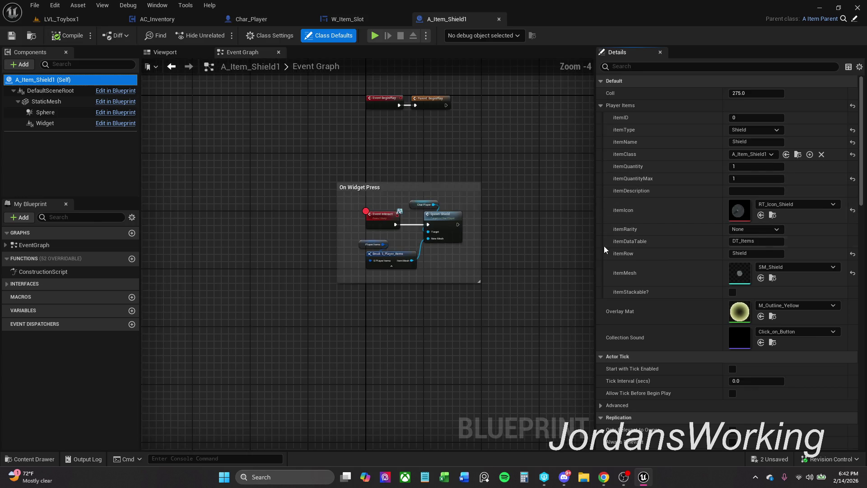
pyautogui.scroll(1, 563, 244)
pyautogui.moveTo(538, 219)
pyautogui.mouseDown()
pyautogui.moveTo(535, 296)
pyautogui.moveTo(488, 283)
pyautogui.mouseUp()
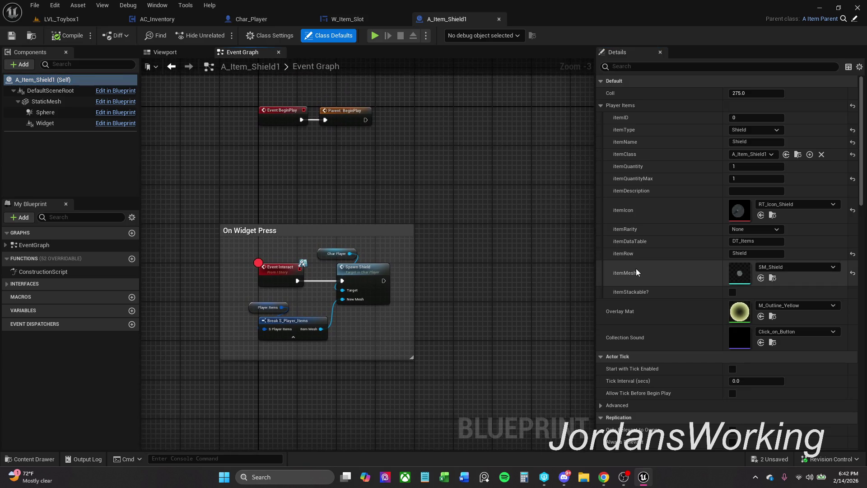
pyautogui.scroll(-2, 653, 282)
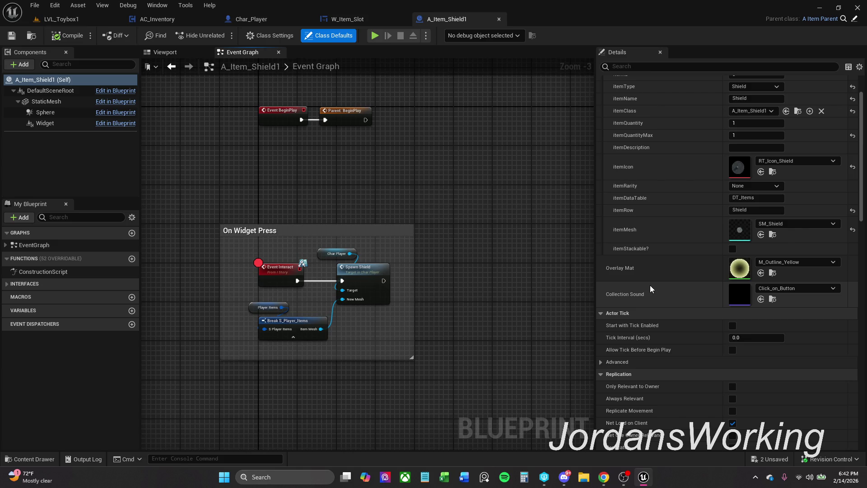
pyautogui.scroll(-3, 650, 285)
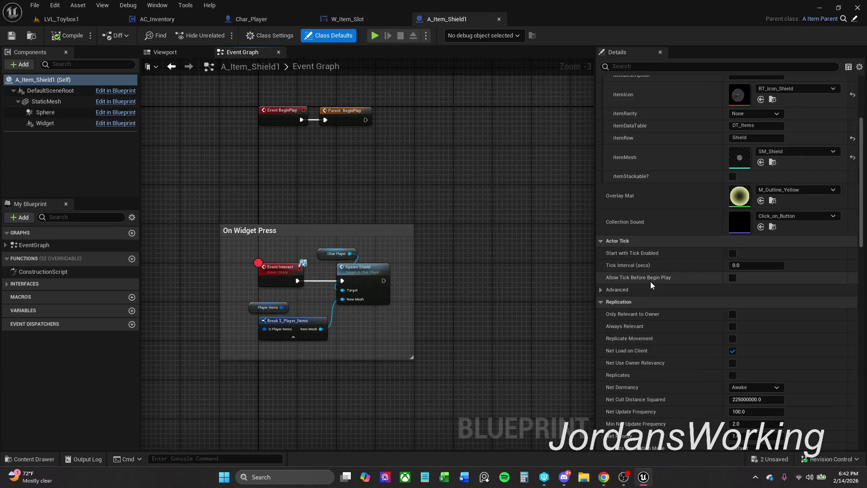
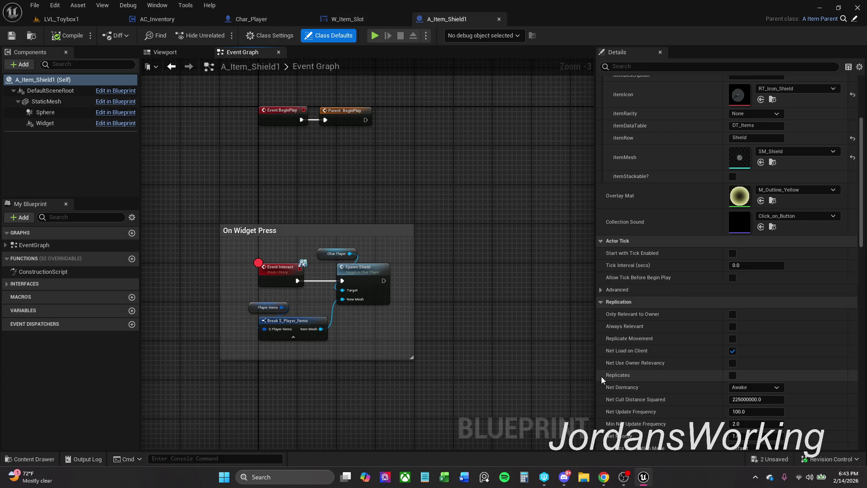
# - Scroll through the shield's Class Defaults and pan the Event Graph to bring its event nodes into view
pyautogui.scroll(-3, 547, 365)
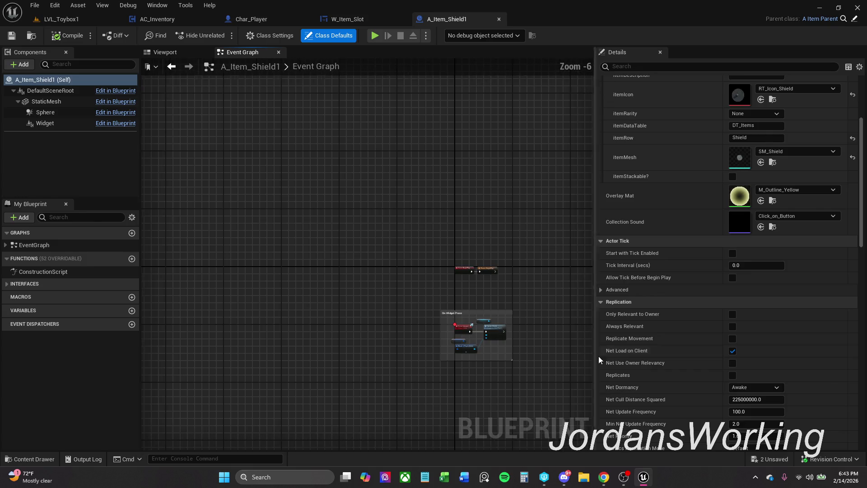
pyautogui.scroll(-3, 629, 351)
pyautogui.scroll(-3, 629, 351)
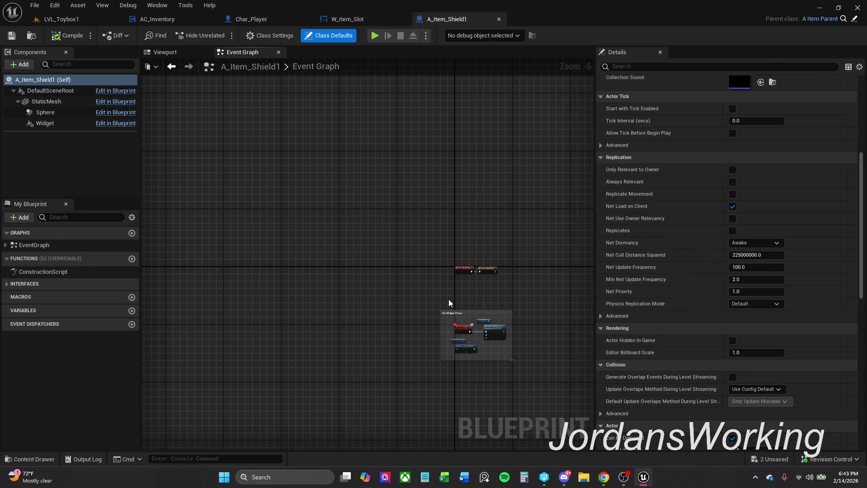
pyautogui.scroll(5, 459, 300)
pyautogui.scroll(-1, 462, 296)
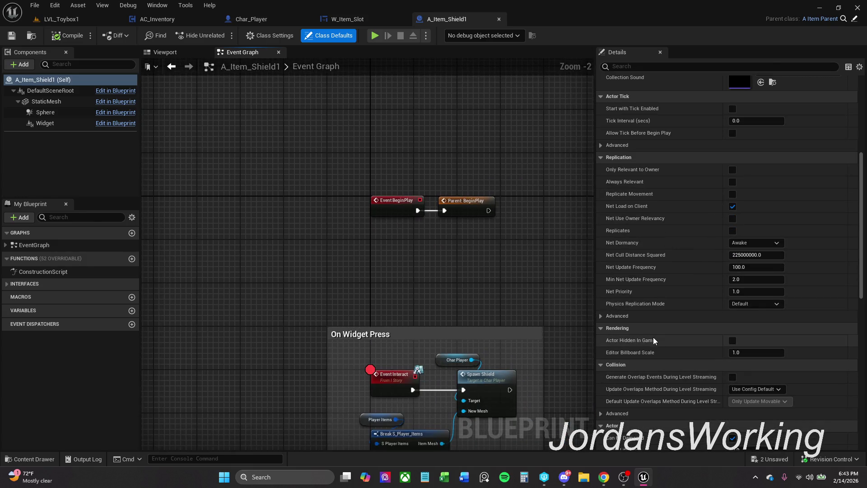
pyautogui.scroll(-1, 674, 332)
pyautogui.scroll(-6, 674, 332)
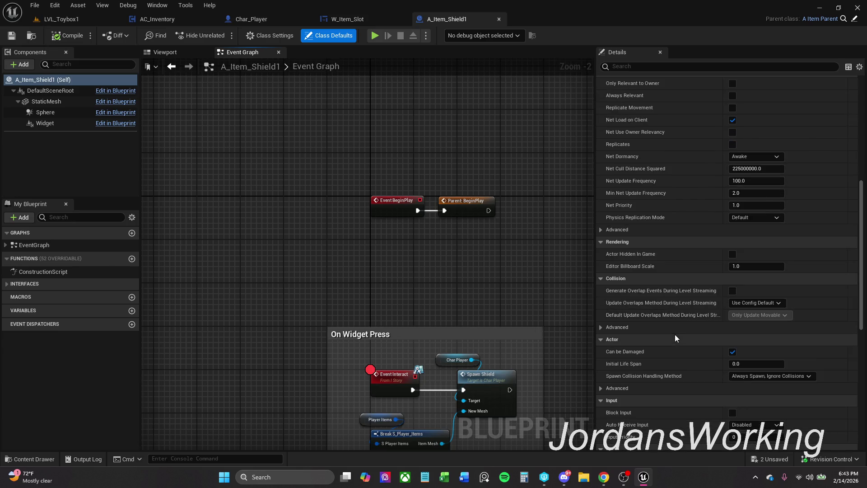
pyautogui.scroll(-10, 675, 335)
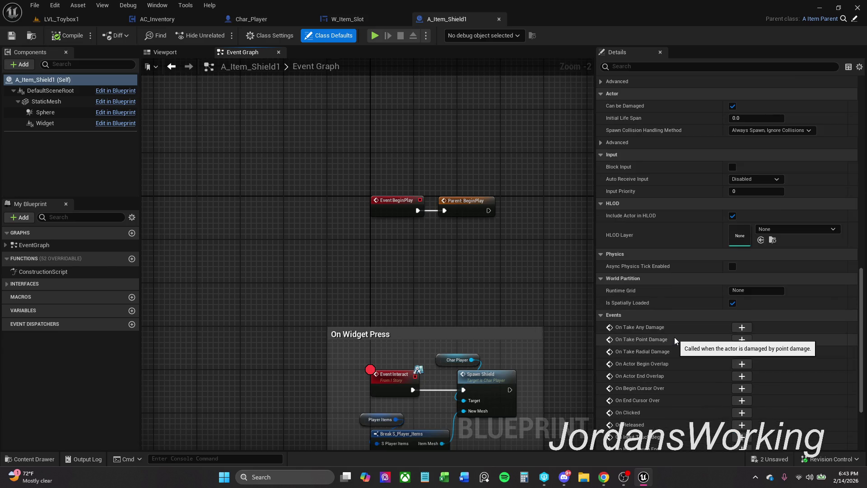
pyautogui.scroll(-1, 674, 340)
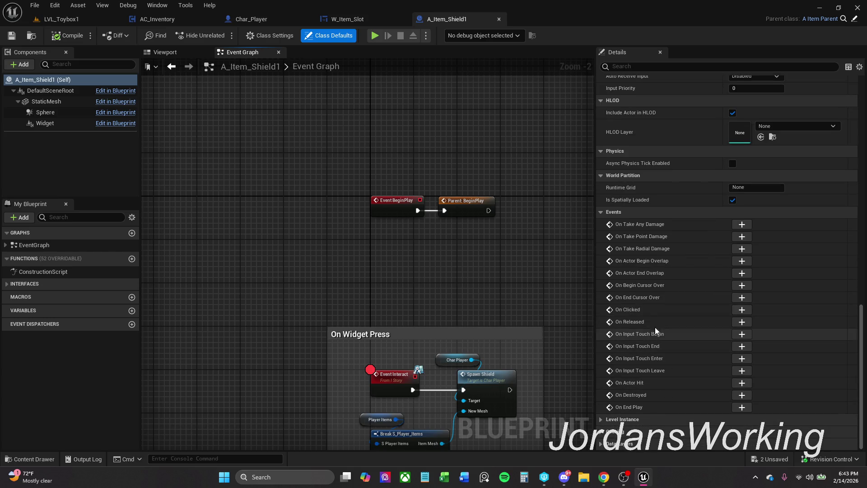
pyautogui.moveTo(529, 296); pyautogui.dragTo(498, 260)
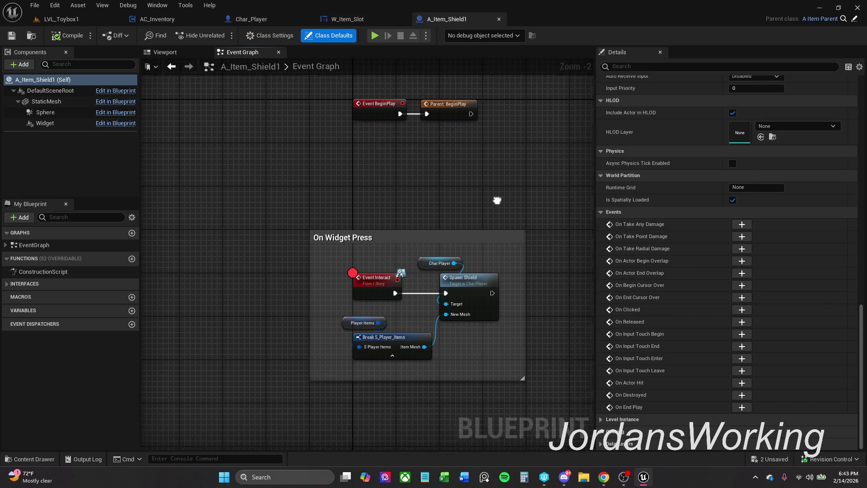
pyautogui.moveTo(499, 204); pyautogui.dragTo(415, 203)
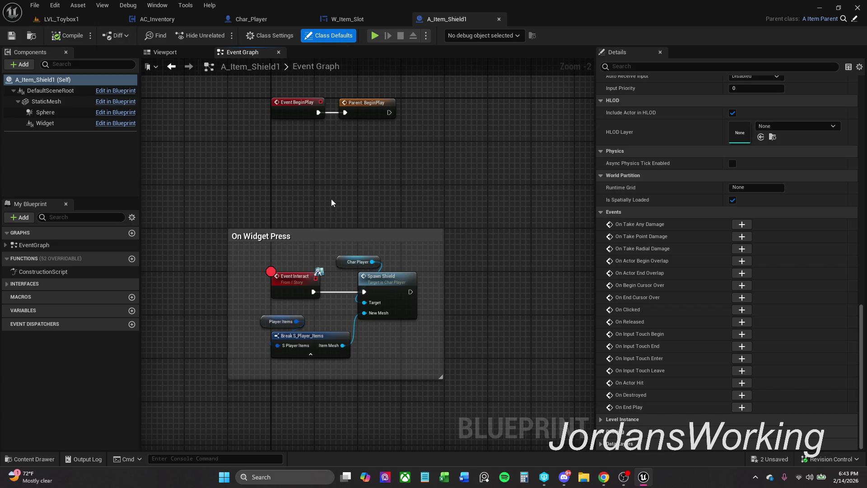
pyautogui.moveTo(332, 199); pyautogui.dragTo(330, 220)
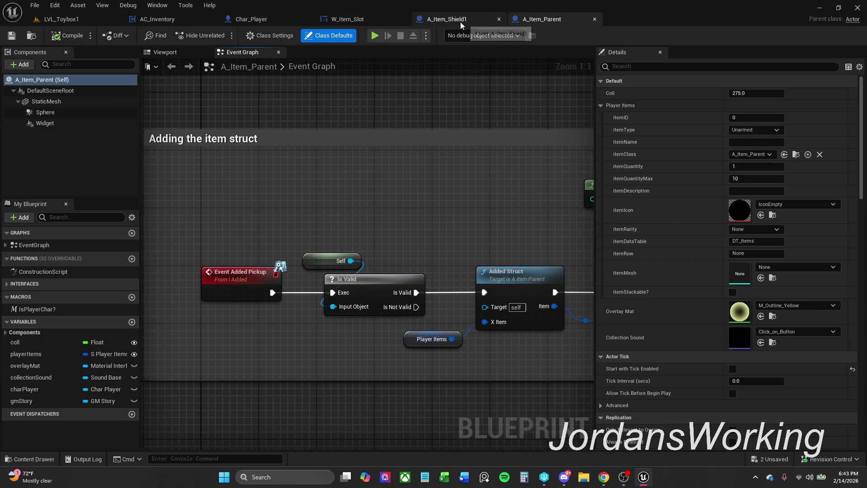
# - Back in A_Item_Shield1, try adding an 'added' node from Spawn Shield's input, then delete it
pyautogui.click(460, 22)
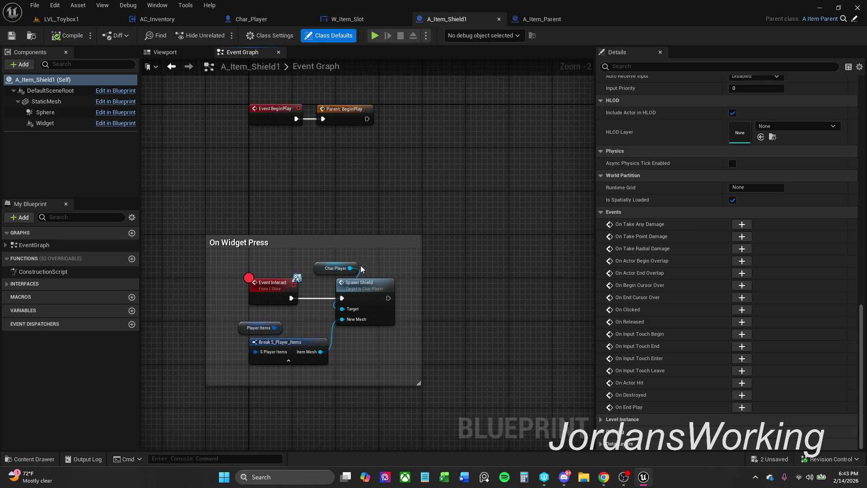
pyautogui.moveTo(342, 298)
pyautogui.mouseDown()
pyautogui.moveTo(311, 178)
pyautogui.moveTo(301, 186)
pyautogui.mouseUp()
pyautogui.write('added')
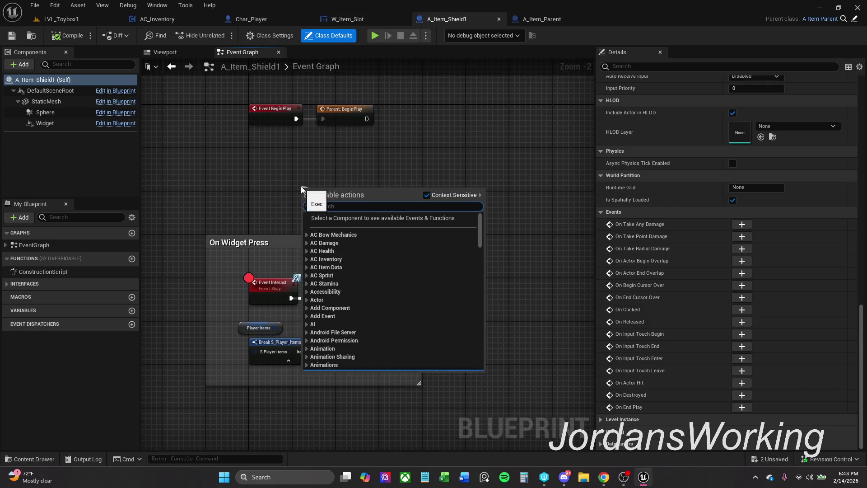
pyautogui.press('Return')
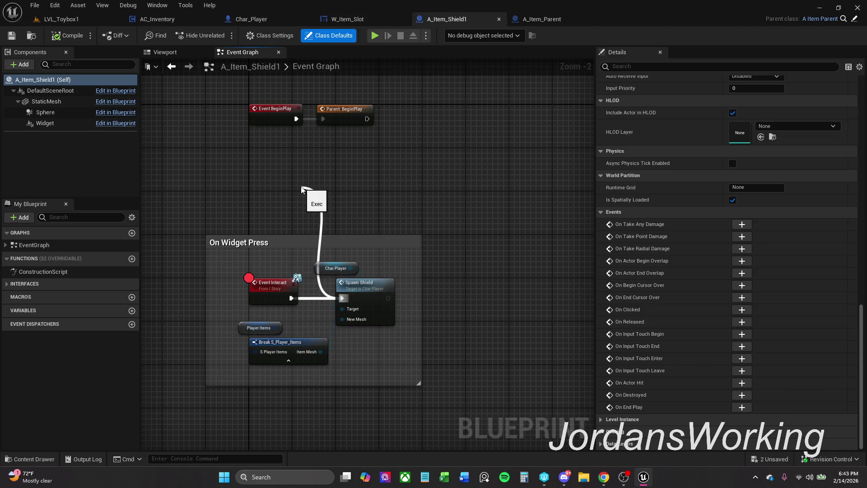
pyautogui.press('Delete')
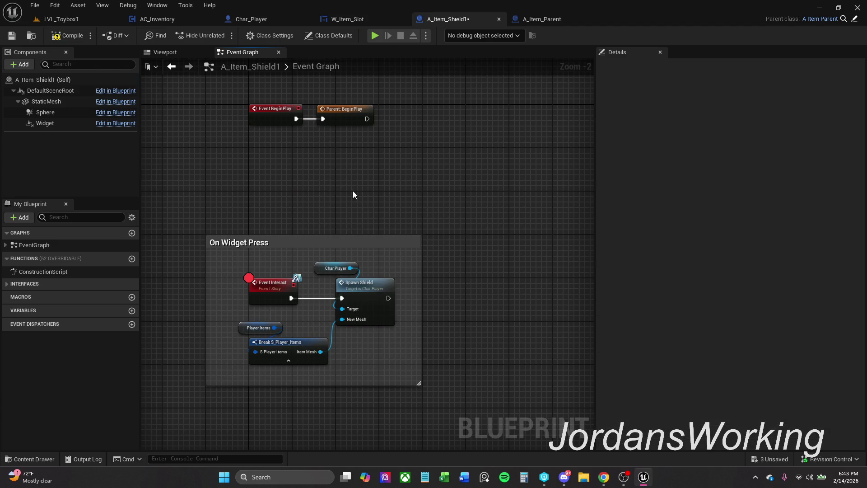
# - Add an Event Added Pickup node wired to Spawn Shield and place it above the group
pyautogui.moveTo(342, 298)
pyautogui.mouseDown()
pyautogui.moveTo(298, 254)
pyautogui.moveTo(311, 206)
pyautogui.mouseUp()
pyautogui.write('add')
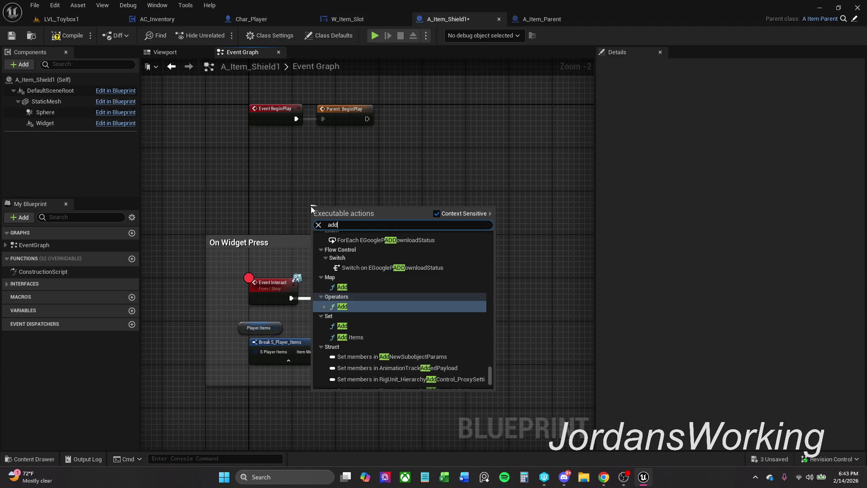
pyautogui.write('ed pickup')
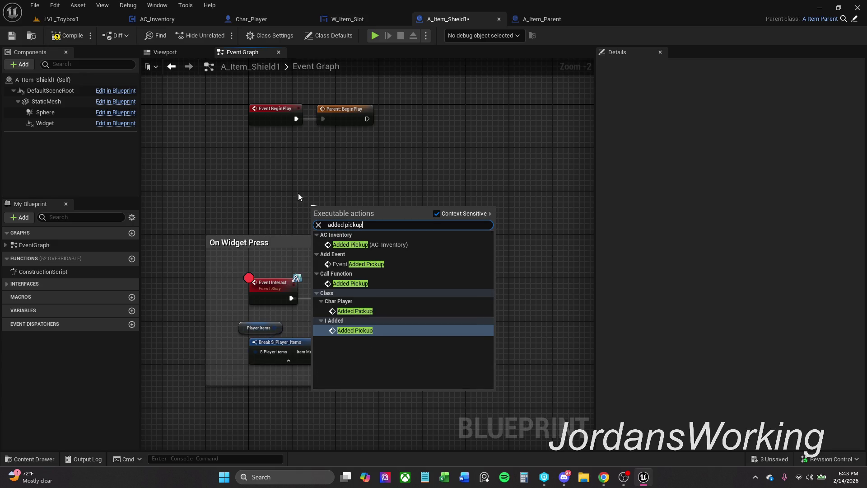
pyautogui.click(357, 264)
pyautogui.moveTo(350, 204); pyautogui.dragTo(307, 188)
pyautogui.click(318, 165)
# - Disconnect Event Interact from Spawn Shield, then compile and save the shield blueprint
pyautogui.click(66, 39)
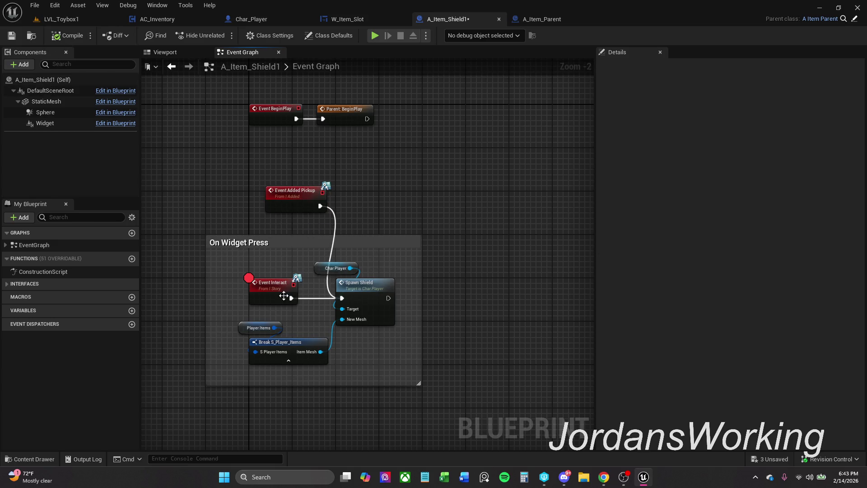
pyautogui.keyDown('alt'); pyautogui.click(309, 297); pyautogui.keyUp('alt')
pyautogui.click(67, 36)
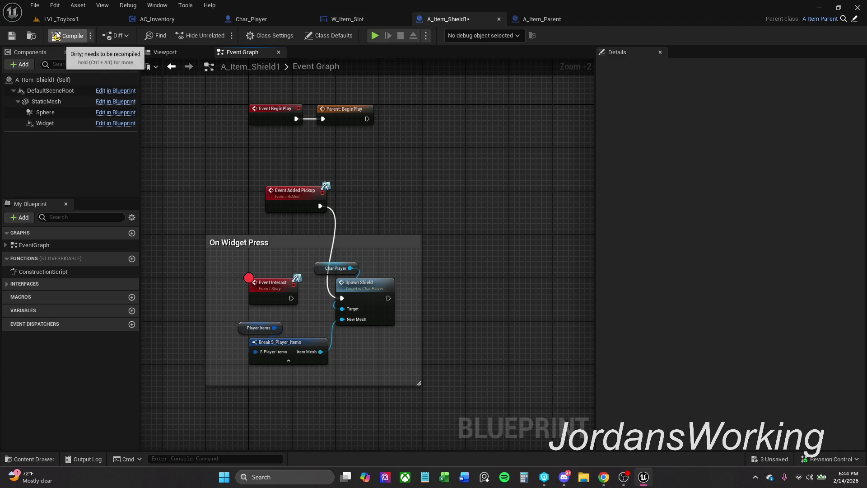
pyautogui.click(11, 35)
pyautogui.click(78, 20)
pyautogui.click(220, 35)
pyautogui.press('w')
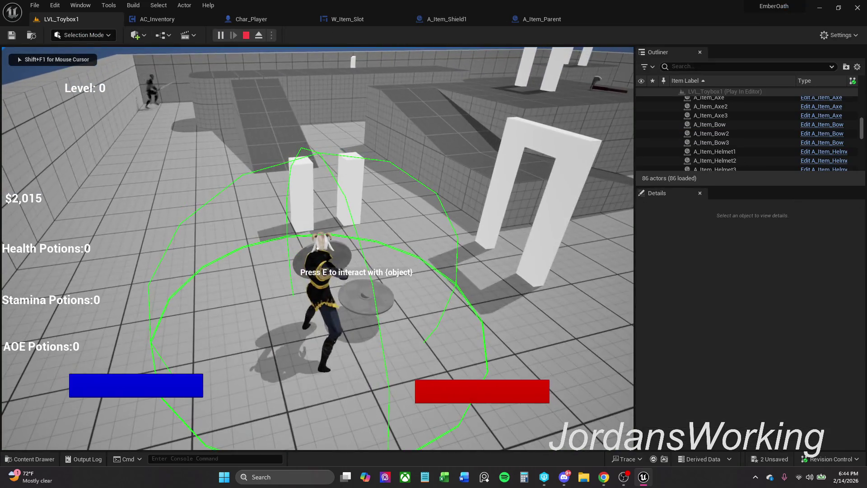
pyautogui.press('Escape')
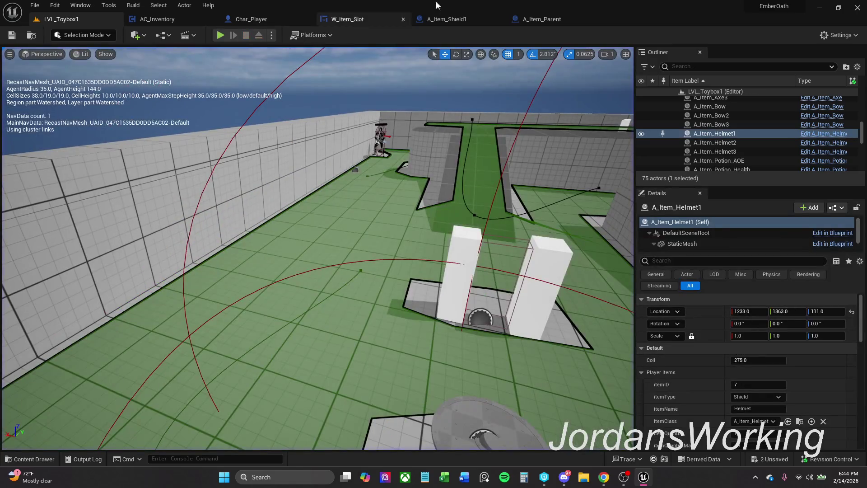
pyautogui.click(192, 23)
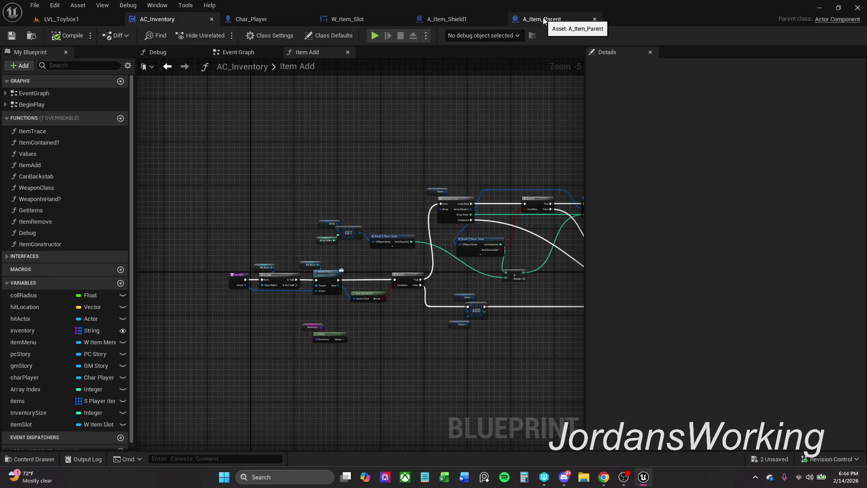
pyautogui.click(542, 18)
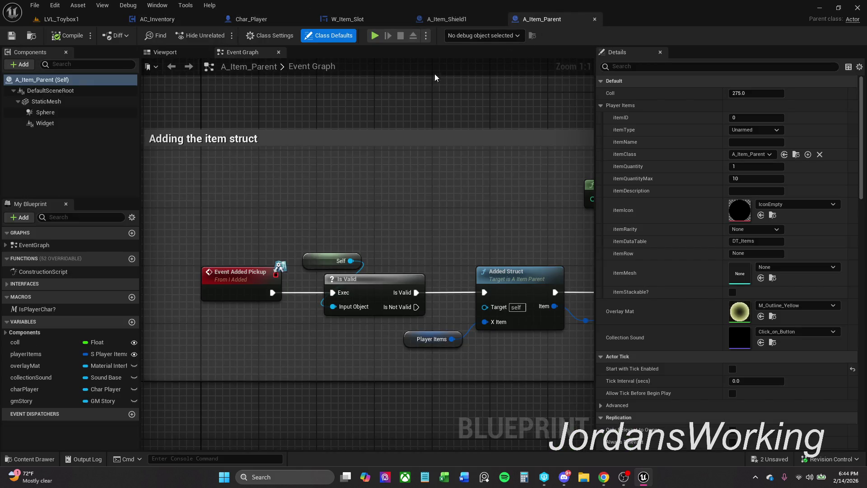
pyautogui.click(463, 19)
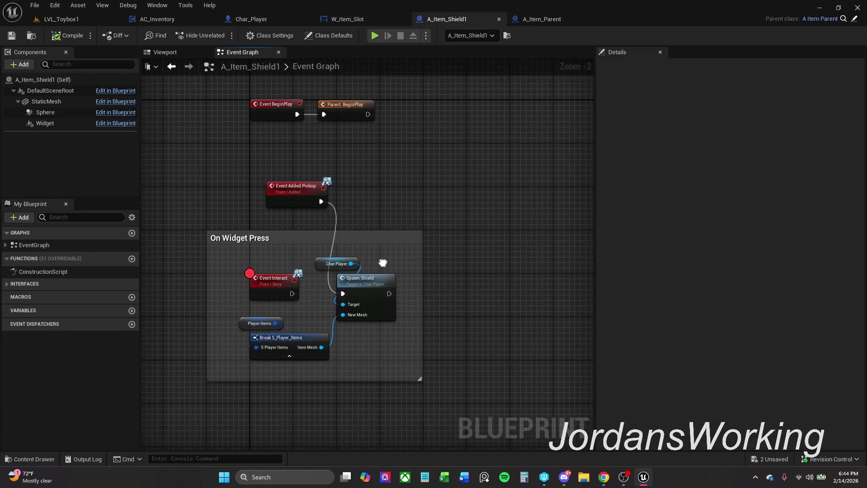
# - Add a Destroy Actor node after Spawn Shield and compile the shield blueprint
pyautogui.moveTo(299, 202); pyautogui.dragTo(244, 208)
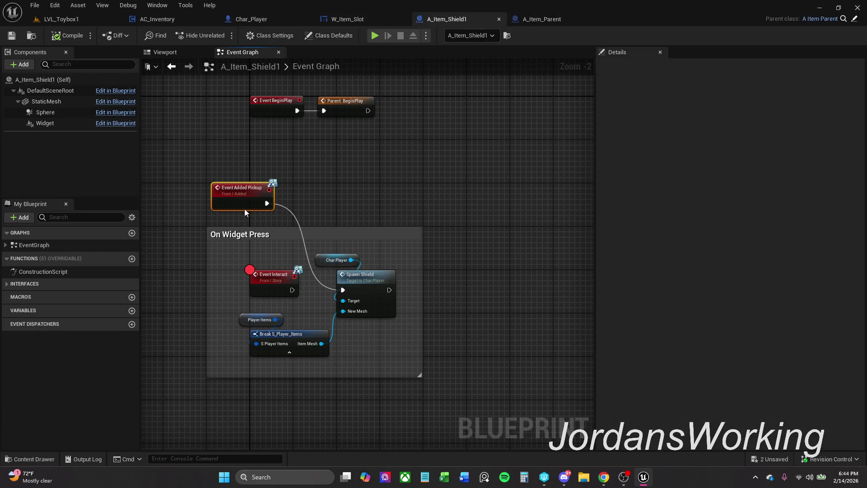
pyautogui.moveTo(395, 292); pyautogui.dragTo(433, 290)
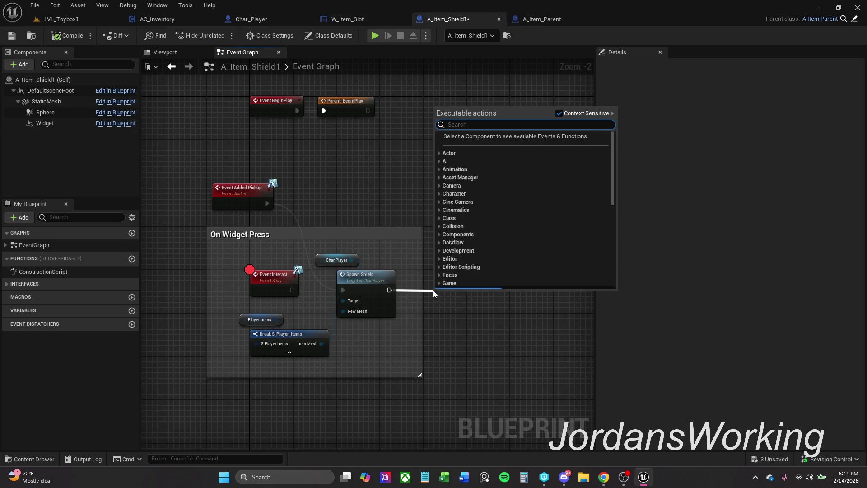
pyautogui.write('destr')
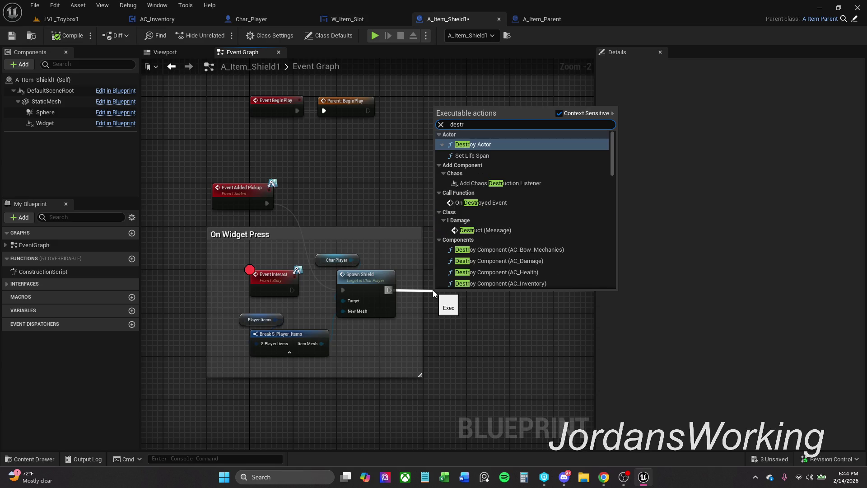
pyautogui.press('Return')
pyautogui.moveTo(452, 303)
pyautogui.mouseDown()
pyautogui.moveTo(473, 277)
pyautogui.moveTo(478, 287)
pyautogui.mouseUp()
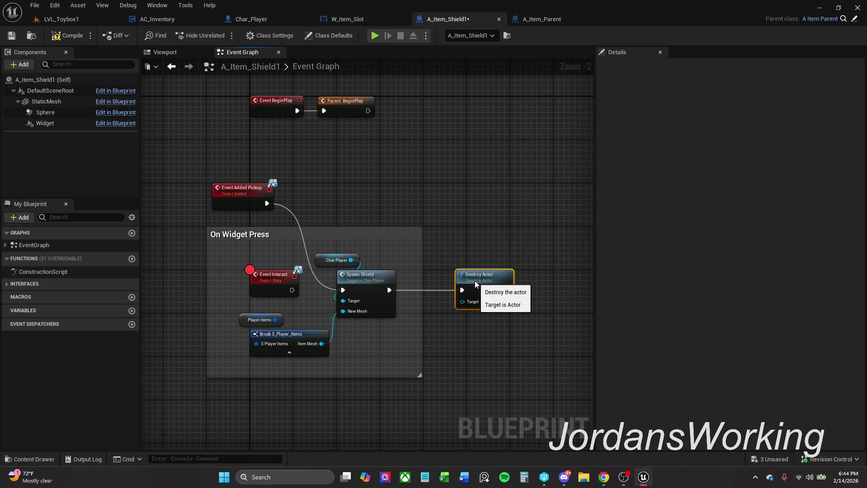
pyautogui.click(68, 36)
# - Play-test LVL_Toybox1 by picking up the shield, then stop and return to A_Item_Shield1
pyautogui.click(73, 21)
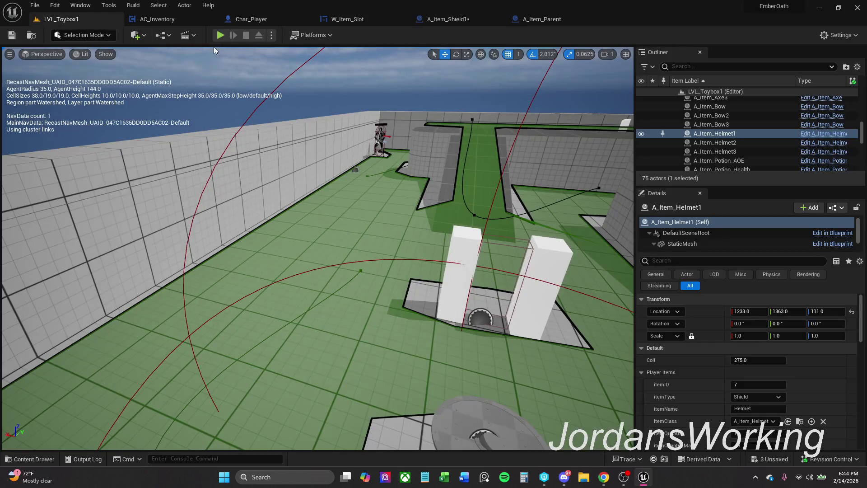
pyautogui.click(222, 35)
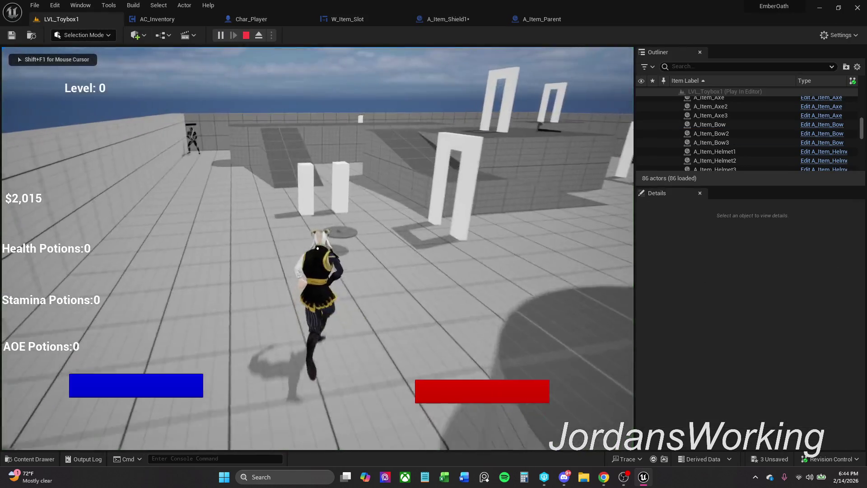
pyautogui.press('e')
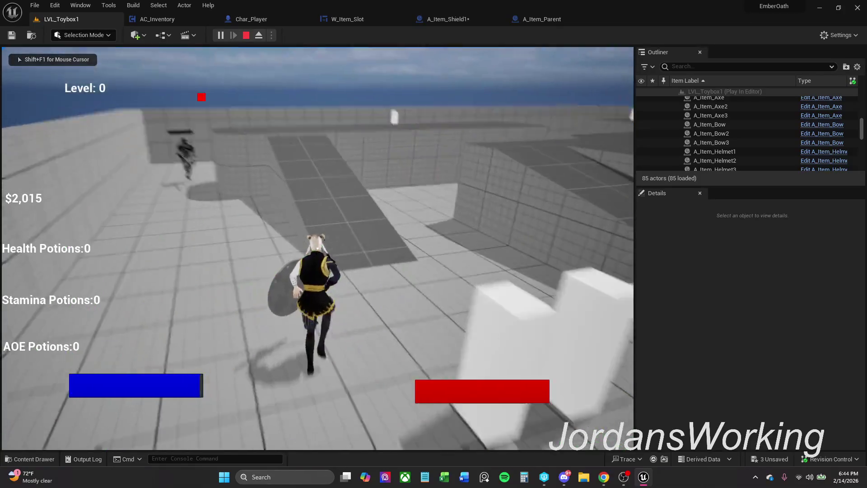
pyautogui.press('space')
pyautogui.press('space')
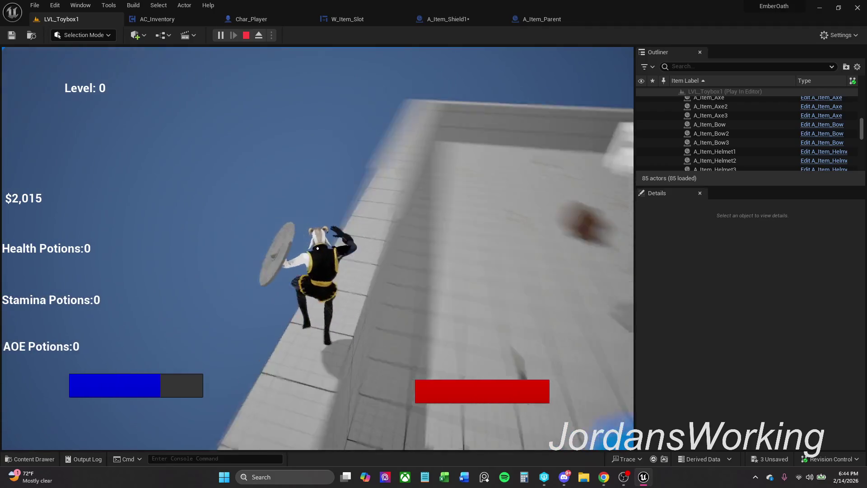
pyautogui.press('Escape')
pyautogui.click(447, 19)
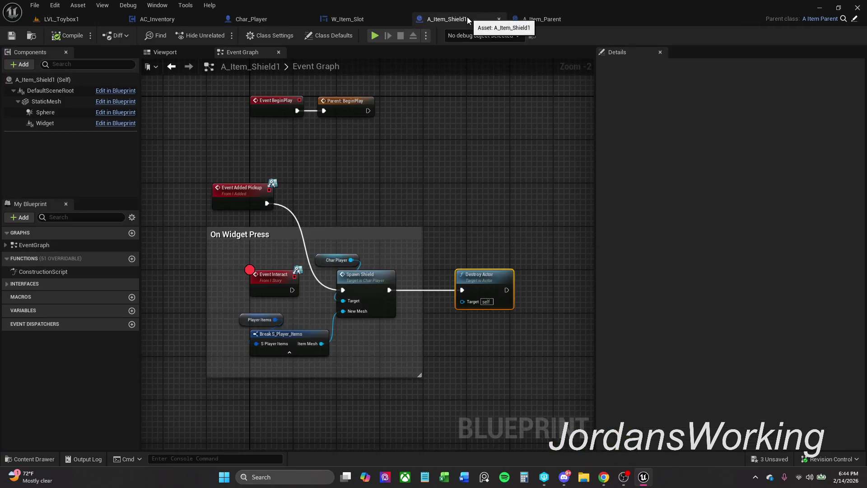
# - Save, then move Event Interact out of the On Widget Press group and Event Added Pickup into it
pyautogui.click(12, 35)
pyautogui.click(339, 190)
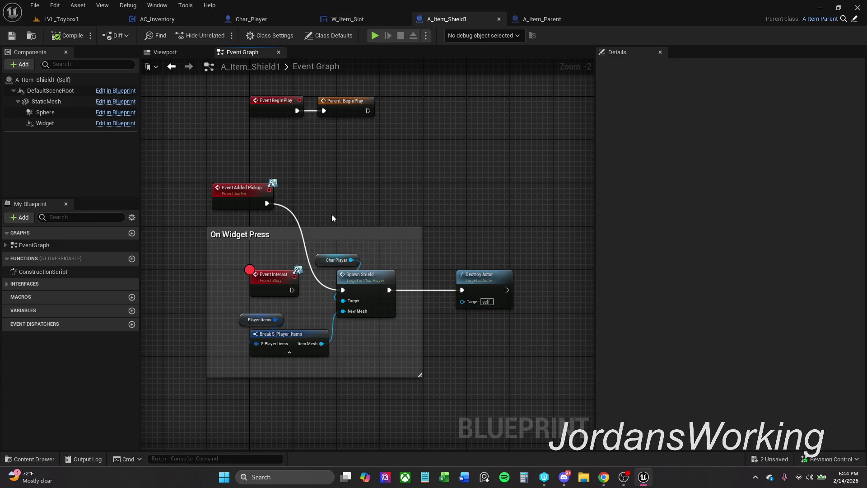
pyautogui.moveTo(276, 282)
pyautogui.mouseDown()
pyautogui.moveTo(411, 183)
pyautogui.moveTo(449, 195)
pyautogui.mouseUp()
pyautogui.moveTo(253, 194); pyautogui.dragTo(269, 282)
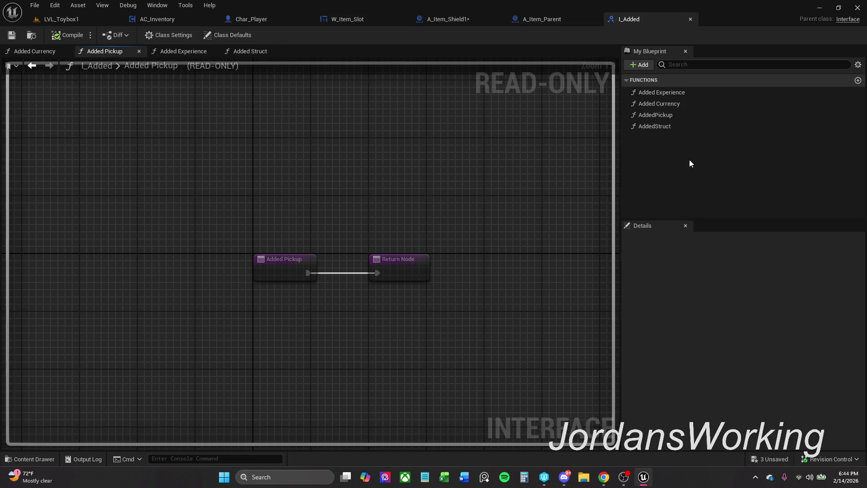
# - Compare A_Item_Parent's and A_Item_Shield1's graphs, ending on A_Item_Parent's Event Graph
pyautogui.click(555, 20)
pyautogui.click(462, 18)
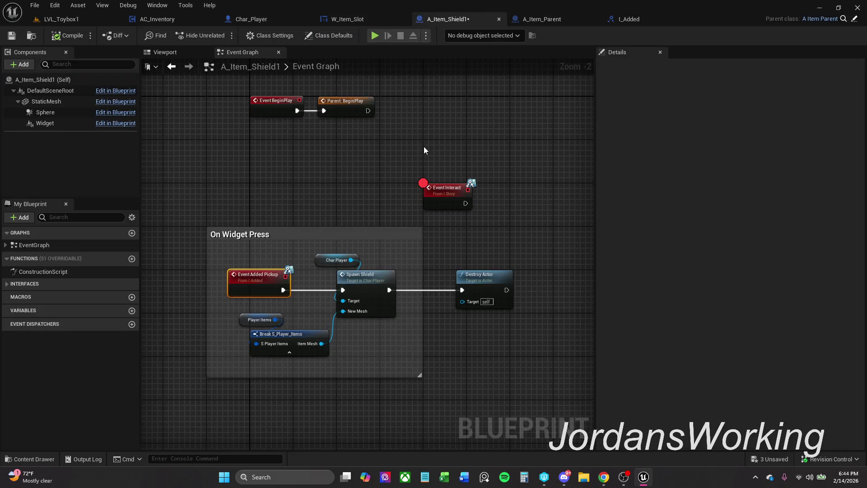
pyautogui.scroll(-1, 369, 143)
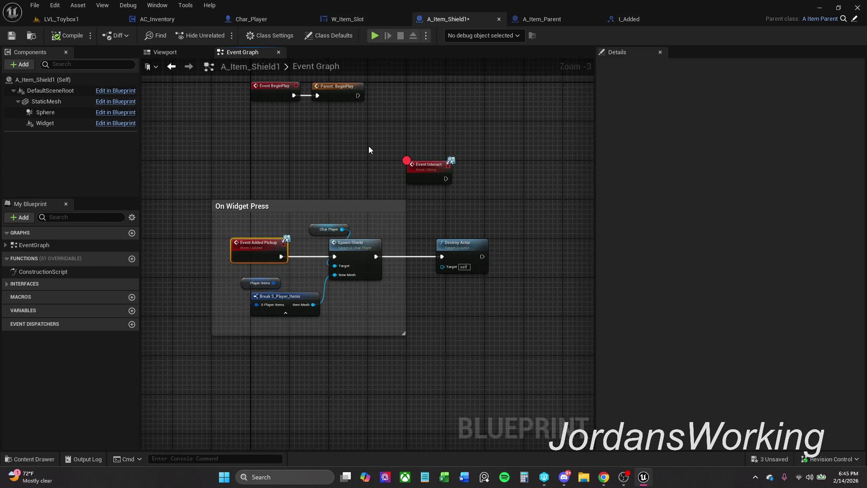
pyautogui.click(549, 19)
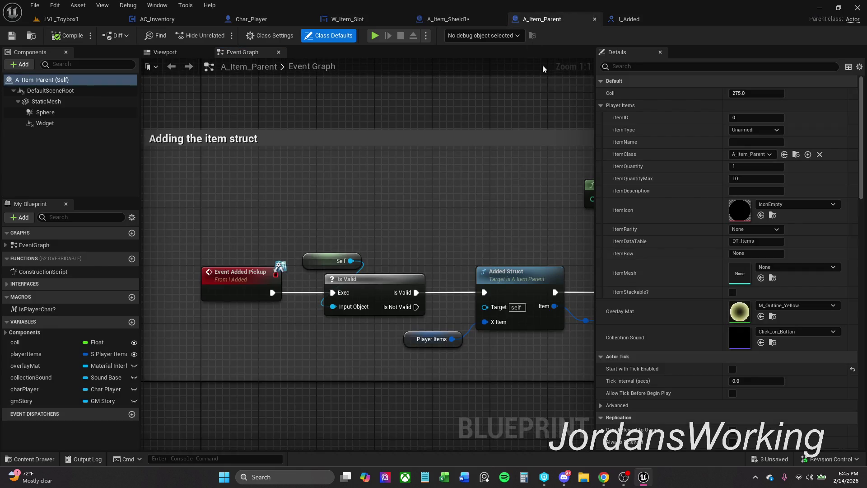
# - Add an AddedItem function to the I_Added interface and save it, checking out the package
pyautogui.click(629, 19)
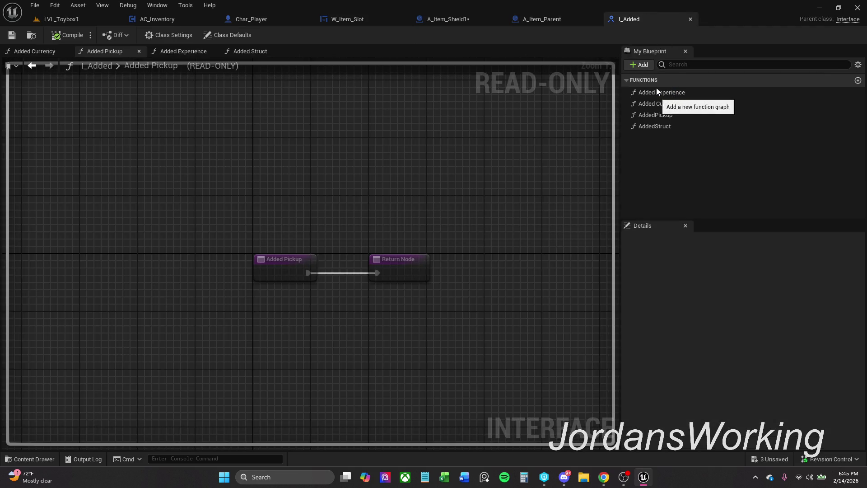
pyautogui.click(657, 88)
pyautogui.write('AddedItem')
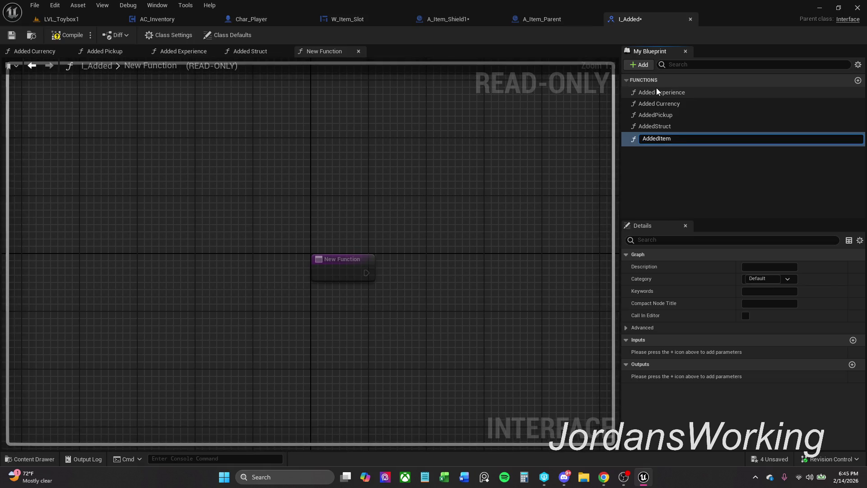
pyautogui.press('Return')
pyautogui.click(12, 37)
pyautogui.click(447, 343)
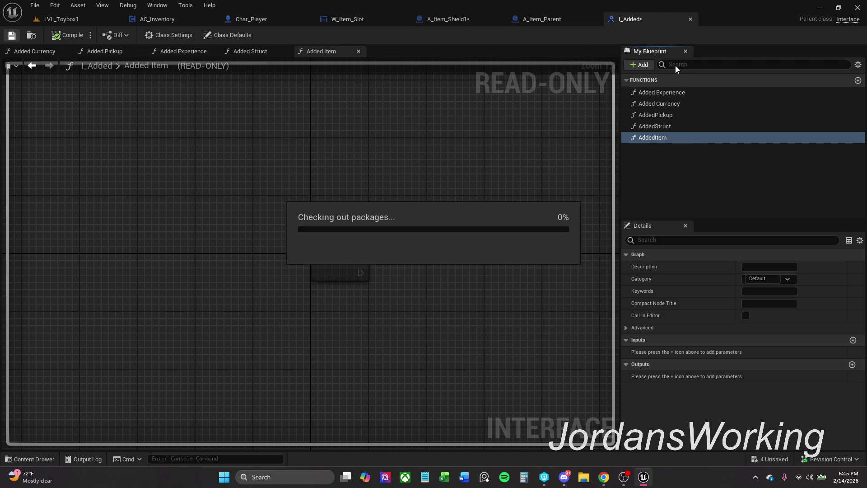
pyautogui.click(576, 17)
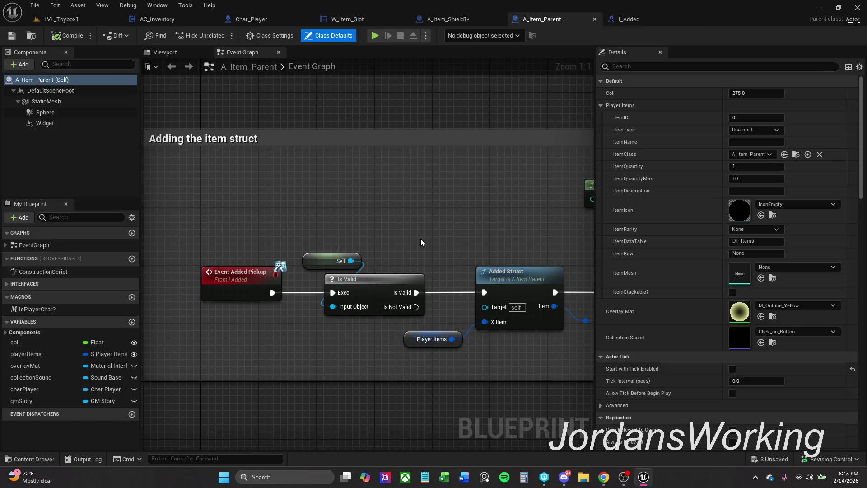
# - In A_Item_Shield1, try placing an 'added' node from Spawn Shield's exec pin, then delete it
pyautogui.click(454, 19)
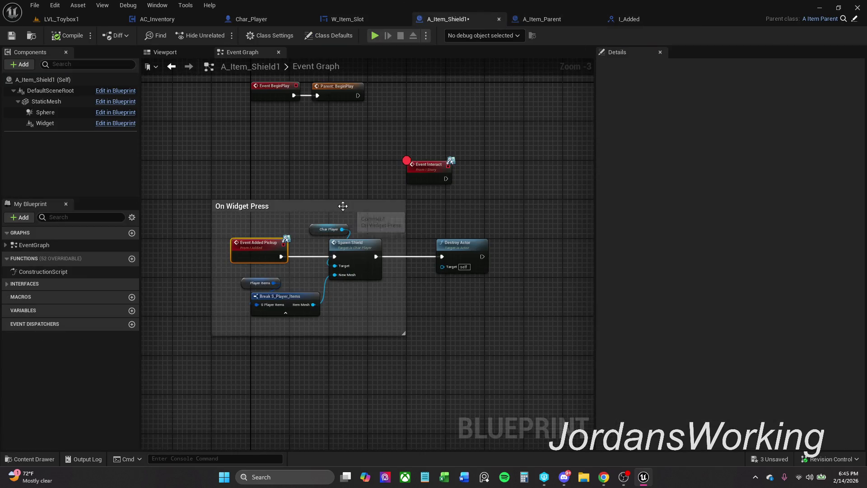
pyautogui.moveTo(312, 194); pyautogui.dragTo(371, 182)
pyautogui.moveTo(392, 247); pyautogui.dragTo(313, 155)
pyautogui.write('added')
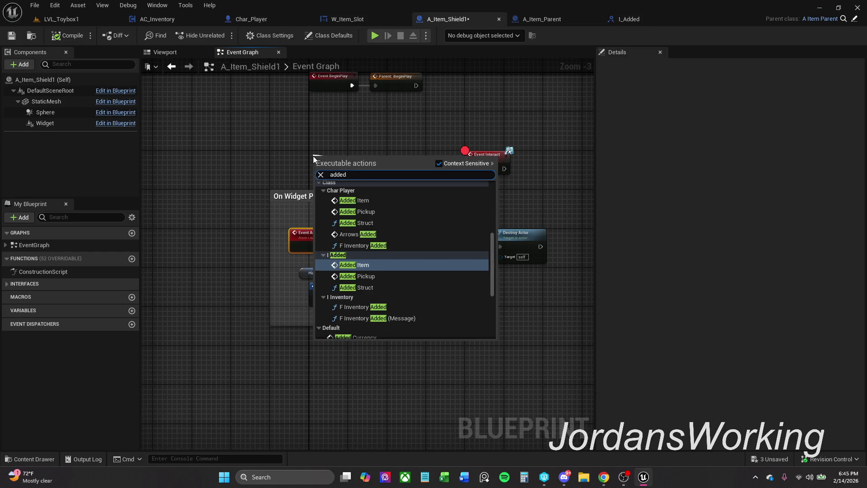
pyautogui.press('Return')
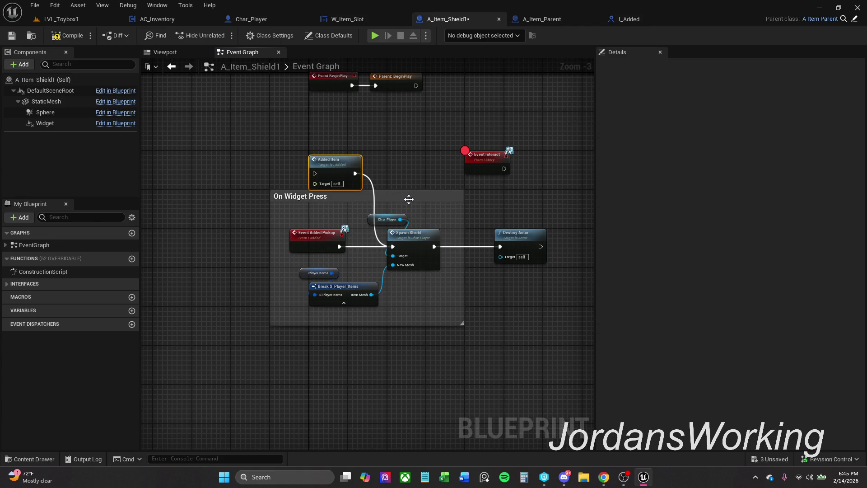
pyautogui.press('Delete')
# - Add an Event Added Item node wired to Spawn Shield and break the Event Added Pickup link
pyautogui.moveTo(392, 247)
pyautogui.mouseDown()
pyautogui.moveTo(344, 204)
pyautogui.moveTo(345, 149)
pyautogui.mouseUp()
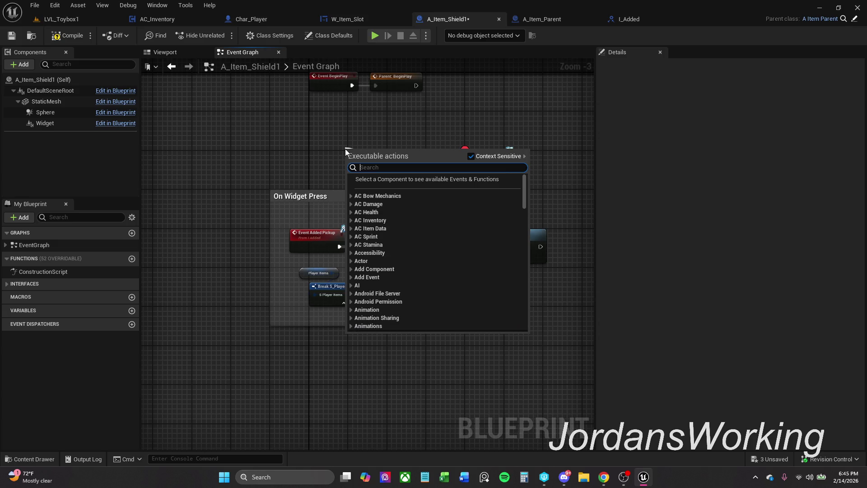
pyautogui.write('added')
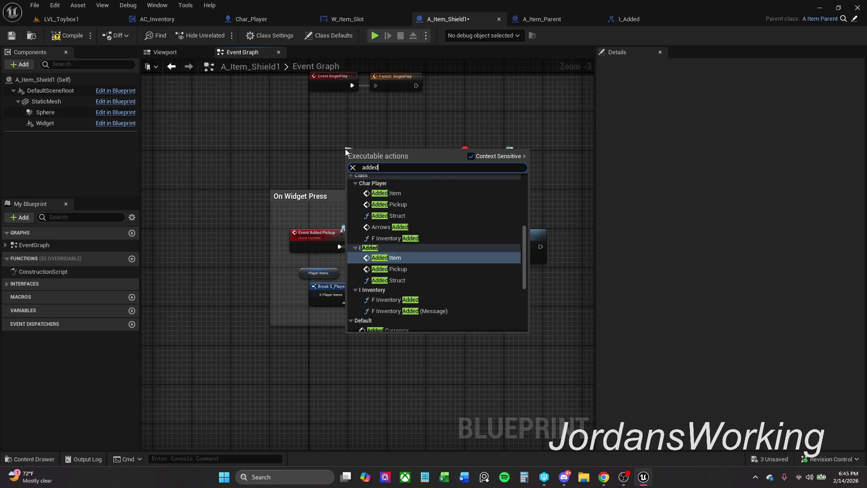
pyautogui.write('Item')
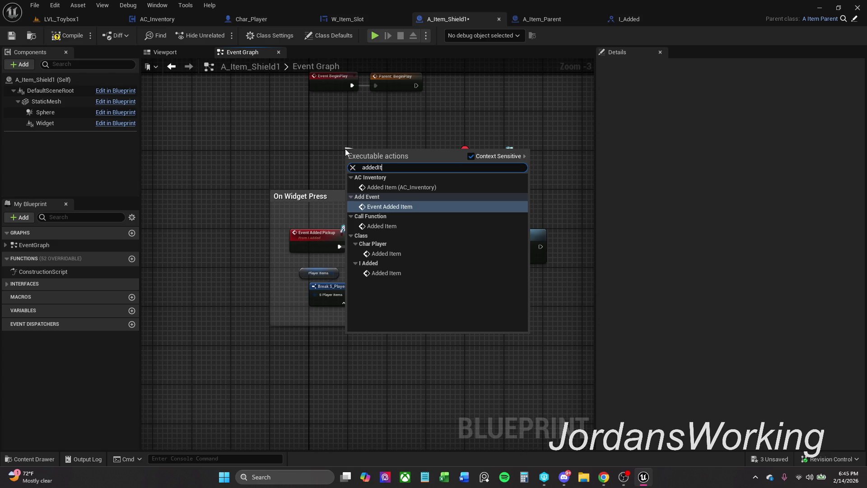
pyautogui.press('Return')
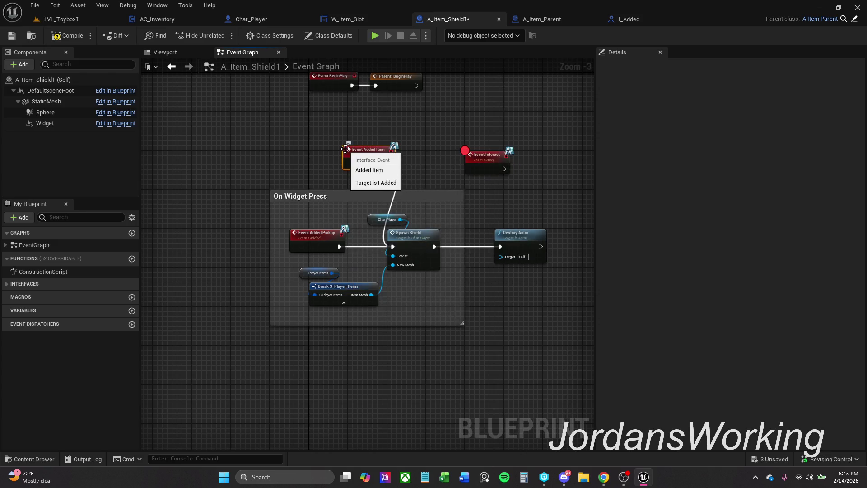
pyautogui.keyDown('alt'); pyautogui.click(361, 247); pyautogui.keyUp('alt')
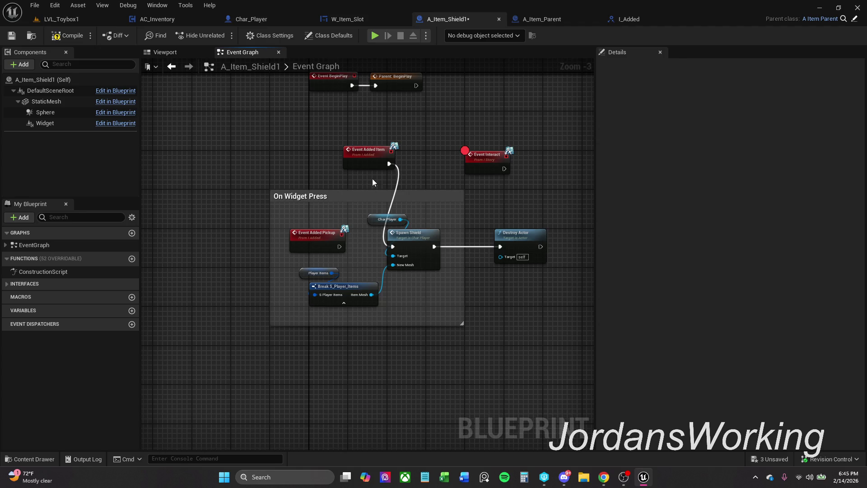
pyautogui.moveTo(370, 156); pyautogui.dragTo(312, 152)
pyautogui.click(381, 94)
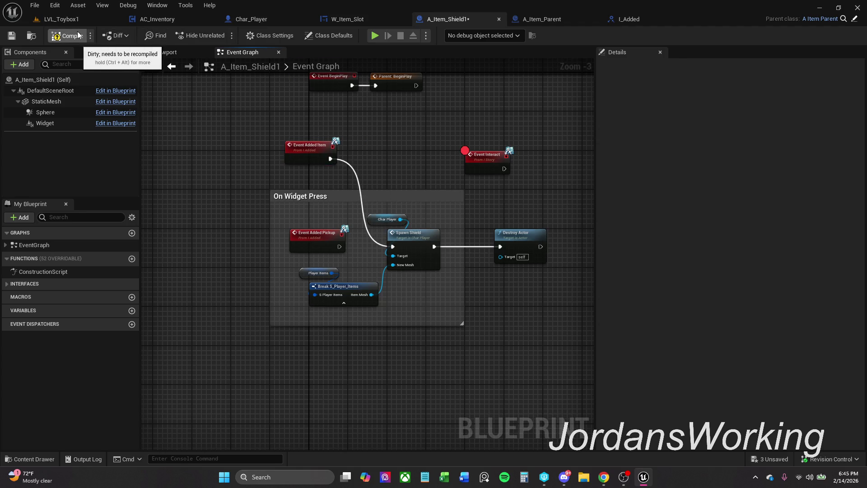
# - In W_Item_Slot, search 'AddedItem' from Print String's execution output
pyautogui.click(354, 22)
pyautogui.moveTo(404, 218); pyautogui.dragTo(446, 132)
pyautogui.write('Added')
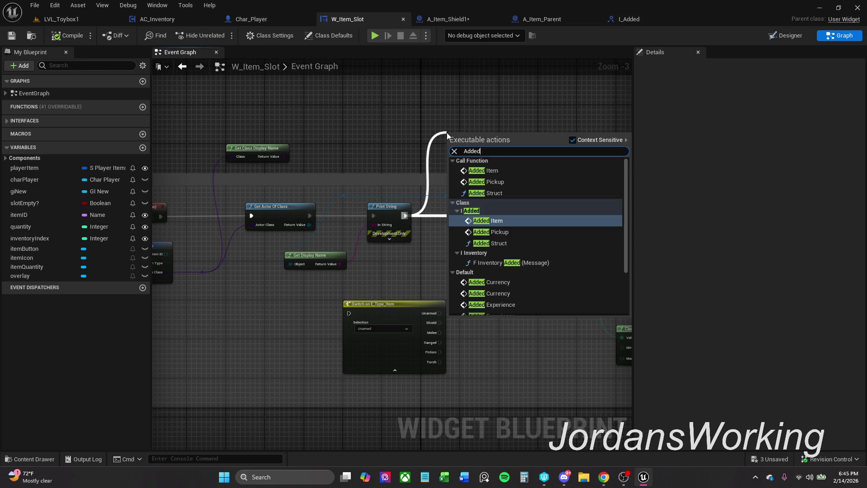
pyautogui.write('Item')
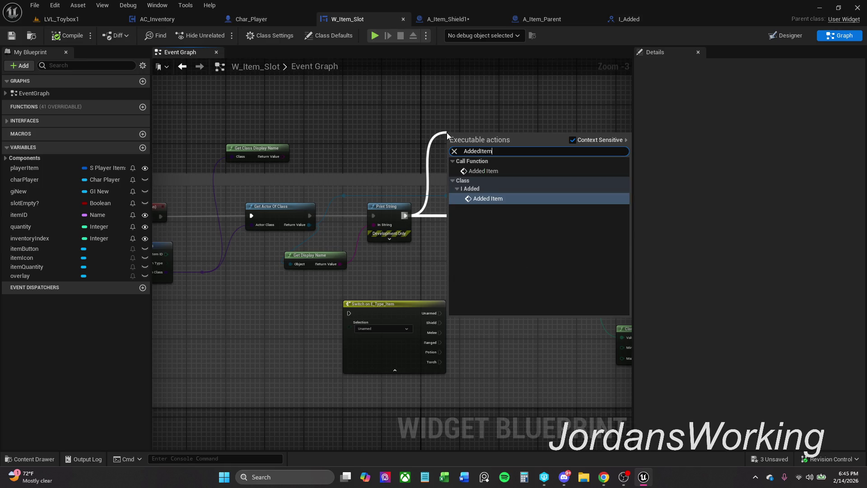
# - Place the Added Item (Message) node after Print String, target the found actor, and compile
pyautogui.click(573, 140)
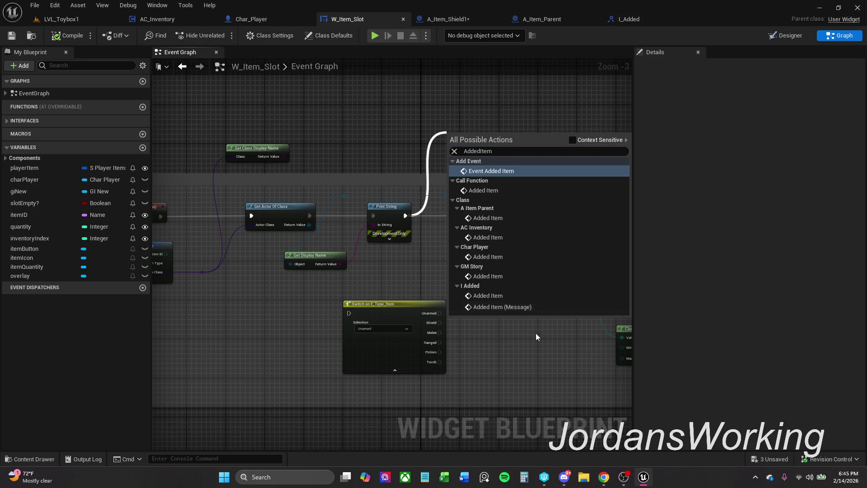
pyautogui.click(532, 306)
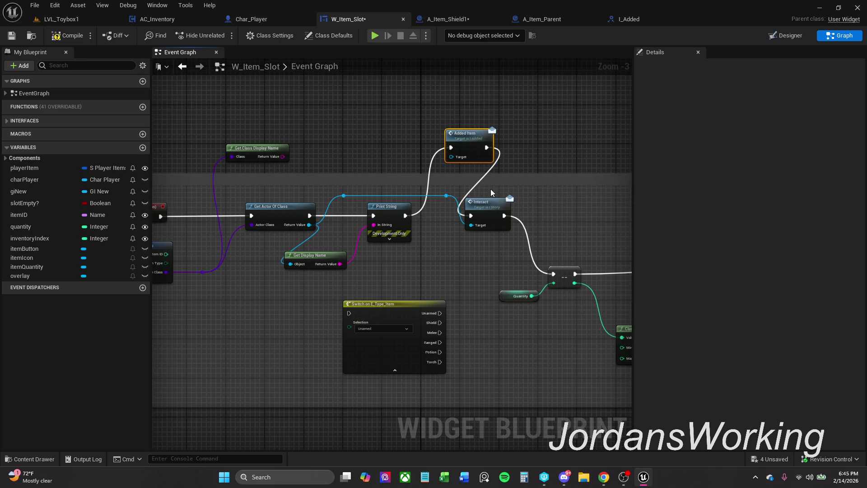
pyautogui.click(70, 39)
pyautogui.moveTo(345, 196)
pyautogui.mouseDown()
pyautogui.moveTo(375, 177)
pyautogui.moveTo(451, 156)
pyautogui.mouseUp()
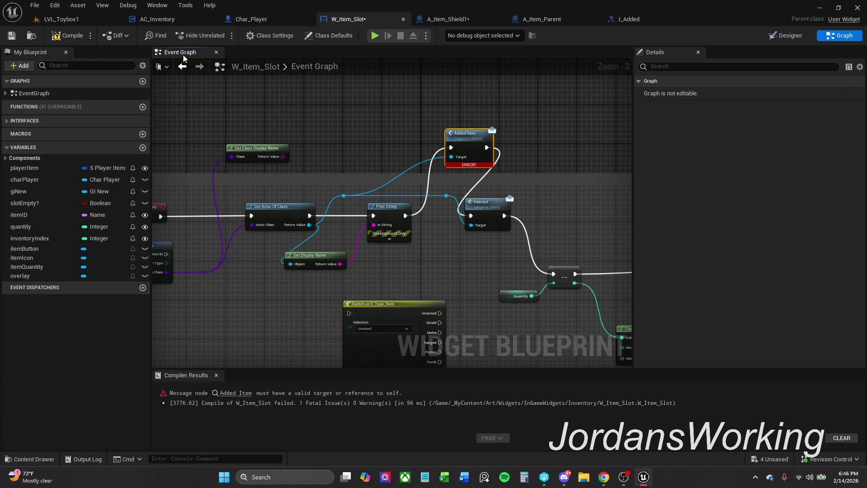
pyautogui.click(55, 41)
# - Pan to the On Button Press nodes, then open Char_Player and AC_Inventory's Item Add graph
pyautogui.moveTo(262, 234); pyautogui.dragTo(375, 210)
pyautogui.moveTo(272, 223); pyautogui.dragTo(249, 228)
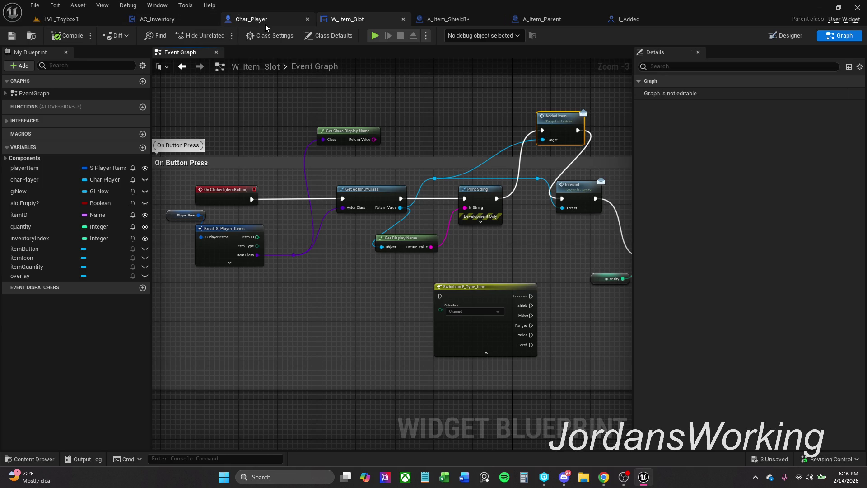
pyautogui.click(245, 20)
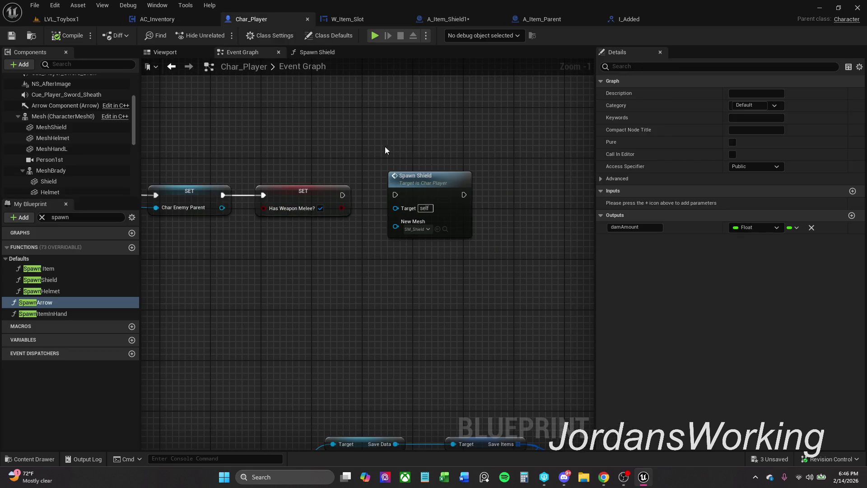
pyautogui.click(176, 20)
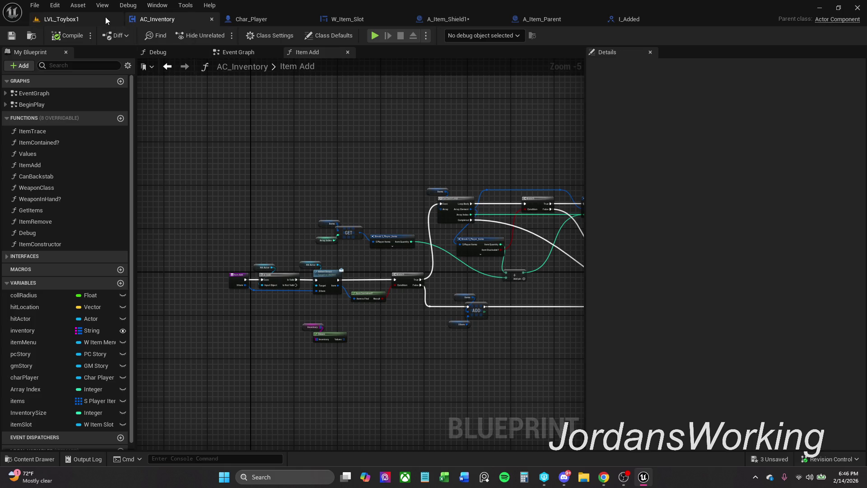
# - Play-test LVL_Toybox1, opening and closing the inventory panel with I, then bring up I_Added
pyautogui.click(108, 19)
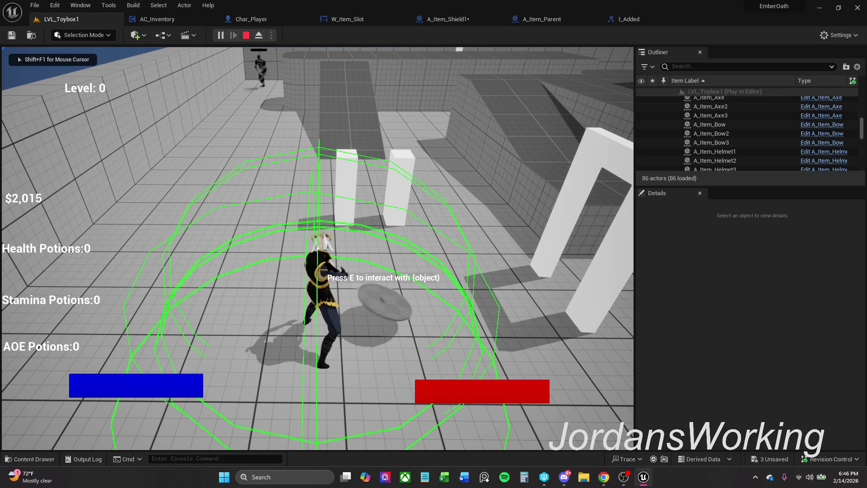
pyautogui.press('Escape')
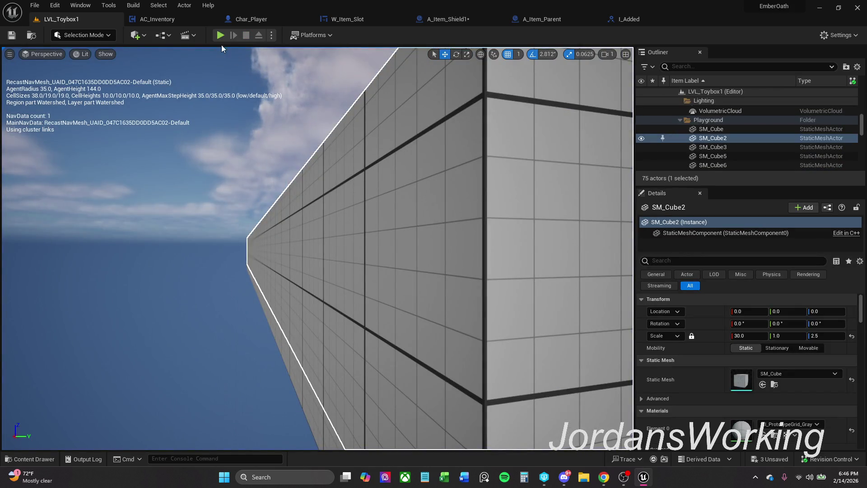
pyautogui.click(220, 35)
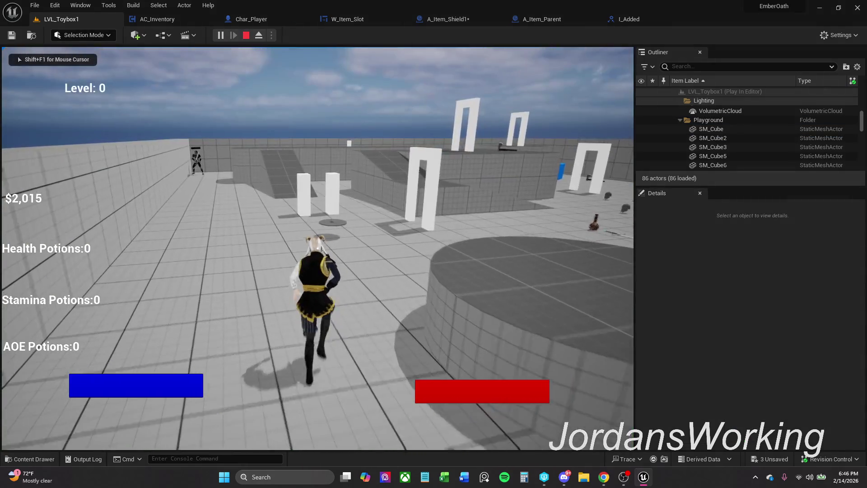
pyautogui.press('i')
pyautogui.click(463, 145)
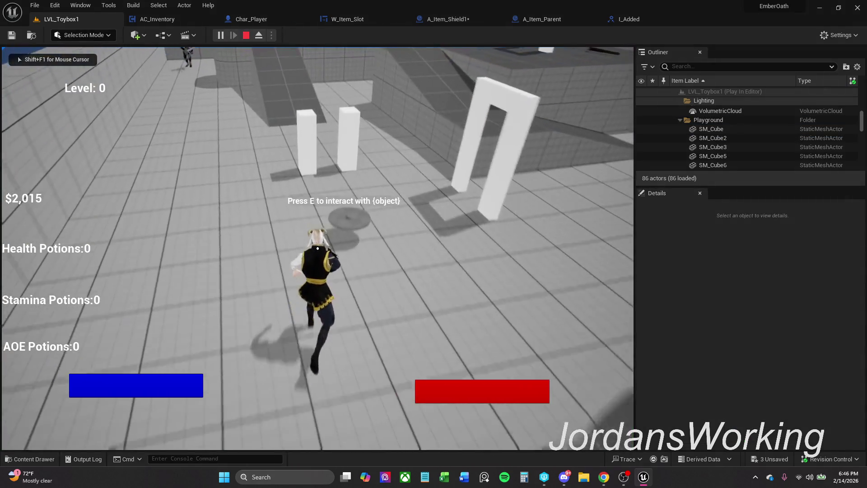
pyautogui.press('e')
pyautogui.press('i')
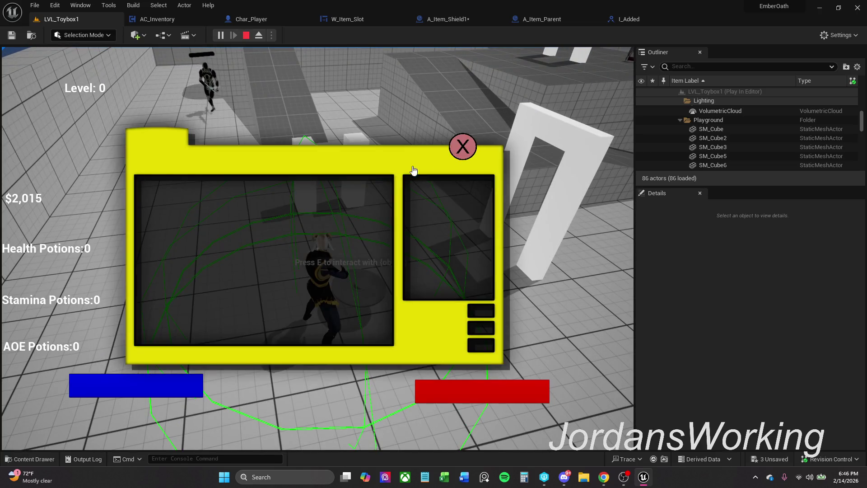
pyautogui.click(464, 153)
pyautogui.press('i')
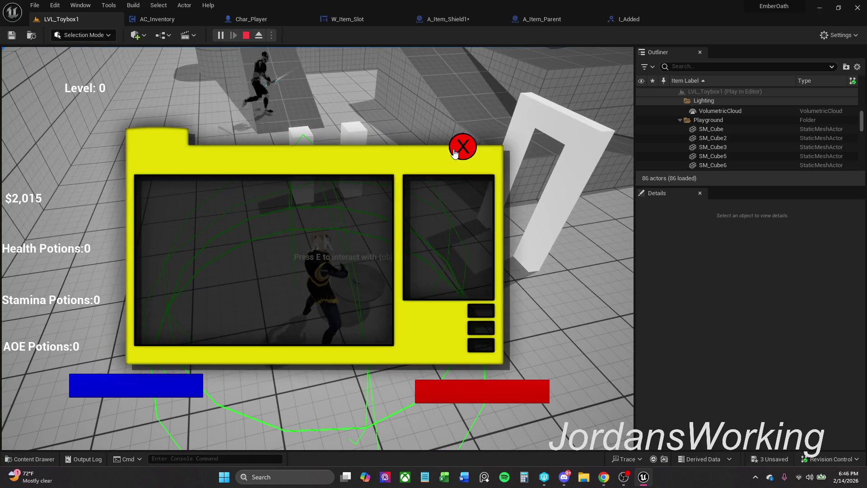
pyautogui.press('Escape')
pyautogui.click(633, 20)
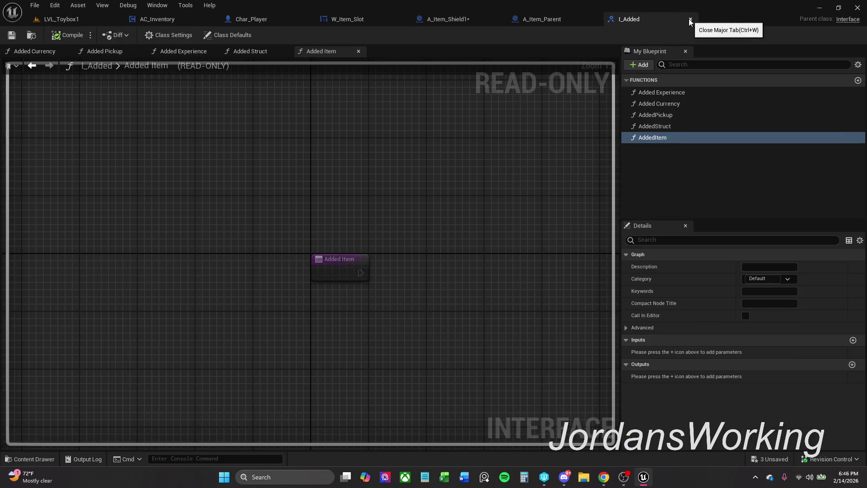
# - In W_Item_Slot, delete the Added Item node and wire Print String to Interact
pyautogui.click(538, 19)
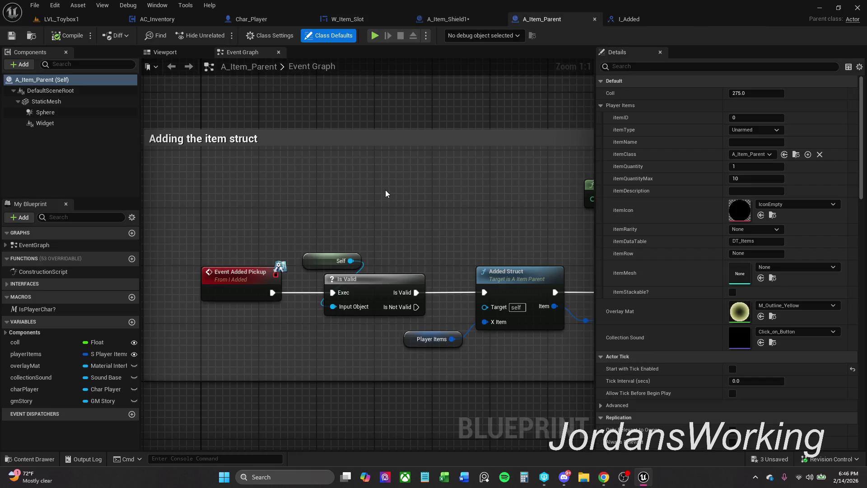
pyautogui.click(470, 19)
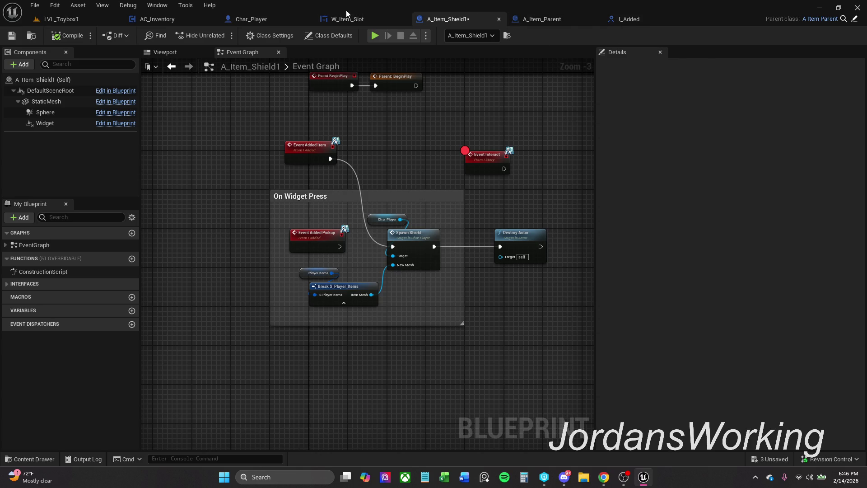
pyautogui.click(362, 20)
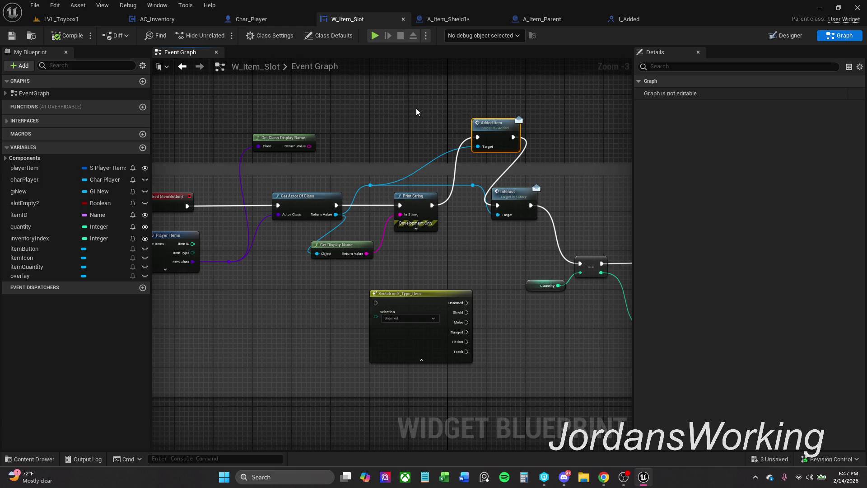
pyautogui.press('Delete')
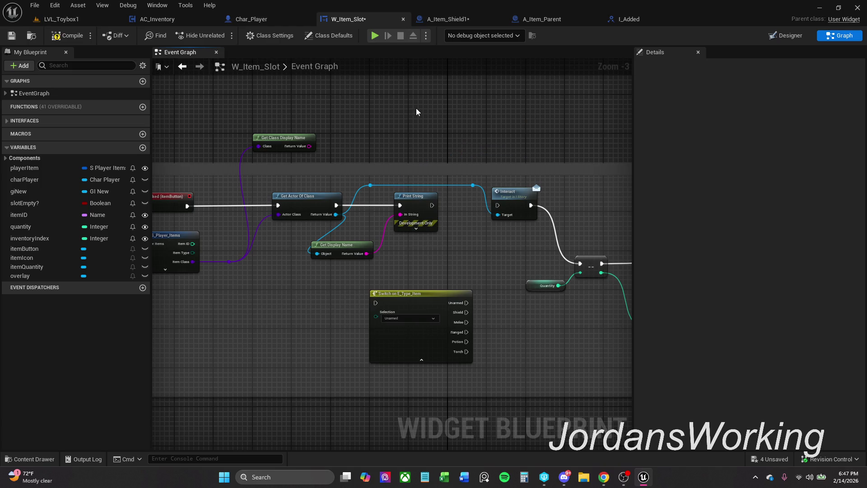
pyautogui.moveTo(432, 206)
pyautogui.mouseDown()
pyautogui.moveTo(504, 203)
pyautogui.moveTo(498, 193)
pyautogui.mouseUp()
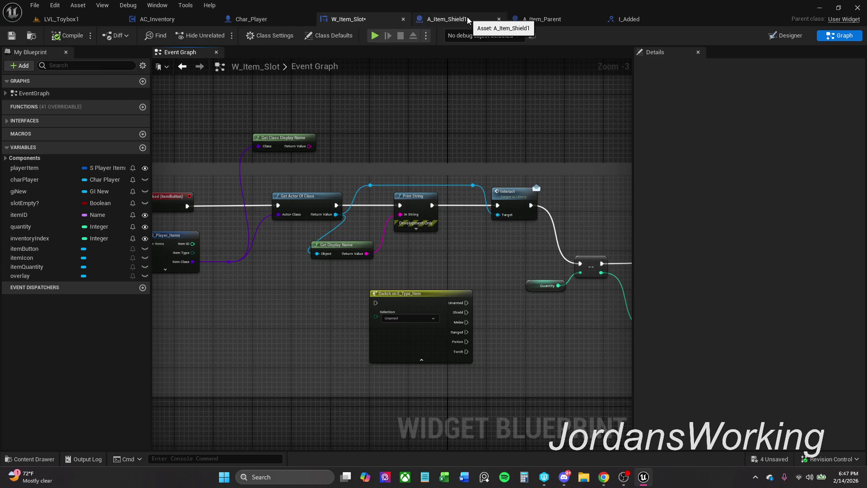
# - In A_Item_Shield1, delete Event Added Item and wire Event Added Pickup to Spawn Shield
pyautogui.click(445, 19)
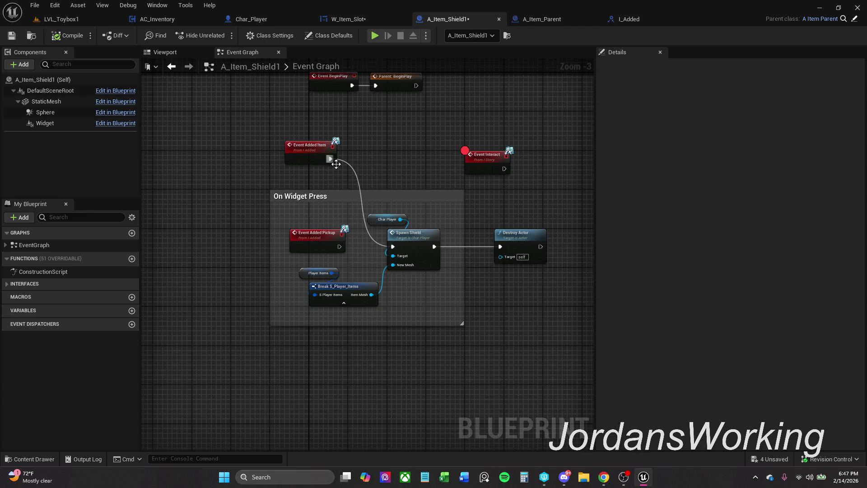
pyautogui.press('Delete')
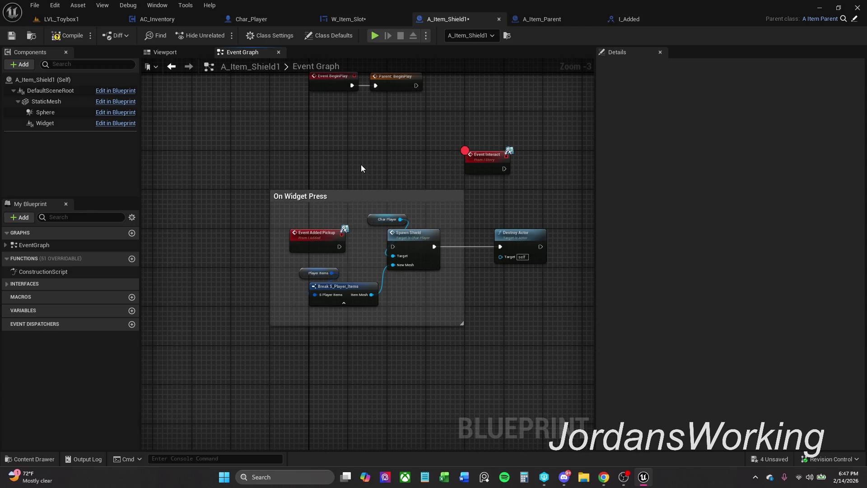
pyautogui.moveTo(491, 163); pyautogui.dragTo(330, 163)
pyautogui.click(264, 74)
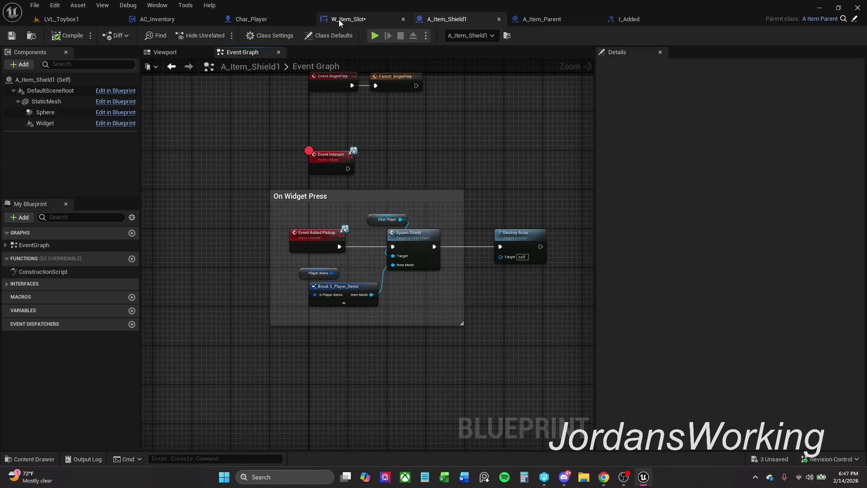
pyautogui.click(340, 19)
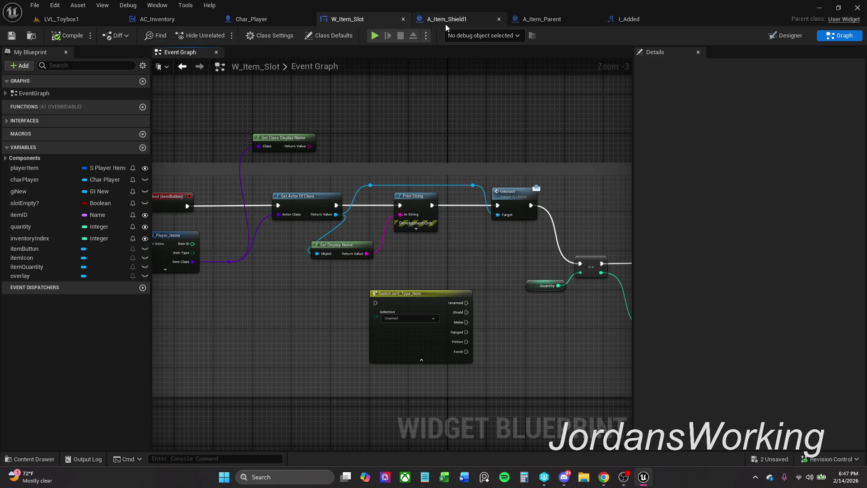
pyautogui.click(30, 459)
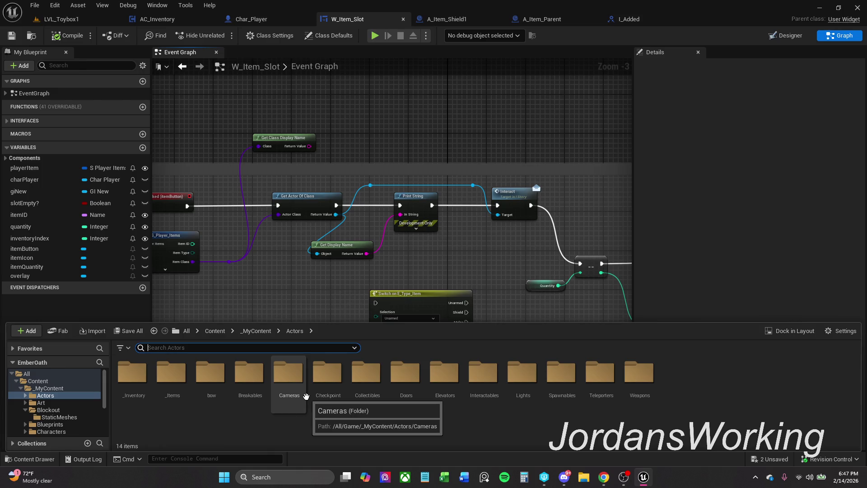
# - Open the A_Item_Helmet blueprint from the _Items folder
pyautogui.doubleClick(173, 390)
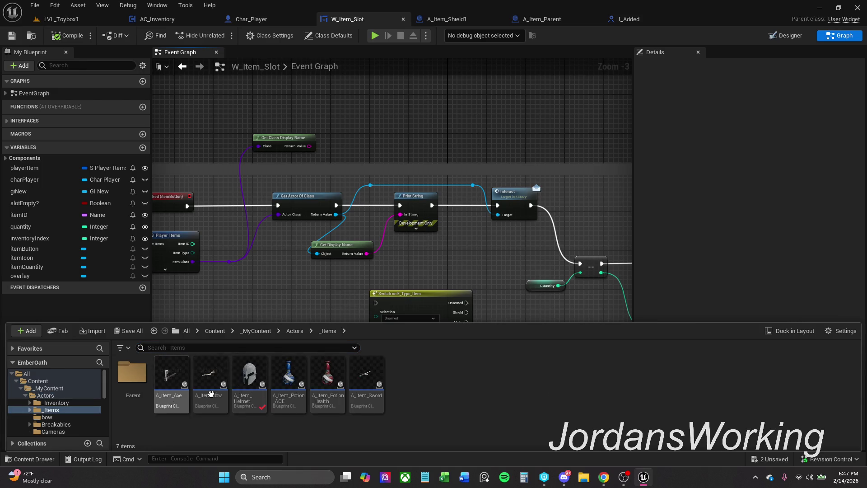
pyautogui.doubleClick(247, 384)
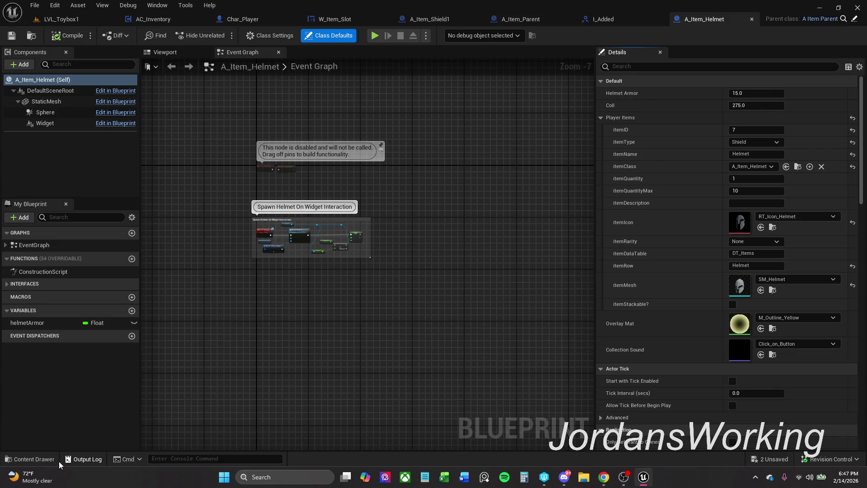
pyautogui.click(30, 459)
# - Rename A_Item_Shield1 in the Parent folder to A_Item_Shield
pyautogui.doubleClick(132, 378)
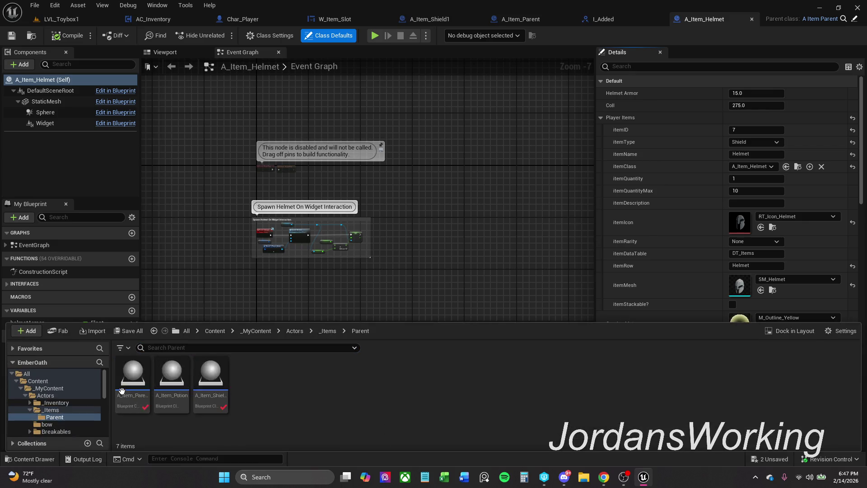
pyautogui.click(212, 381)
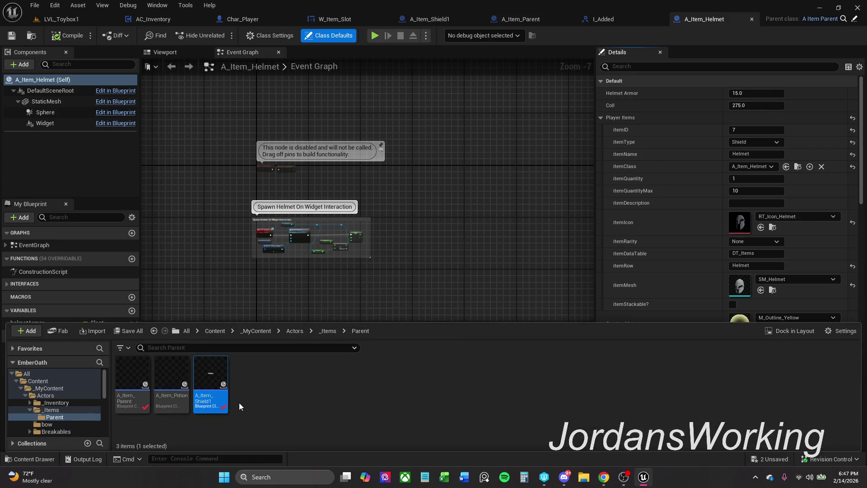
pyautogui.press('F2')
pyautogui.press('End')
pyautogui.press('BackSpace')
pyautogui.press('Return')
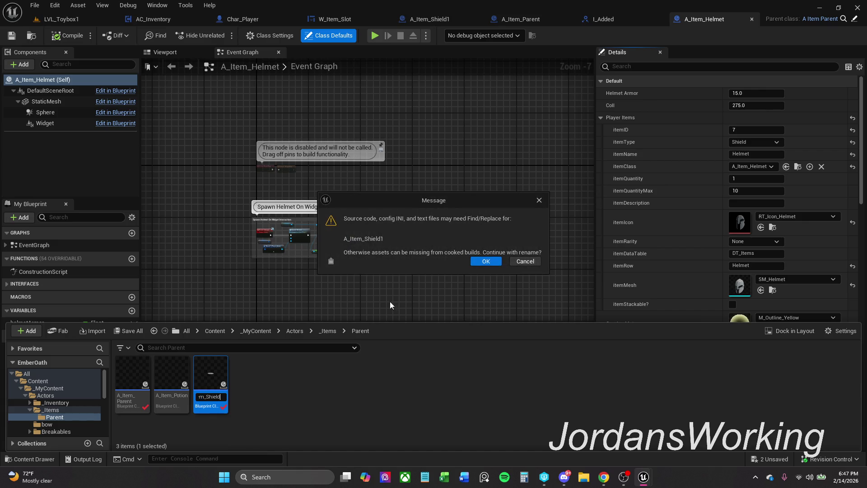
pyautogui.click(485, 264)
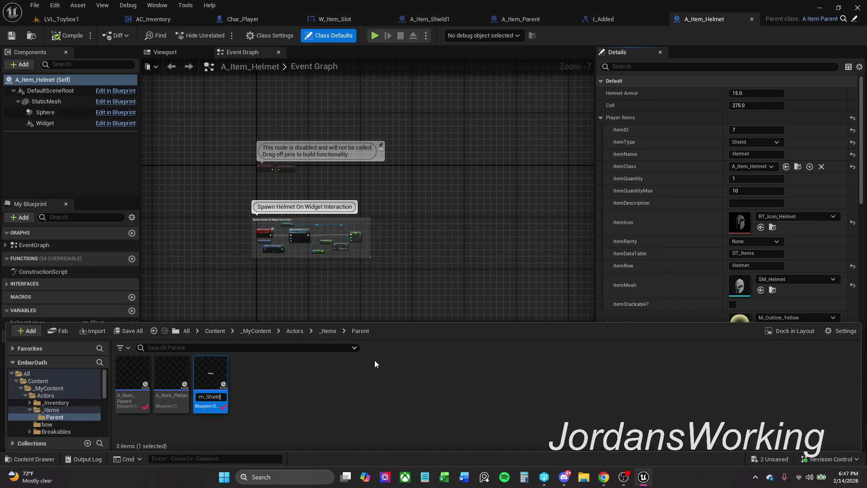
pyautogui.press('Return')
pyautogui.click(252, 392)
# - Move A_Item_Shield from Parent into the _Items folder and check it there
pyautogui.moveTo(210, 387)
pyautogui.mouseDown()
pyautogui.moveTo(163, 422)
pyautogui.moveTo(68, 420)
pyautogui.moveTo(76, 433)
pyautogui.mouseUp()
pyautogui.click(76, 431)
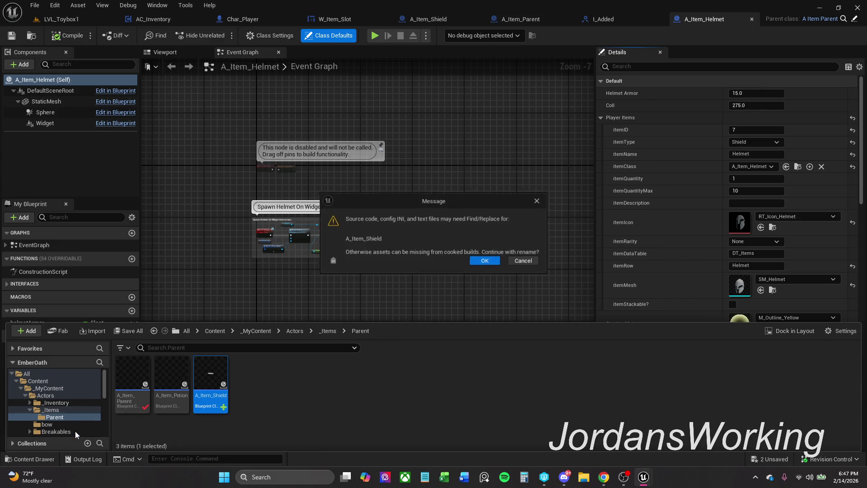
pyautogui.click(487, 262)
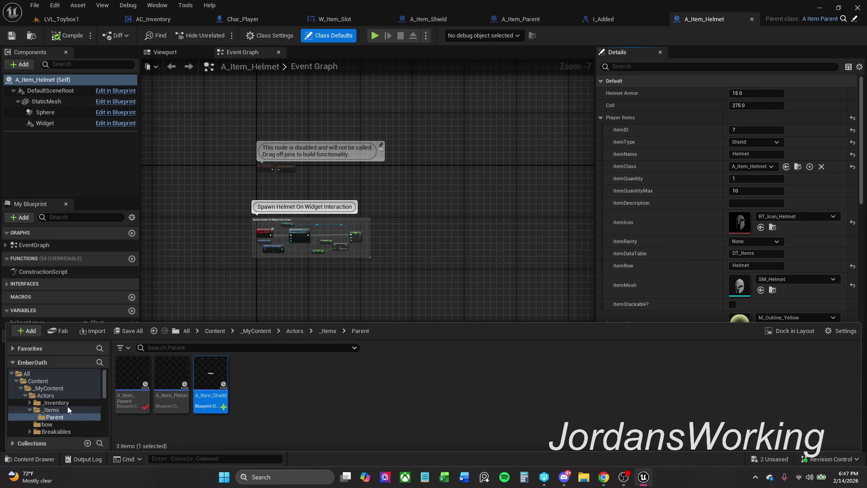
pyautogui.click(51, 410)
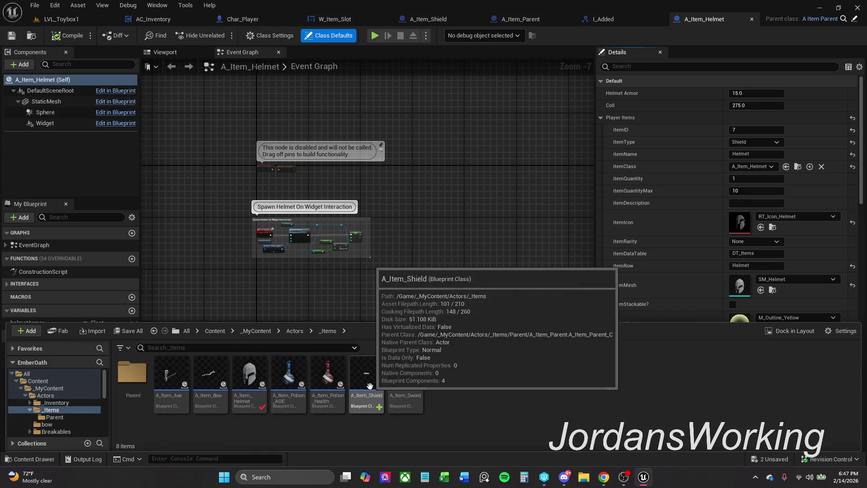
pyautogui.click(250, 380)
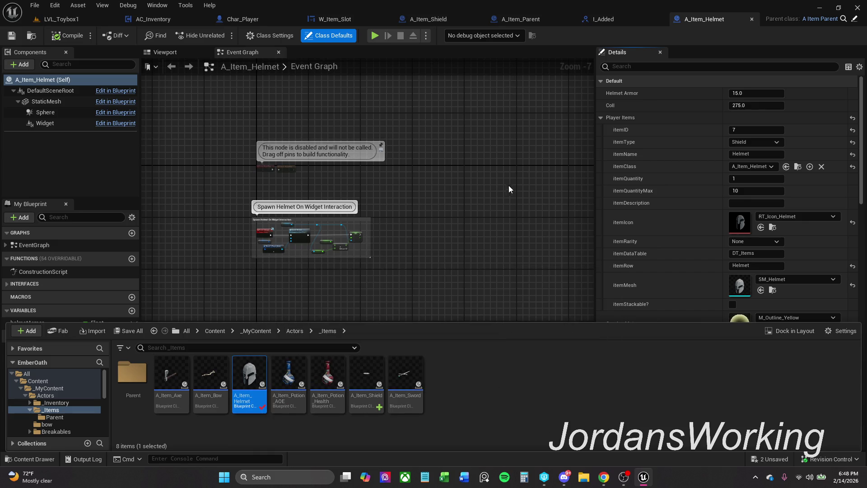
# - Pull Event Interact out of the helmet comment box, discarding the temporary comment
pyautogui.moveTo(507, 191); pyautogui.dragTo(510, 166)
pyautogui.scroll(6, 270, 200)
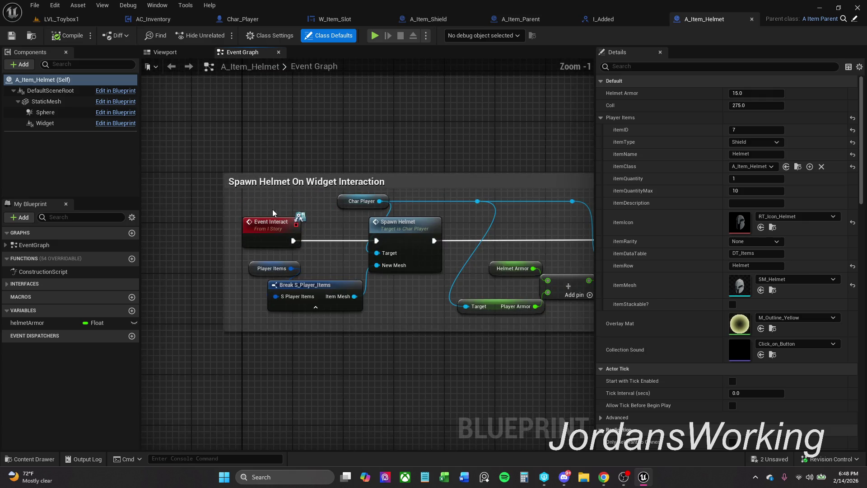
pyautogui.moveTo(296, 156); pyautogui.dragTo(296, 207)
pyautogui.moveTo(298, 293); pyautogui.dragTo(306, 159)
pyautogui.press('c')
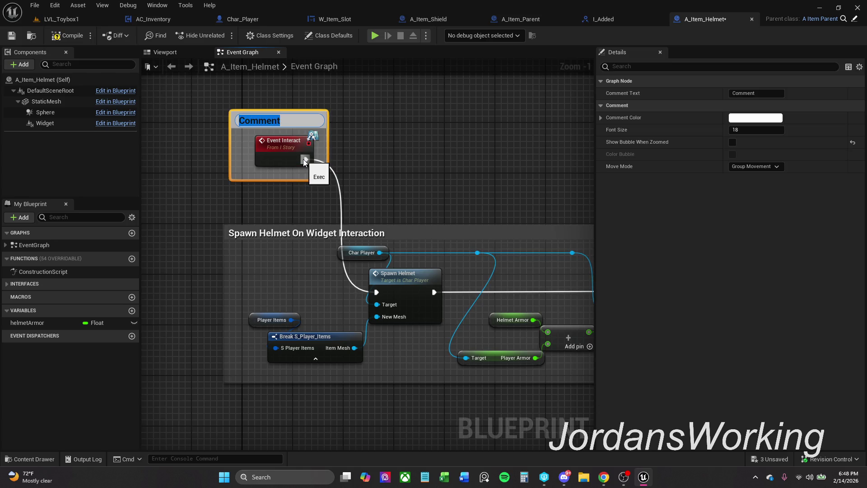
pyautogui.click(364, 127)
pyautogui.click(301, 122)
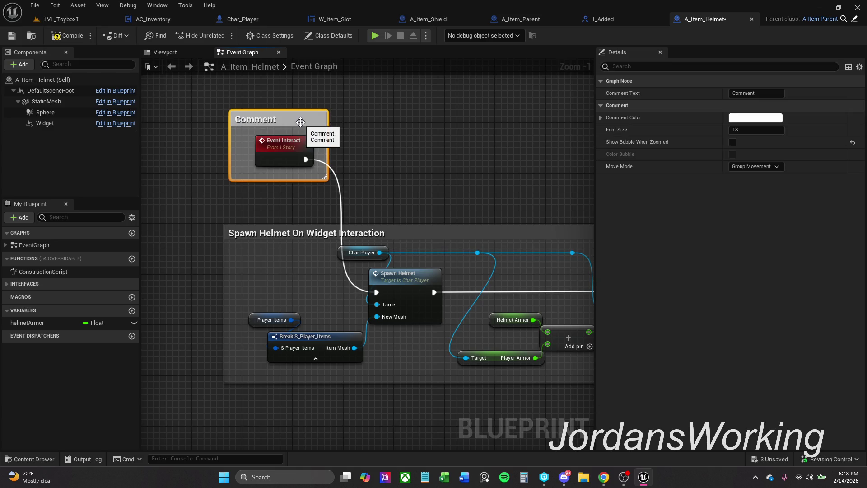
pyautogui.press('Delete')
# - Replace Event Interact with Event Added Pickup driving Spawn Helmet, and compile
pyautogui.keyDown('alt'); pyautogui.click(378, 292); pyautogui.keyUp('alt')
pyautogui.moveTo(378, 293); pyautogui.dragTo(312, 289)
pyautogui.write('added')
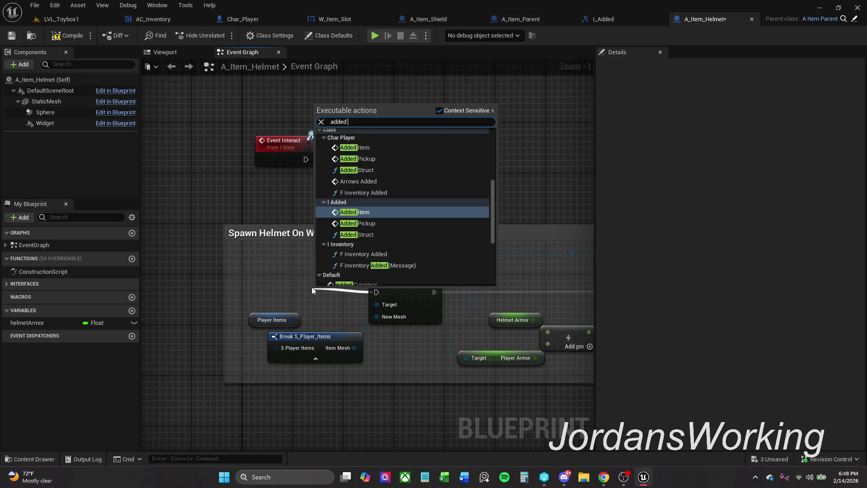
pyautogui.write(' pickup')
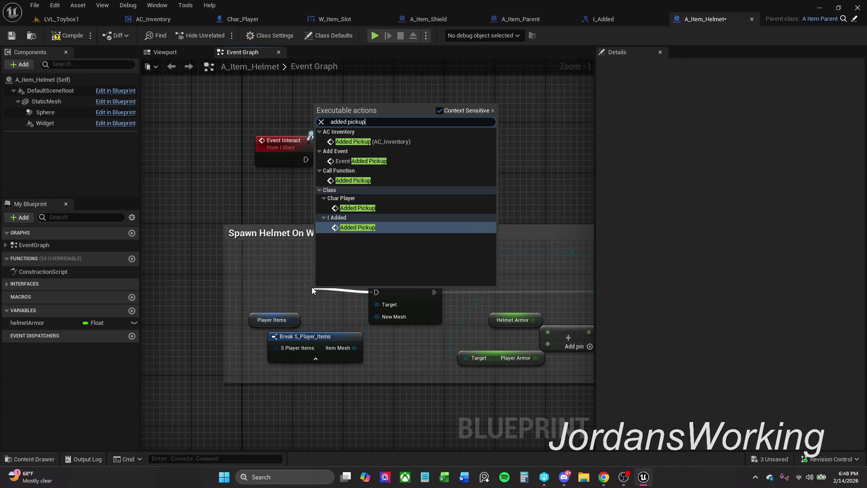
pyautogui.click(364, 161)
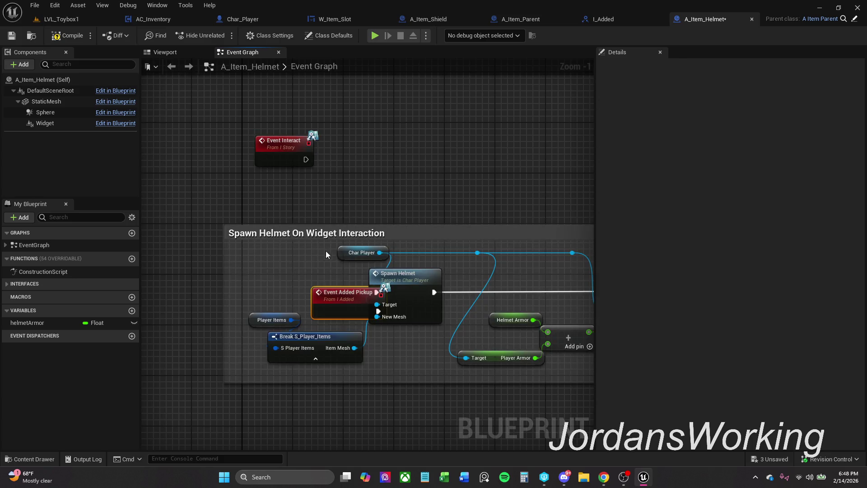
pyautogui.moveTo(326, 294); pyautogui.dragTo(224, 275)
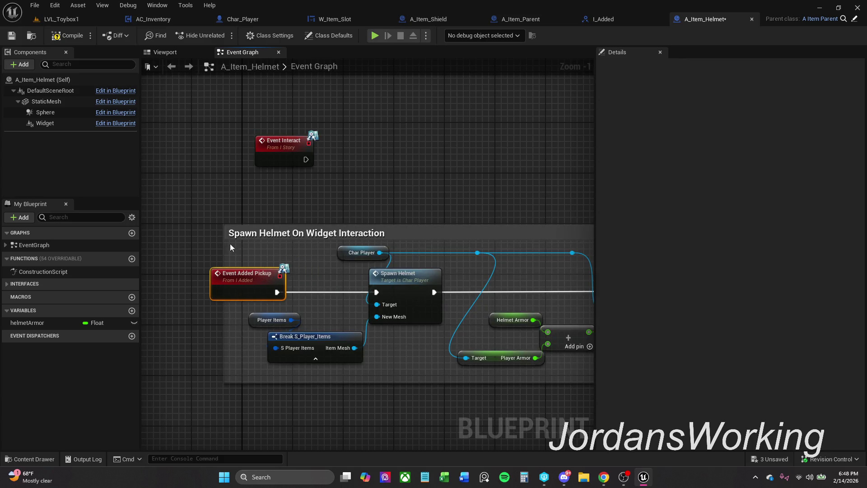
pyautogui.click(66, 35)
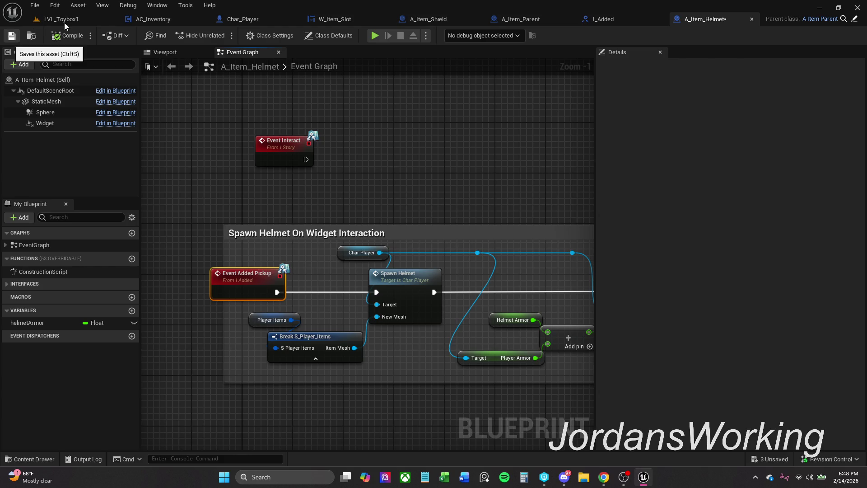
# - Add a Destroy Actor node after the SET node, then play LVL_Toybox1
pyautogui.moveTo(393, 138)
pyautogui.mouseDown()
pyautogui.moveTo(185, 149)
pyautogui.moveTo(348, 108)
pyautogui.moveTo(265, 130)
pyautogui.moveTo(336, 218)
pyautogui.mouseUp()
pyautogui.moveTo(340, 259); pyautogui.dragTo(374, 259)
pyautogui.write('dest')
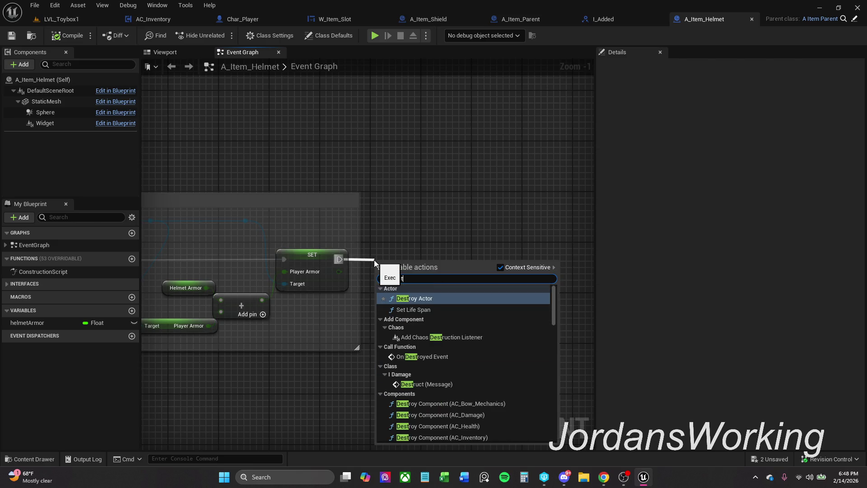
pyautogui.press('Return')
pyautogui.moveTo(382, 260); pyautogui.dragTo(540, 194)
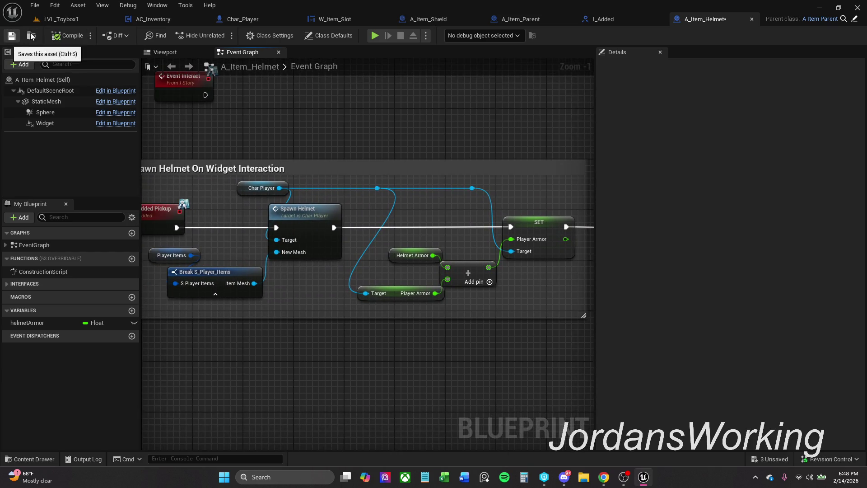
pyautogui.click(72, 19)
pyautogui.click(221, 36)
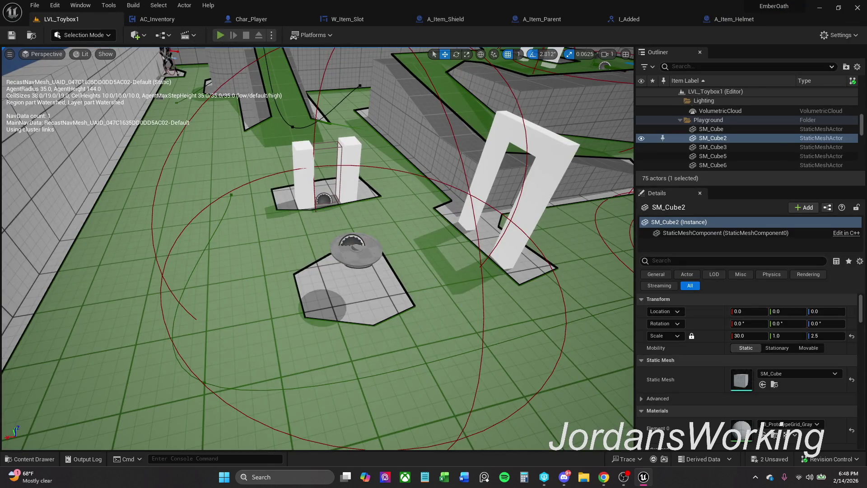
pyautogui.press('e')
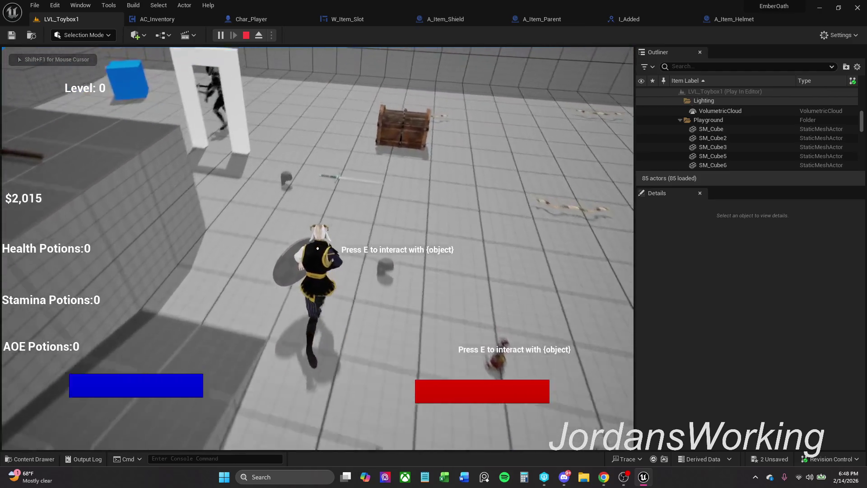
pyautogui.press('e')
pyautogui.press('w')
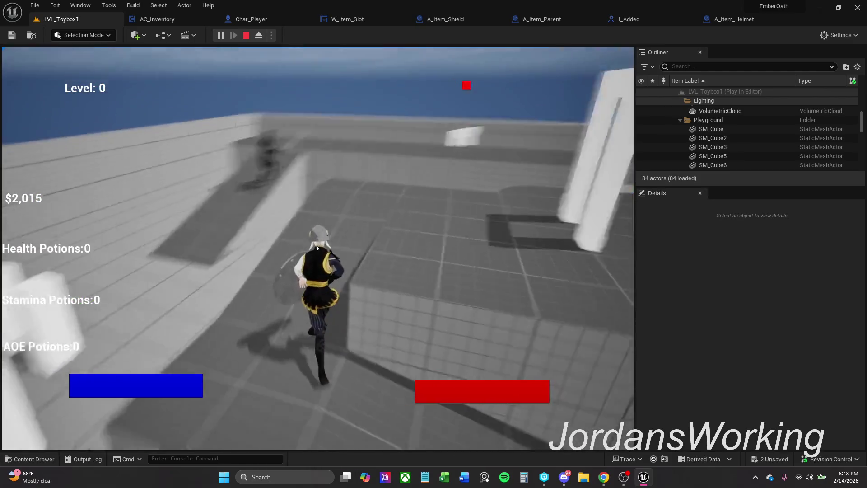
pyautogui.press('w')
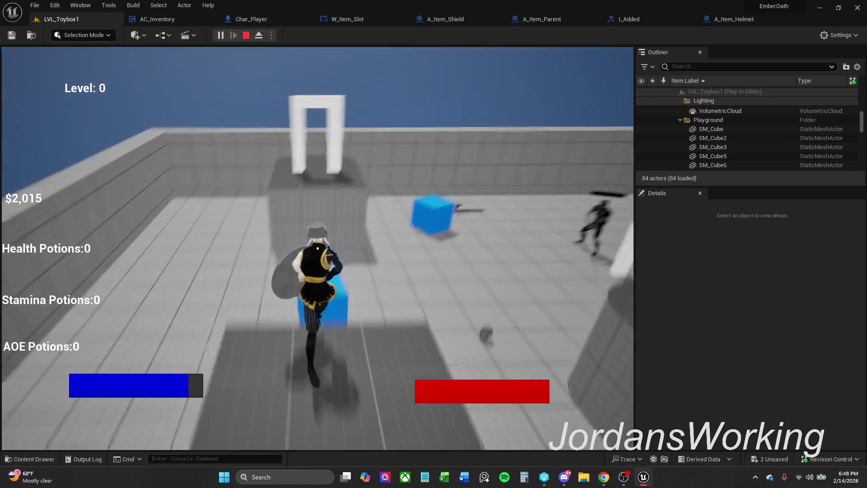
pyautogui.press('w')
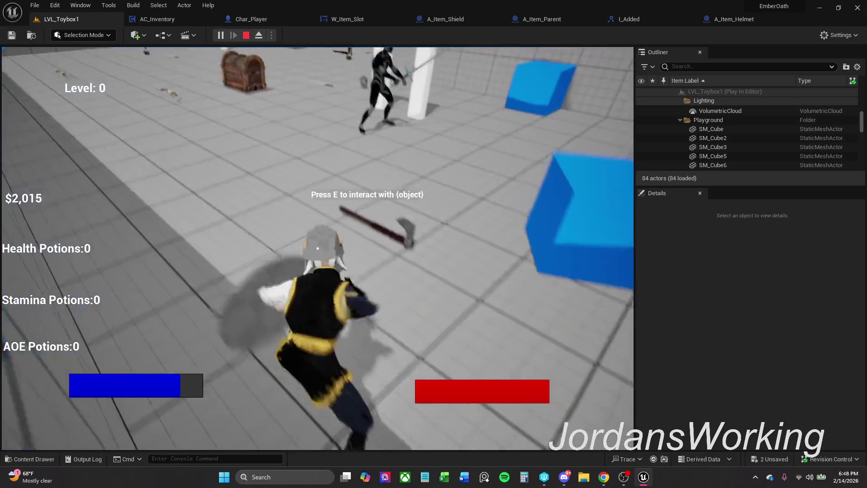
pyautogui.press('e')
pyautogui.press('i')
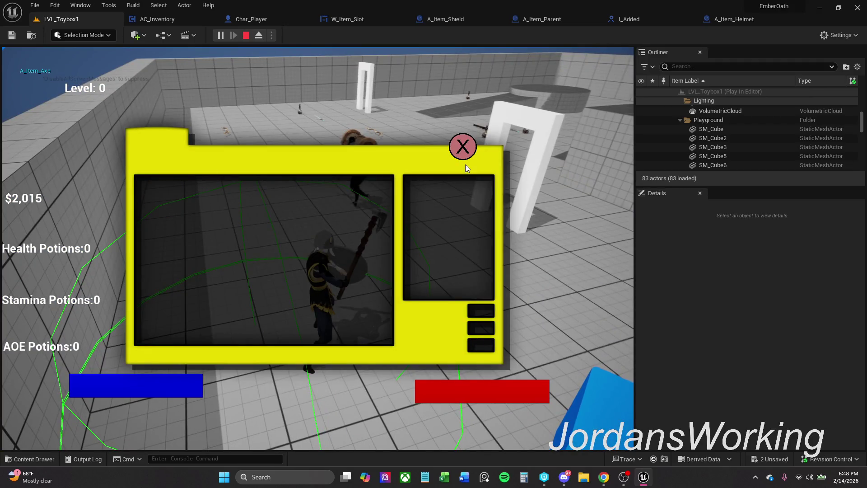
pyautogui.click(461, 148)
pyautogui.press('w')
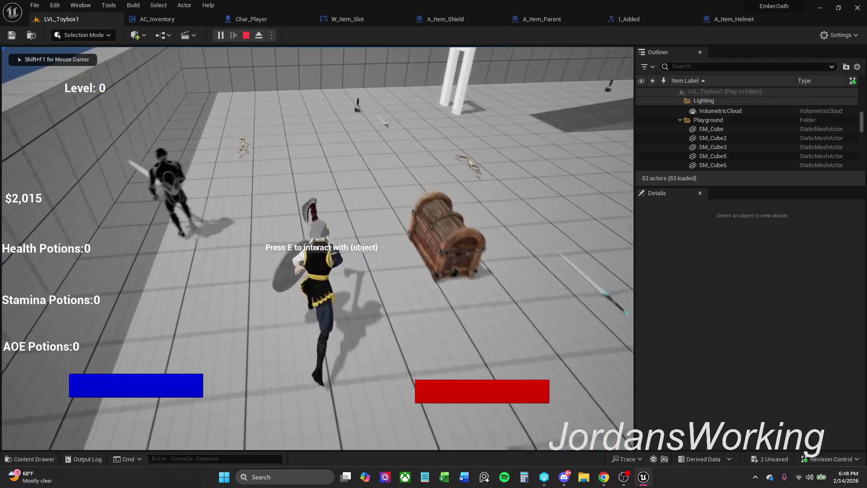
pyautogui.press('i')
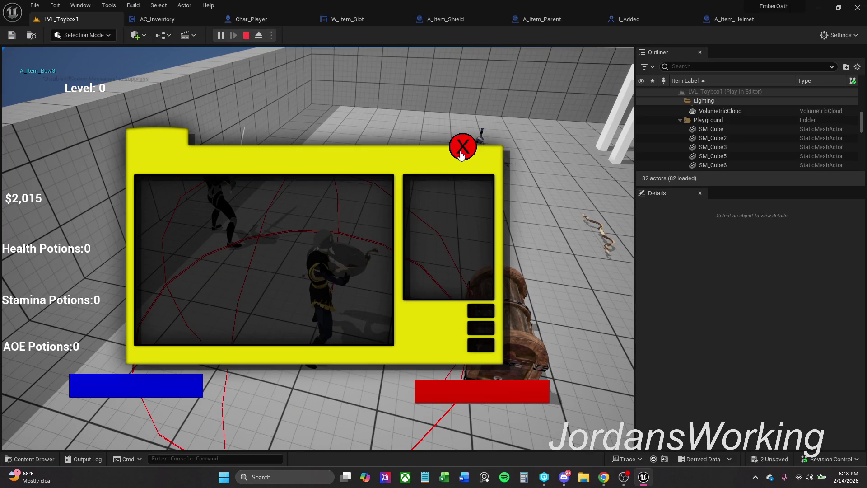
pyautogui.click(462, 156)
pyautogui.press('Escape')
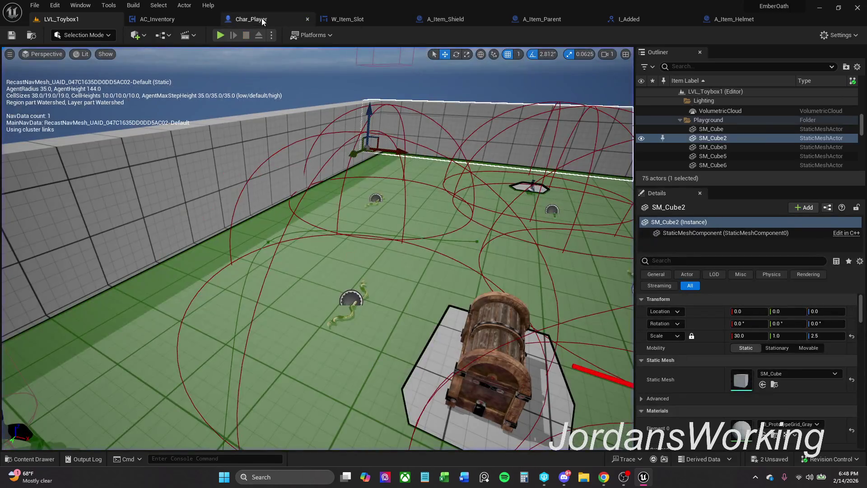
# - Save all modified assets, checking them out, then bring up the I_Added interface
pyautogui.click(34, 5)
pyautogui.click(63, 125)
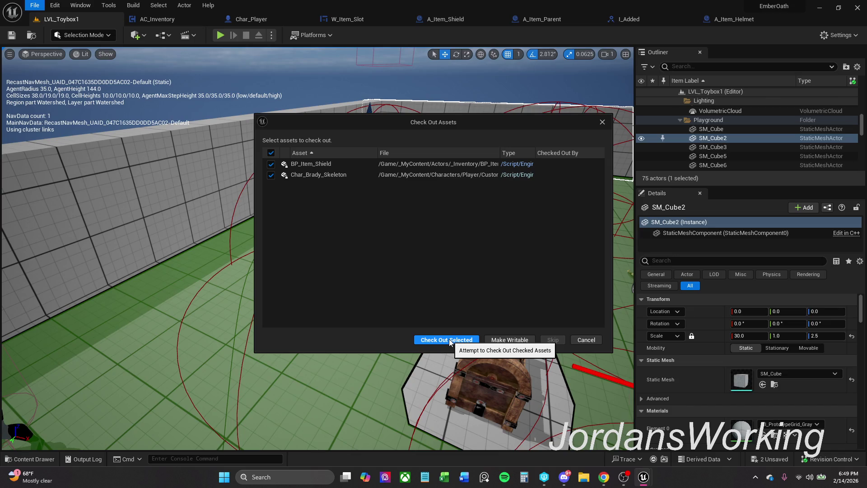
pyautogui.click(450, 340)
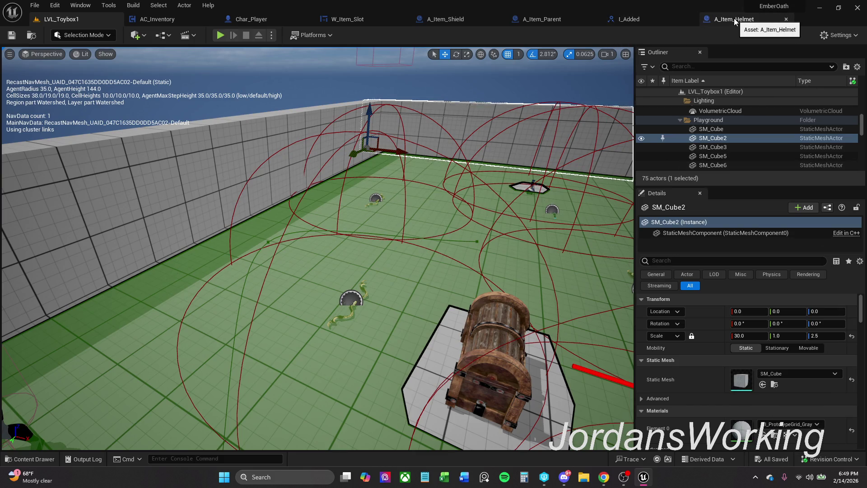
pyautogui.click(553, 21)
pyautogui.click(639, 21)
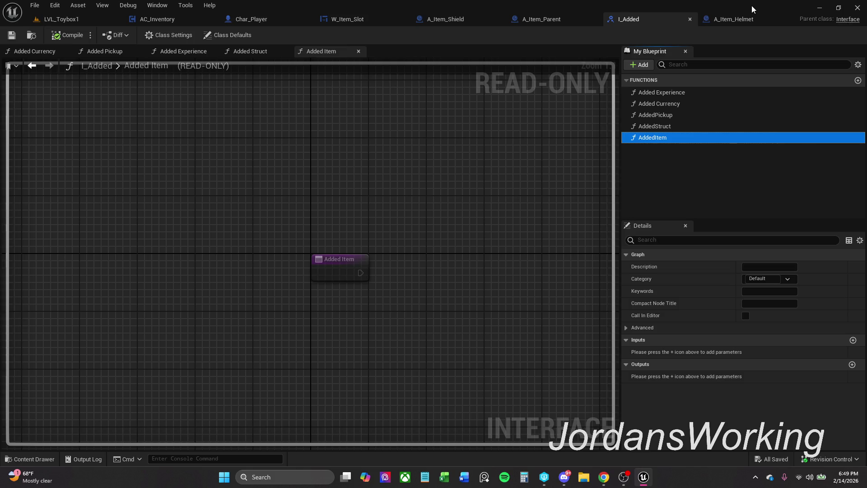
# - Delete the AddedItem function from I_Added, then compile and save it
pyautogui.click(730, 21)
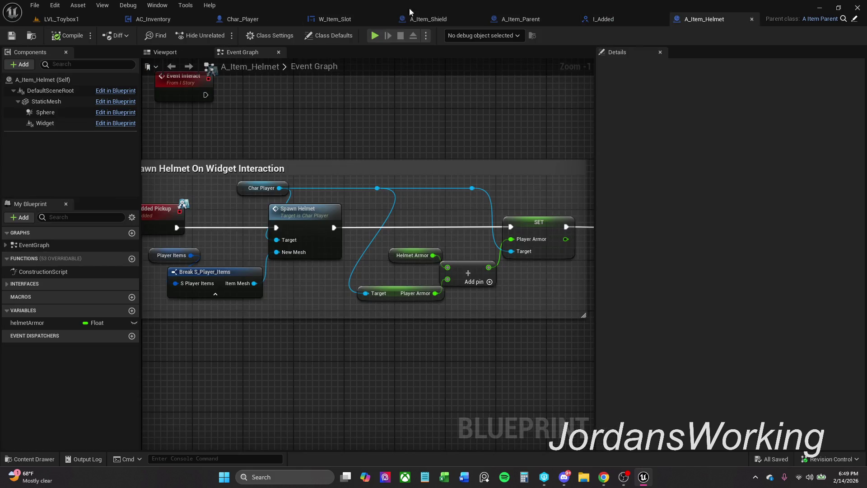
pyautogui.click(353, 21)
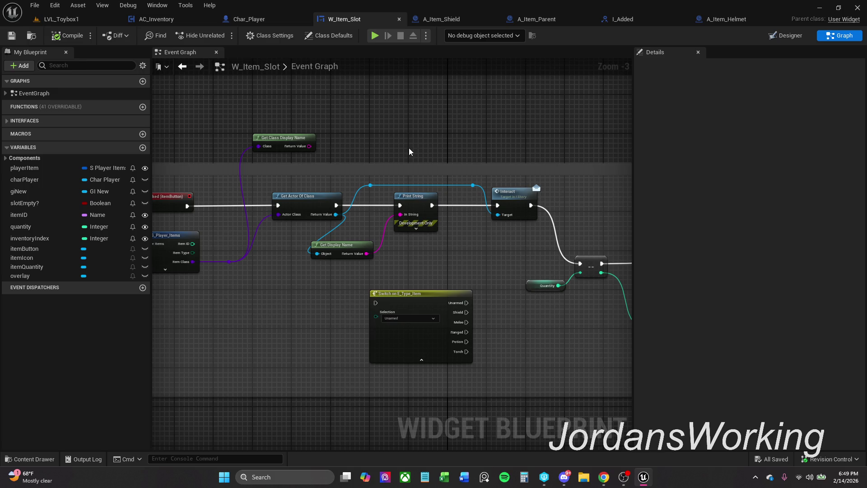
pyautogui.click(723, 19)
pyautogui.click(617, 16)
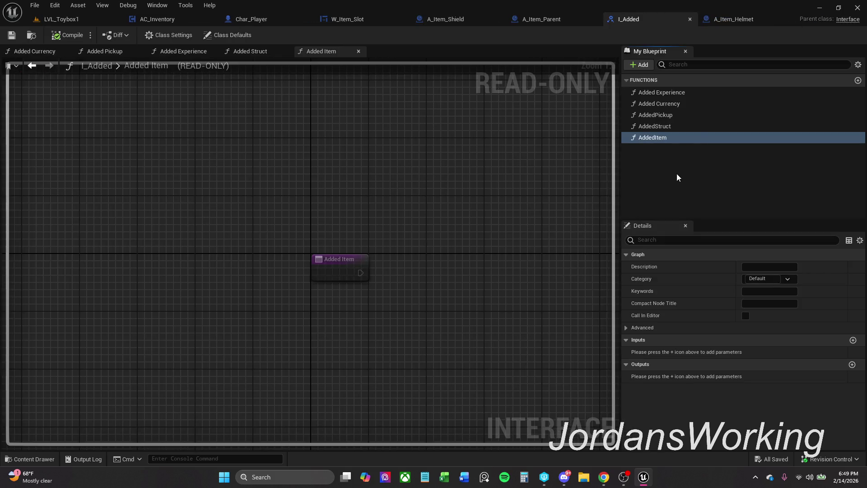
pyautogui.click(688, 140)
pyautogui.press('Delete')
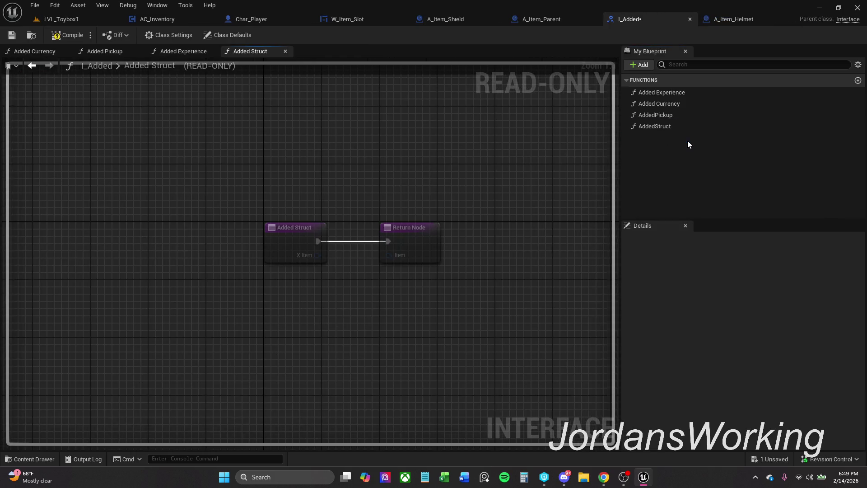
pyautogui.click(13, 37)
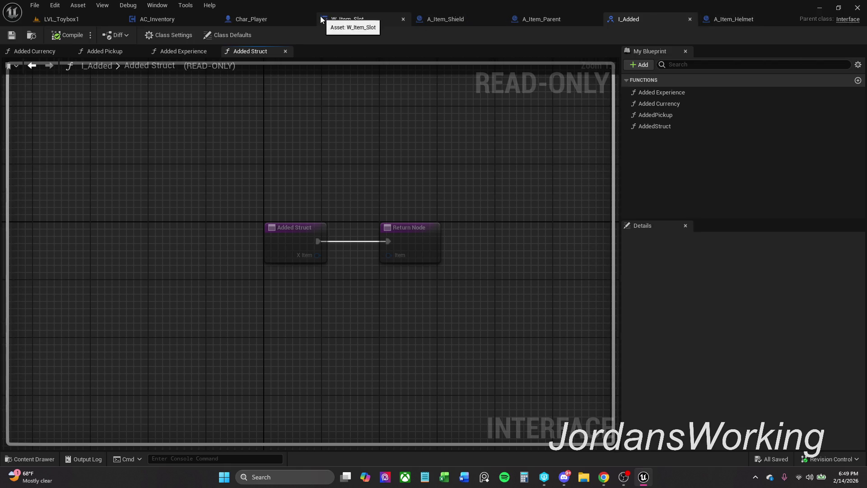
# - Delete Get Class Display Name from W_Item_Slot, save it, and play LVL_Toybox1
pyautogui.click(346, 19)
pyautogui.click(346, 181)
pyautogui.click(409, 140)
pyautogui.click(332, 150)
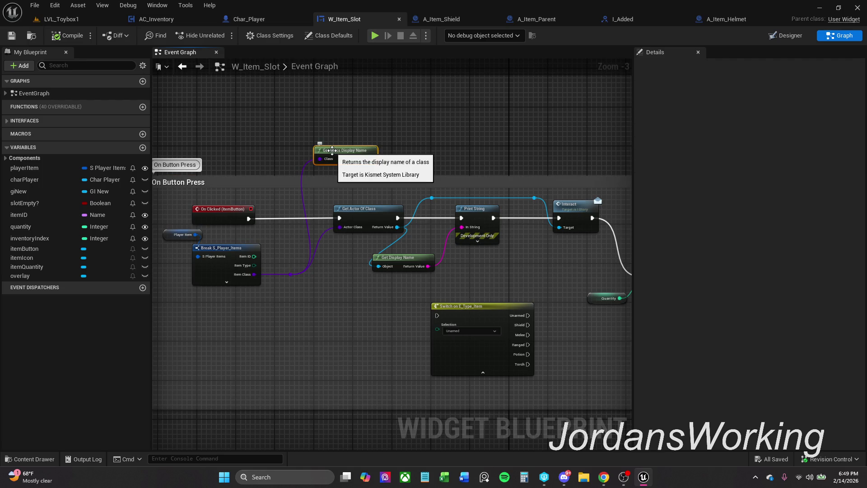
pyautogui.press('Delete')
pyautogui.moveTo(332, 150); pyautogui.dragTo(415, 138)
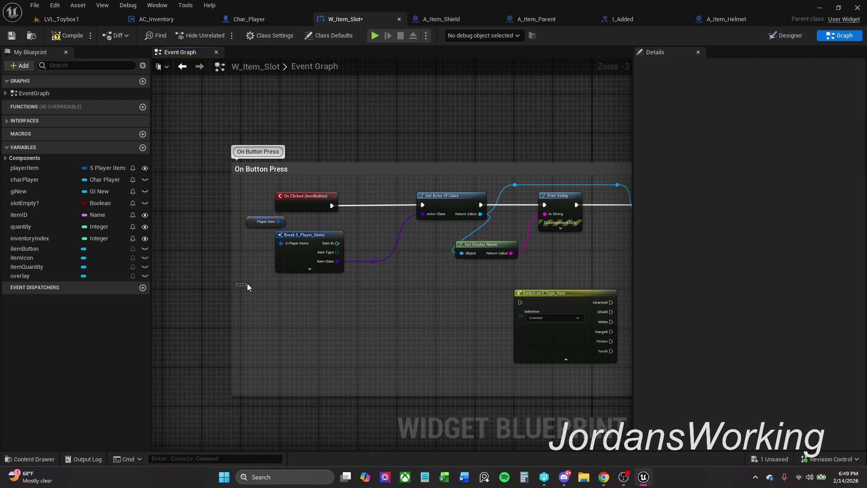
pyautogui.moveTo(371, 235); pyautogui.dragTo(394, 221)
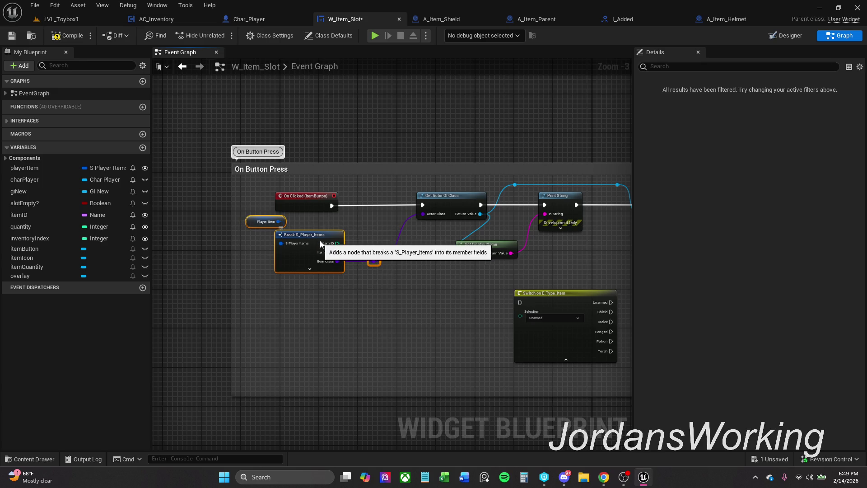
pyautogui.moveTo(318, 241); pyautogui.dragTo(328, 243)
pyautogui.click(359, 226)
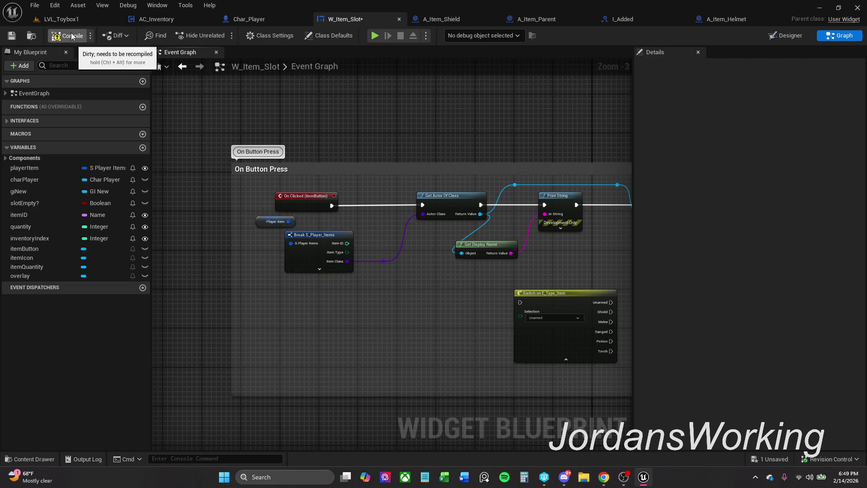
pyautogui.click(13, 37)
pyautogui.click(120, 22)
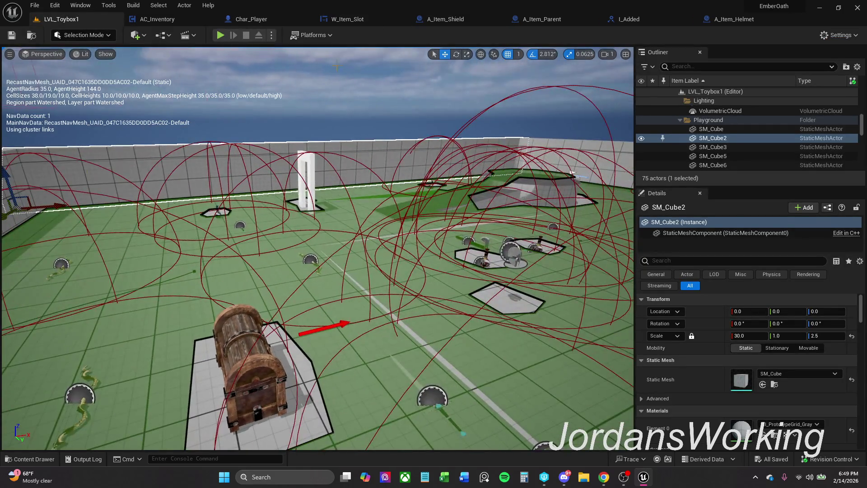
pyautogui.click(220, 35)
# - Run to the chest, open it, and pick up the dropped item
pyautogui.hotkey('shift', 'w')
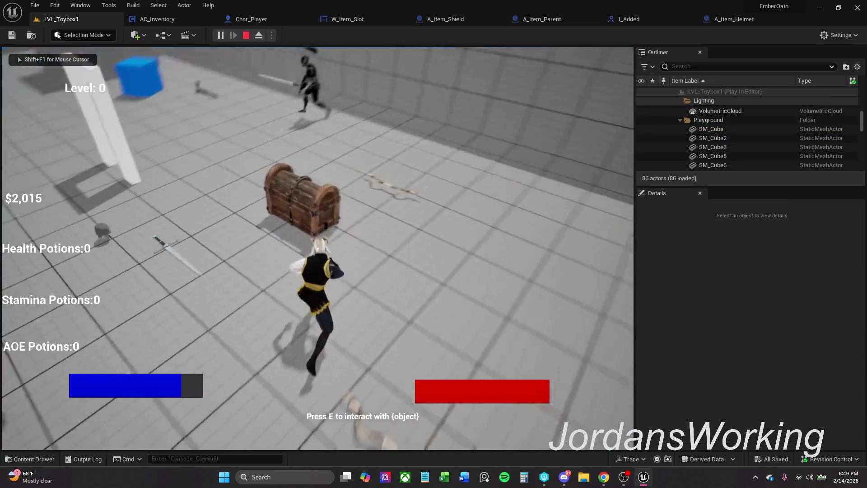
pyautogui.press('e')
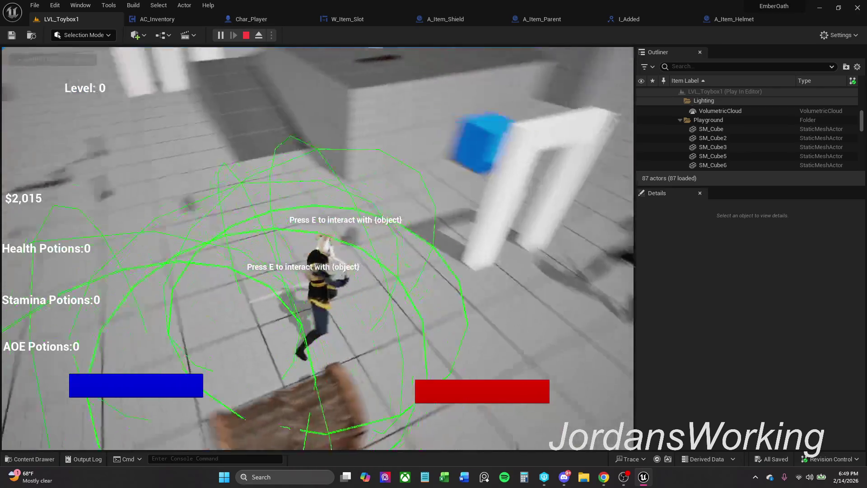
pyautogui.press('e')
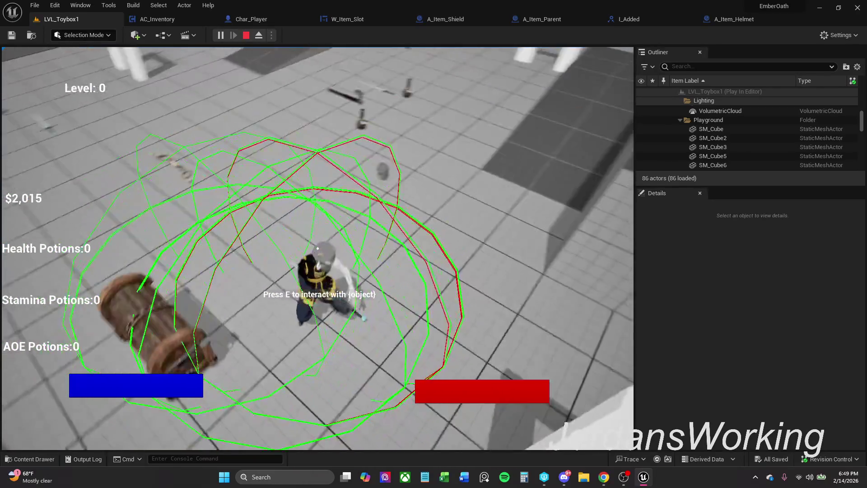
pyautogui.press('w')
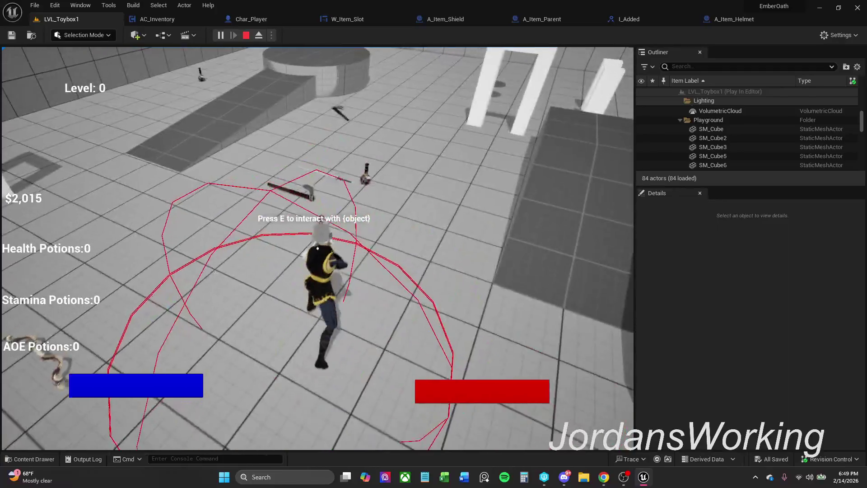
pyautogui.press('e')
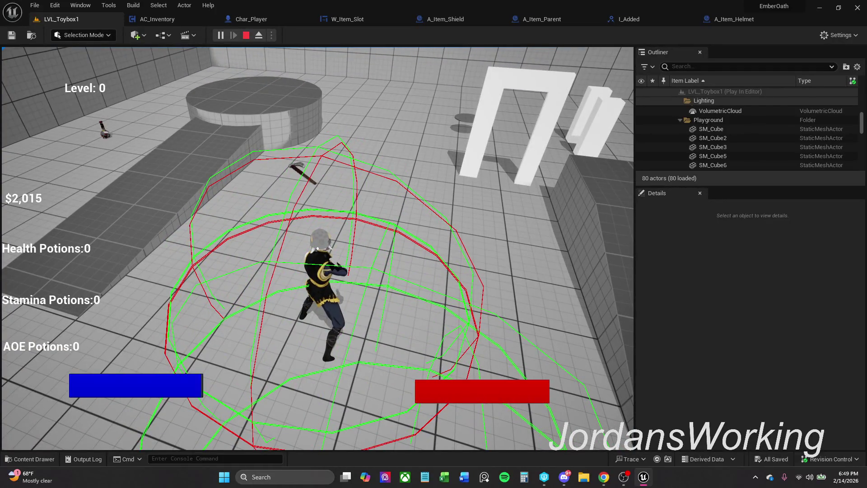
# - Equip the sword from the inventory, run around with it, and stop play
pyautogui.press('i')
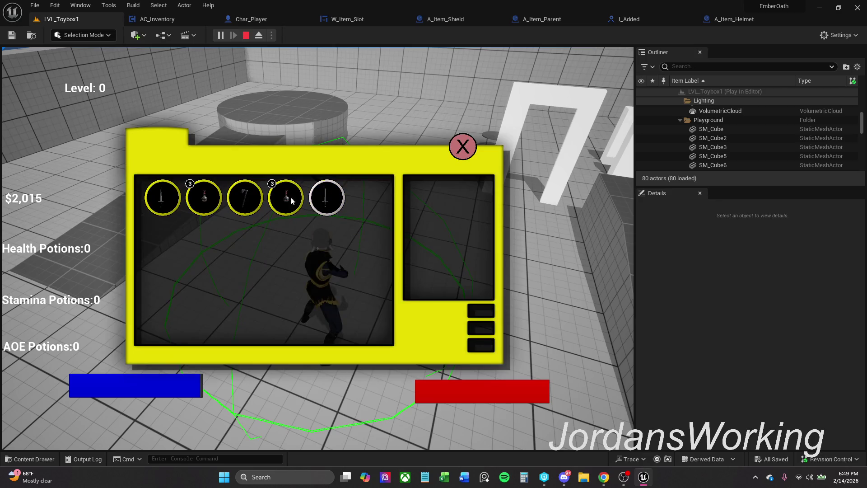
pyautogui.click(280, 199)
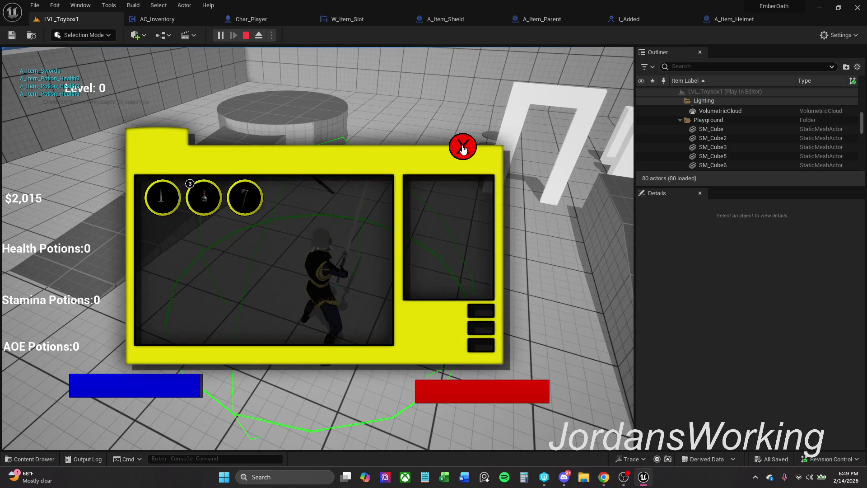
pyautogui.click(463, 148)
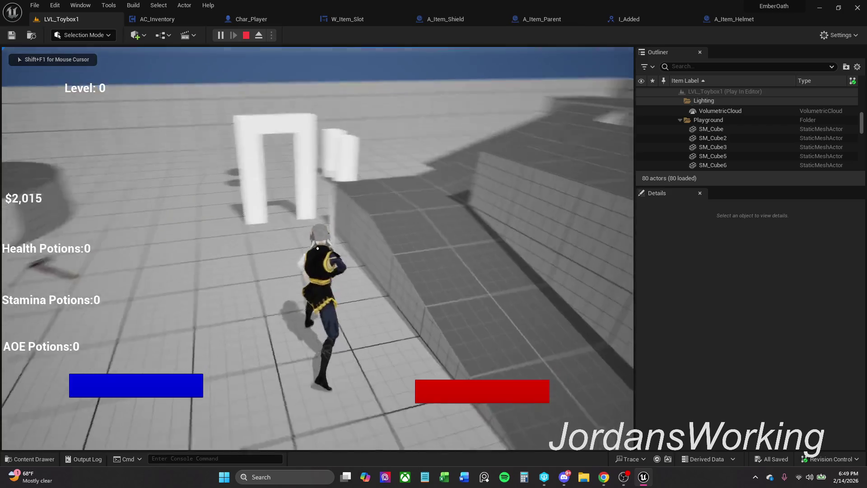
pyautogui.hotkey('shift', 'F1')
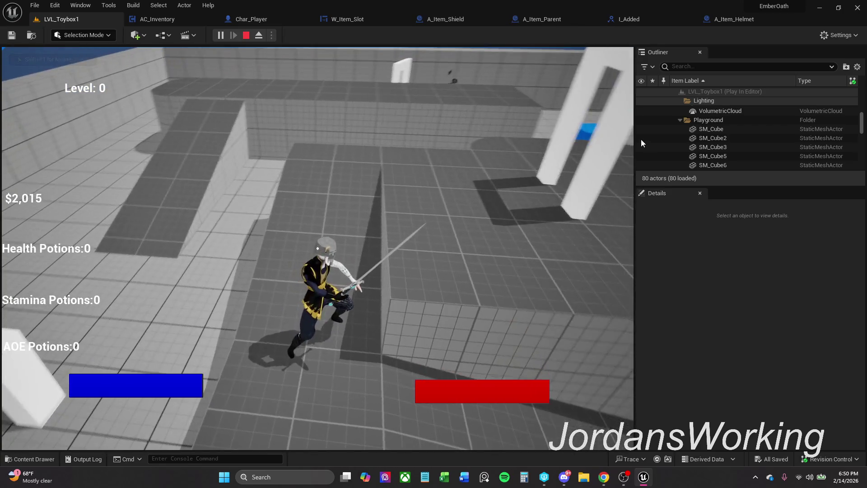
pyautogui.click(641, 139)
pyautogui.press('Escape')
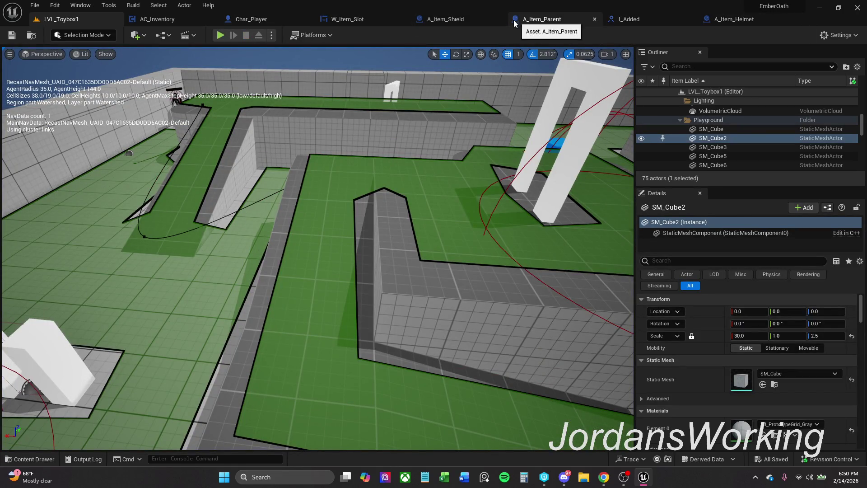
# - Select the sword actor in the level and open A_Item_Sword for editing
pyautogui.press('f')
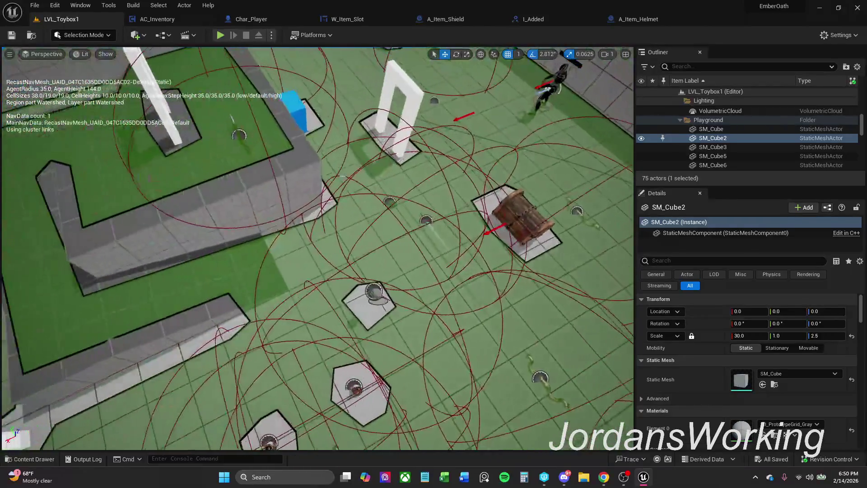
pyautogui.click(431, 222)
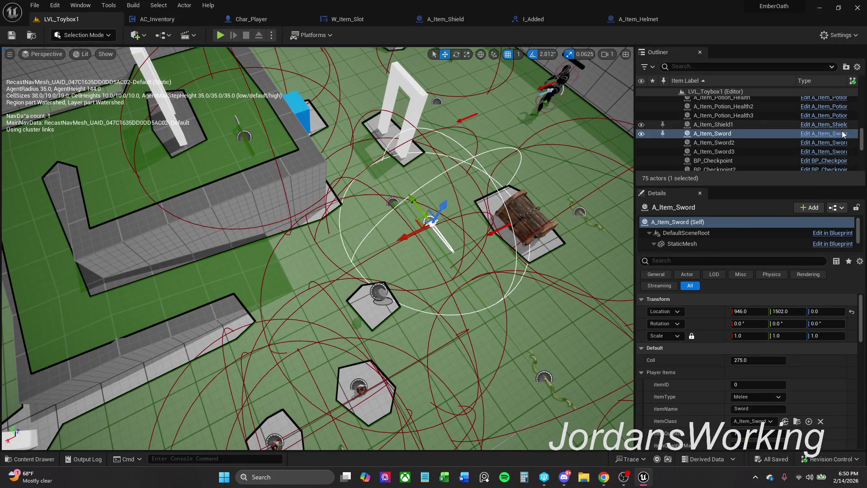
pyautogui.click(814, 125)
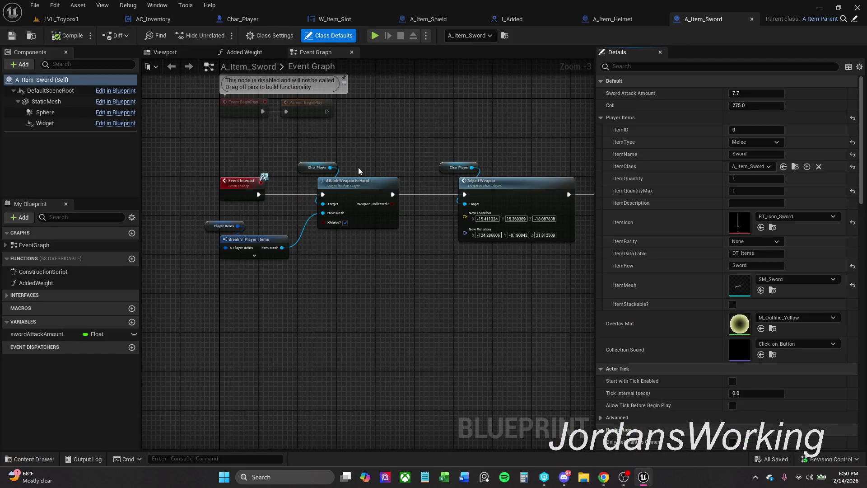
# - Locate the Adjust Weapon node in the event graph and open it in Char_Player
pyautogui.moveTo(364, 166)
pyautogui.mouseDown()
pyautogui.moveTo(285, 161)
pyautogui.moveTo(505, 145)
pyautogui.moveTo(333, 140)
pyautogui.moveTo(383, 147)
pyautogui.mouseUp()
pyautogui.scroll(-1, 493, 146)
pyautogui.scroll(1, 492, 146)
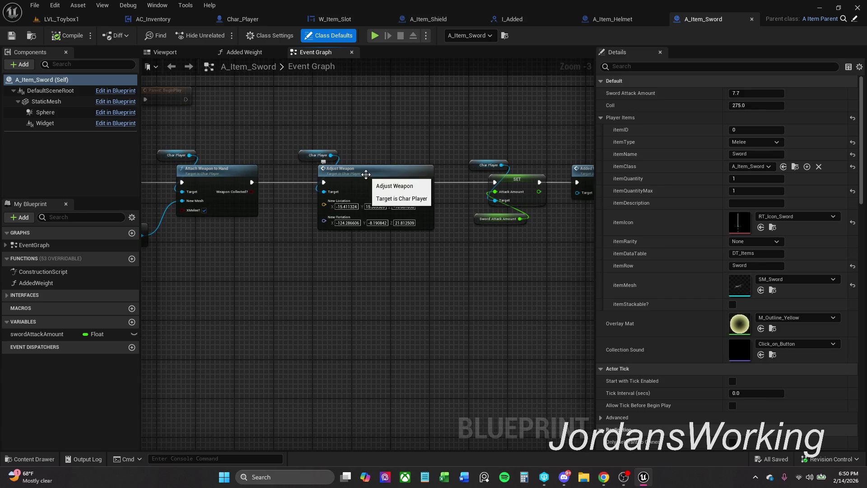
pyautogui.moveTo(365, 141); pyautogui.dragTo(432, 140)
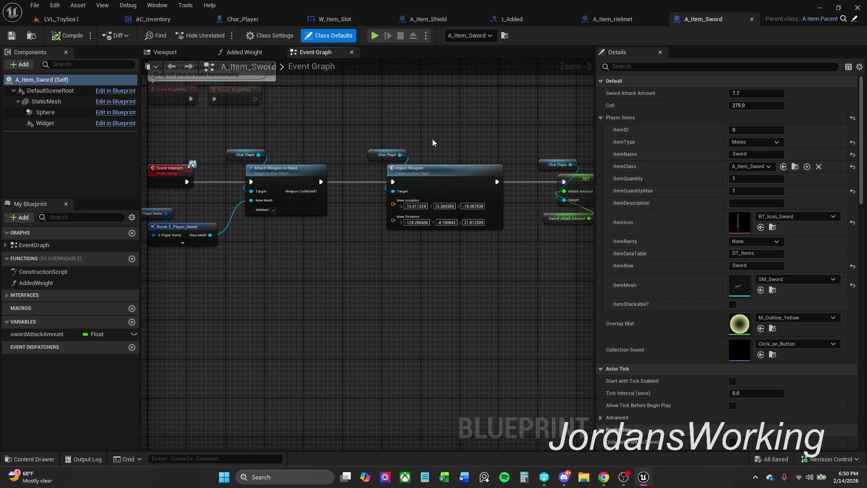
pyautogui.doubleClick(422, 182)
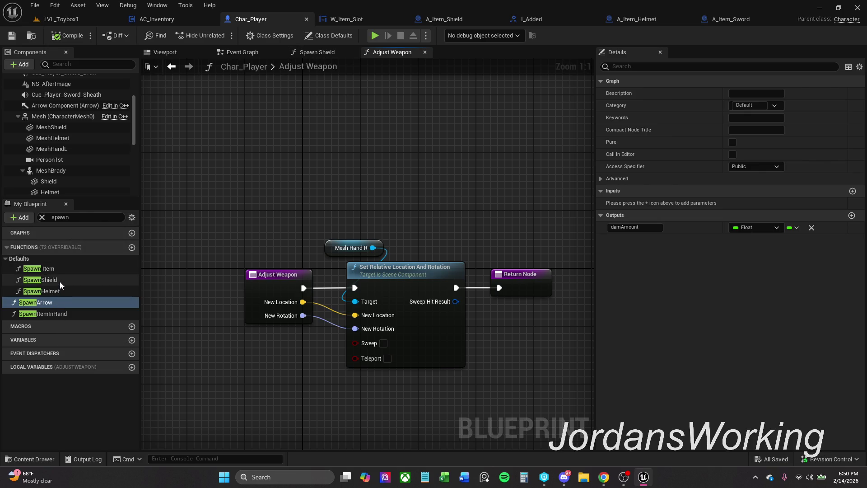
# - Open the Spawn Item function and inspect its entry node inputs
pyautogui.click(59, 269)
pyautogui.doubleClick(59, 268)
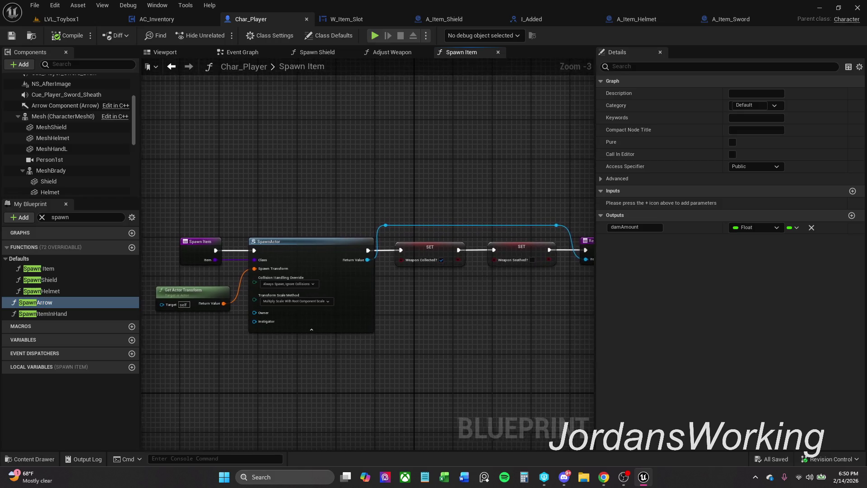
pyautogui.moveTo(305, 202)
pyautogui.mouseDown()
pyautogui.moveTo(234, 180)
pyautogui.moveTo(366, 171)
pyautogui.mouseUp()
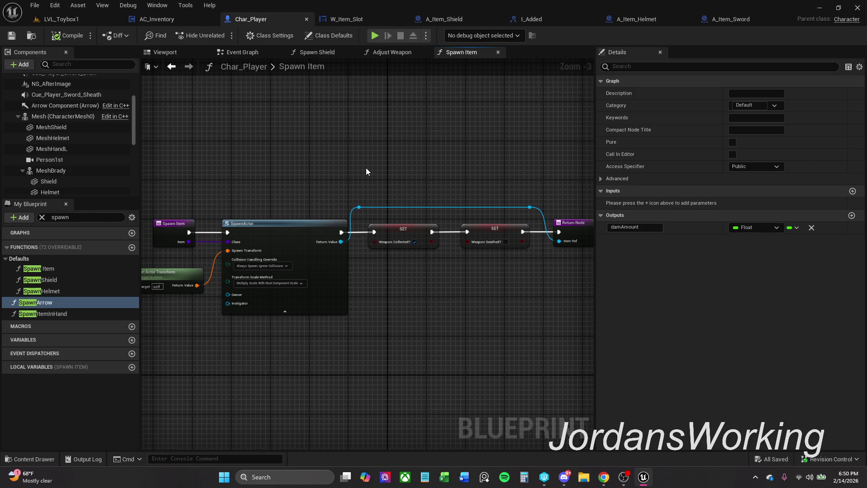
pyautogui.moveTo(170, 211); pyautogui.dragTo(213, 210)
pyautogui.click(207, 225)
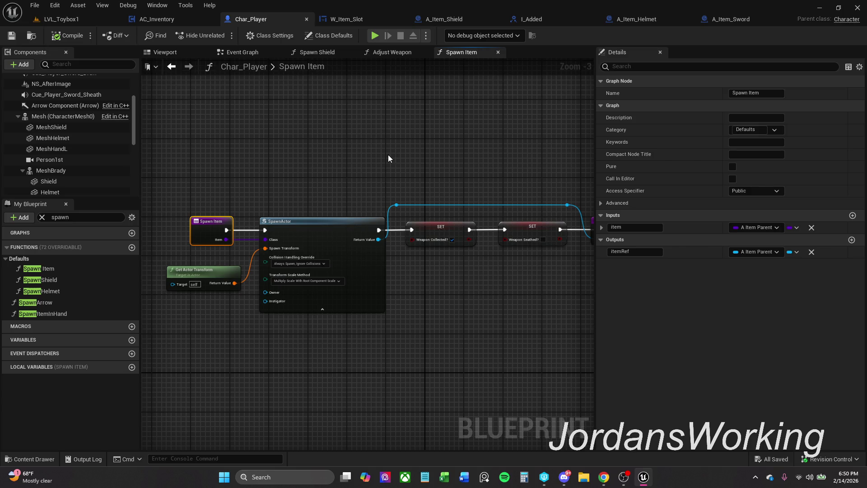
# - Open Spawn Item in Hand and view its Set Static Mesh node
pyautogui.doubleClick(64, 313)
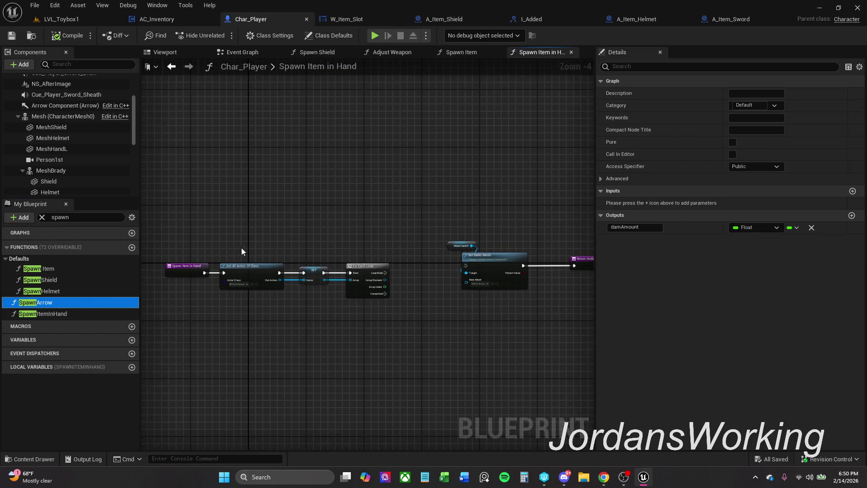
pyautogui.scroll(4, 297, 221)
pyautogui.moveTo(297, 221)
pyautogui.mouseDown()
pyautogui.moveTo(168, 192)
pyautogui.moveTo(267, 189)
pyautogui.mouseUp()
pyautogui.scroll(-1, 200, 197)
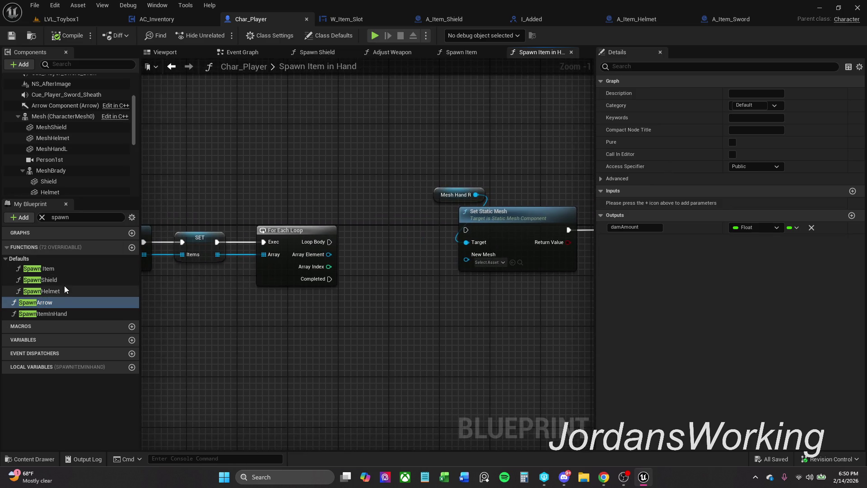
# - Reopen Spawn Item to review its return node, then select MeshBrady
pyautogui.click(65, 269)
pyautogui.doubleClick(65, 269)
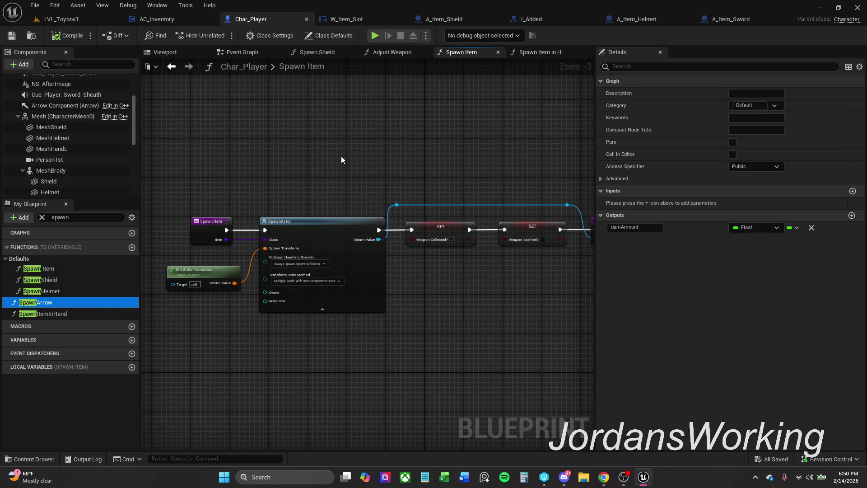
pyautogui.moveTo(343, 154)
pyautogui.mouseDown()
pyautogui.moveTo(277, 155)
pyautogui.moveTo(440, 147)
pyautogui.mouseUp()
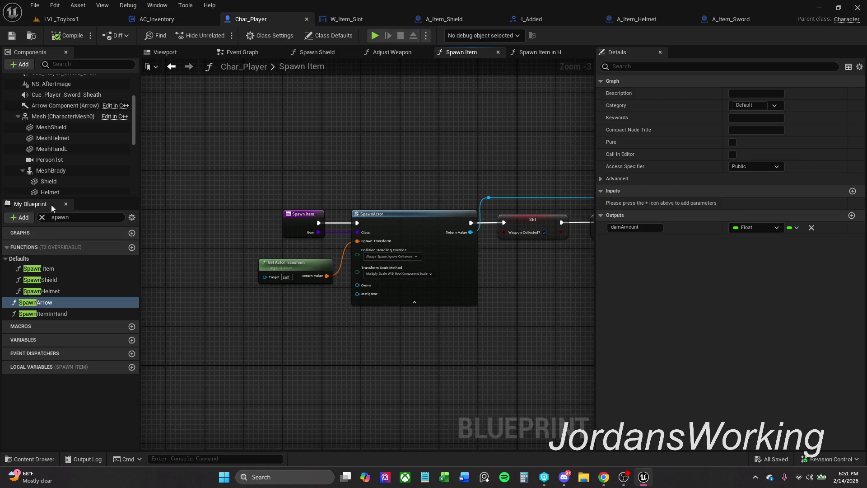
pyautogui.scroll(-1, 66, 182)
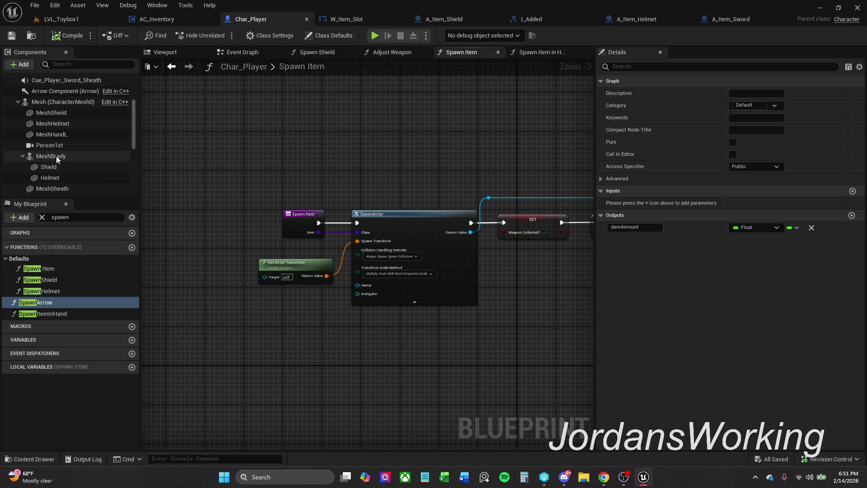
pyautogui.click(56, 156)
pyautogui.scroll(6, 61, 144)
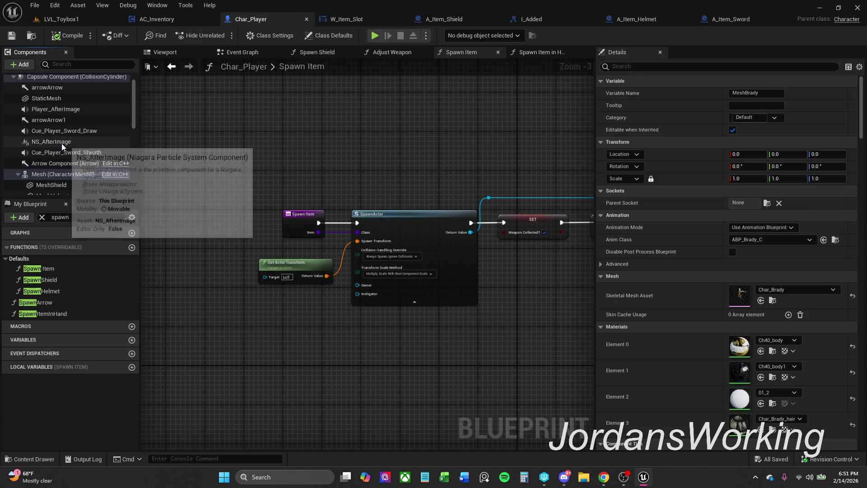
# - Add a StaticMesh1 component under MeshBrady and look through its Parent Socket list
pyautogui.click(28, 70)
pyautogui.press('Escape')
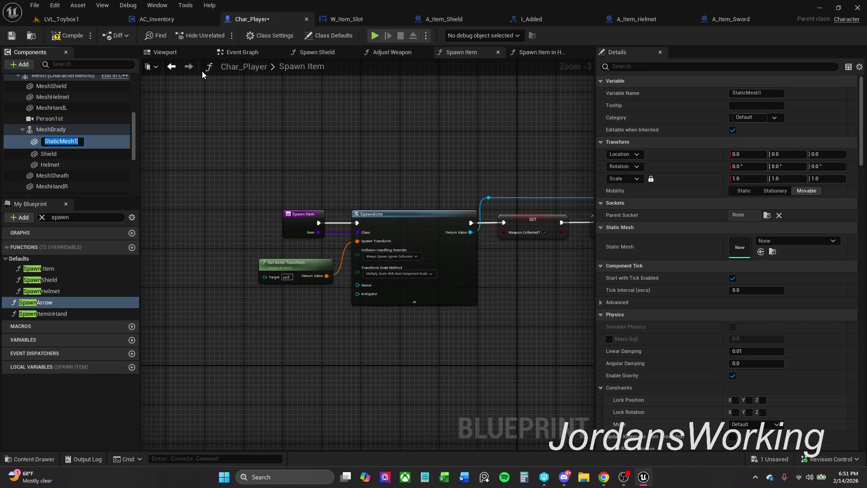
pyautogui.click(165, 52)
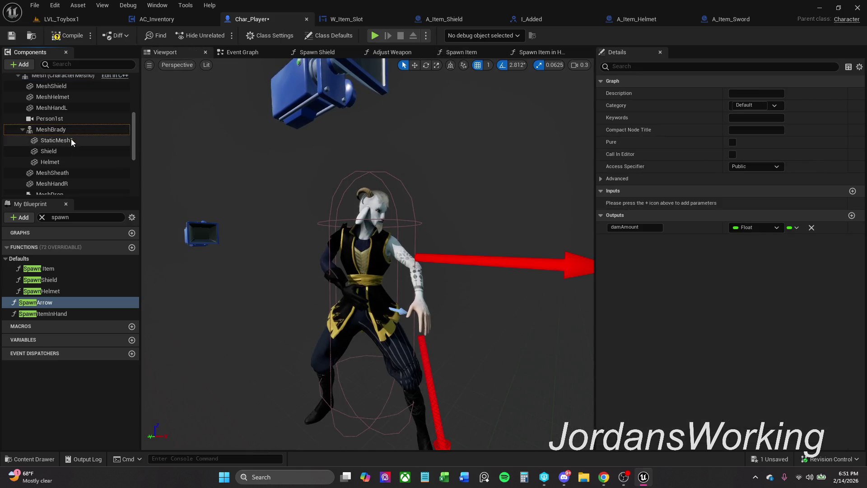
pyautogui.click(70, 140)
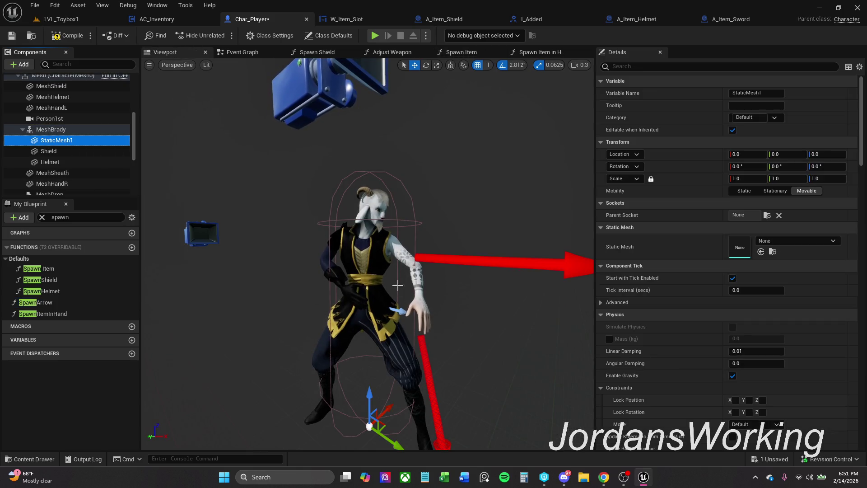
pyautogui.click(767, 216)
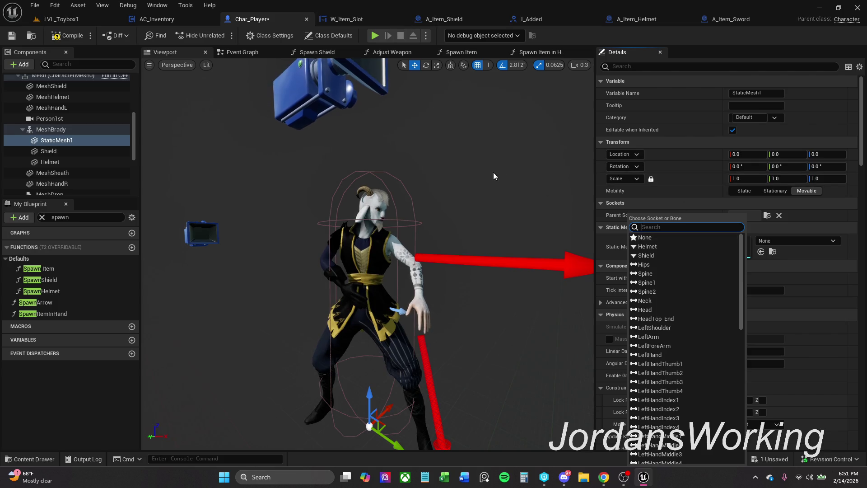
pyautogui.press('Escape')
# - Close I_Added and reveal MeshBrady's Char_Brady mesh in the content browser
pyautogui.click(548, 21)
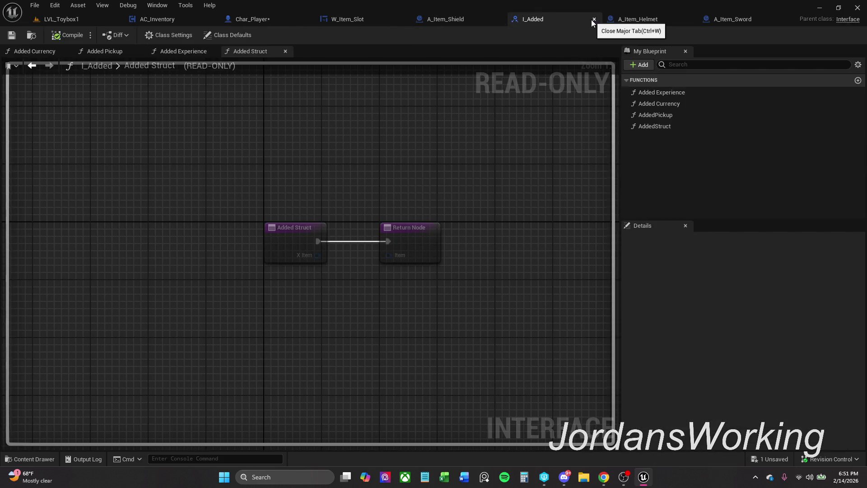
pyautogui.click(593, 20)
pyautogui.click(653, 22)
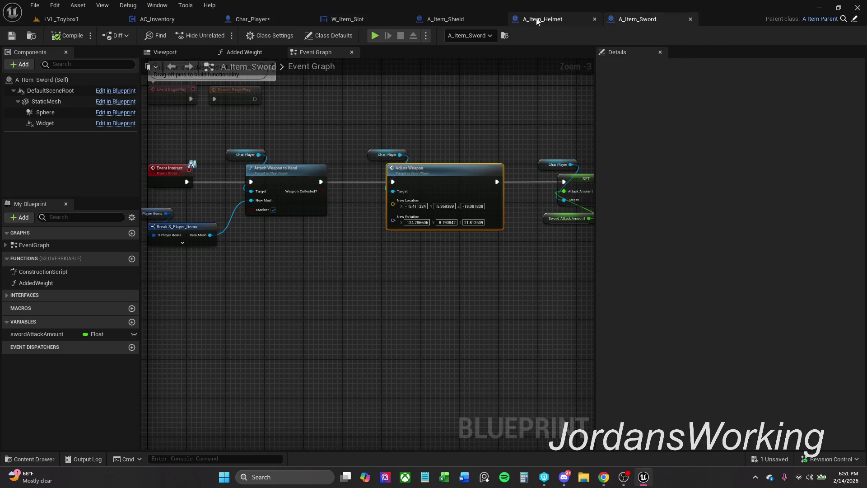
pyautogui.click(272, 21)
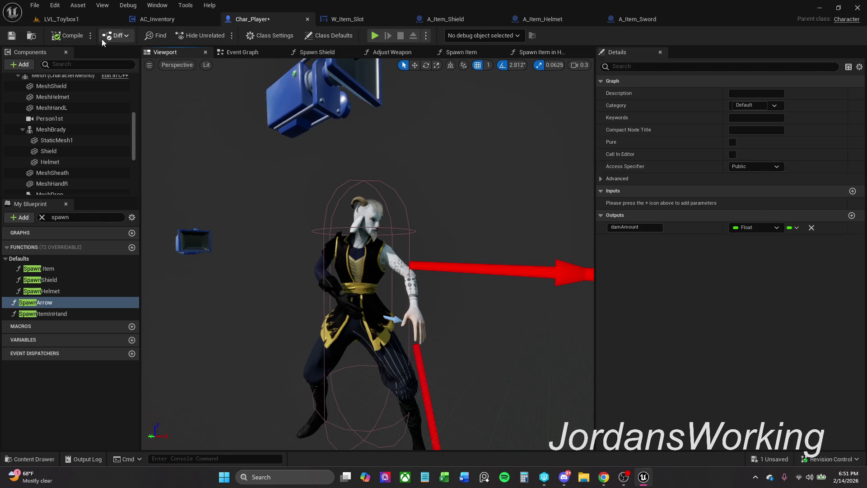
pyautogui.click(51, 130)
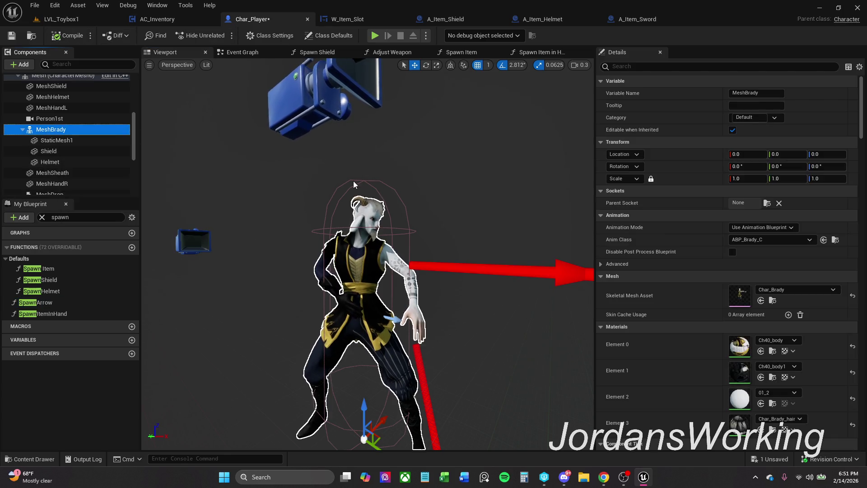
pyautogui.click(774, 301)
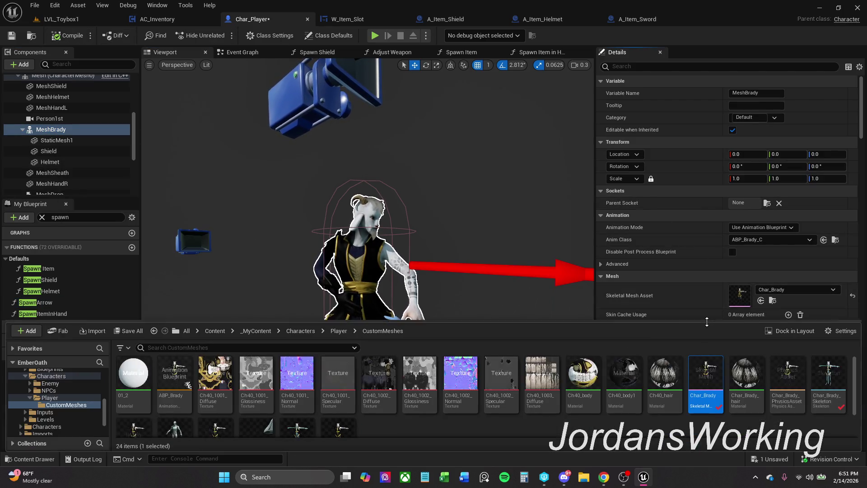
# - Open Char_Brady in the skeletal mesh editor and select the RightHand bone
pyautogui.doubleClick(708, 420)
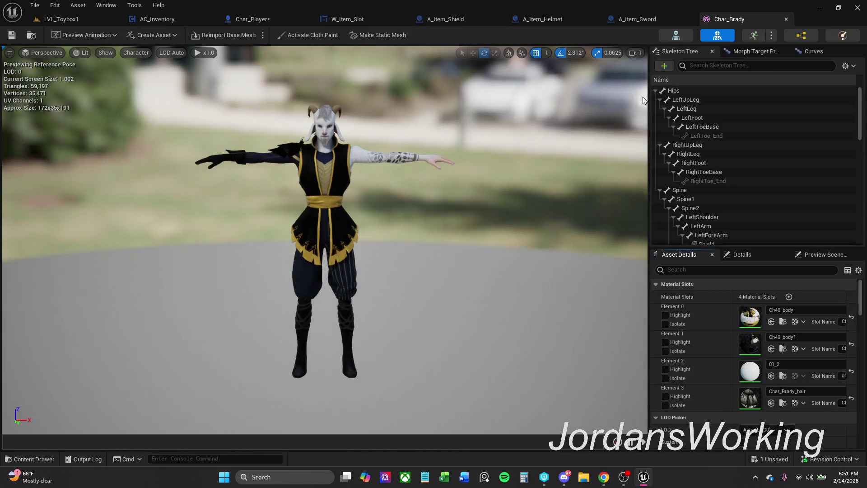
pyautogui.scroll(-4, 718, 202)
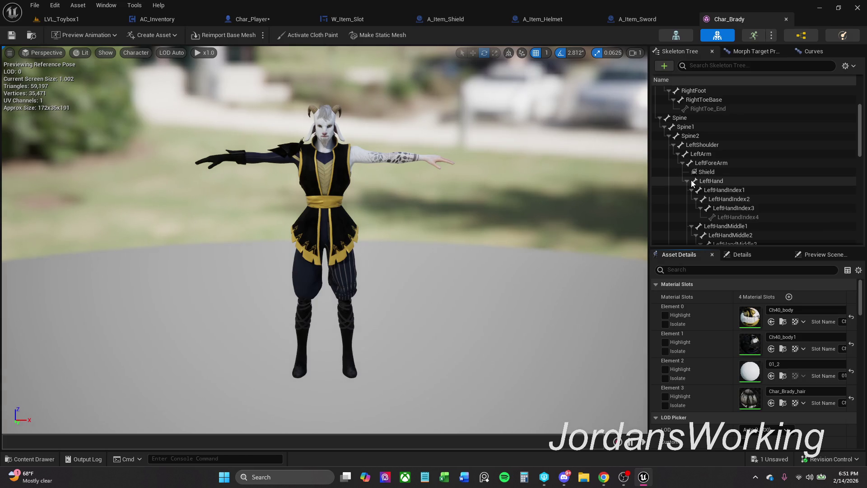
pyautogui.scroll(-1, 714, 172)
pyautogui.scroll(5, 725, 174)
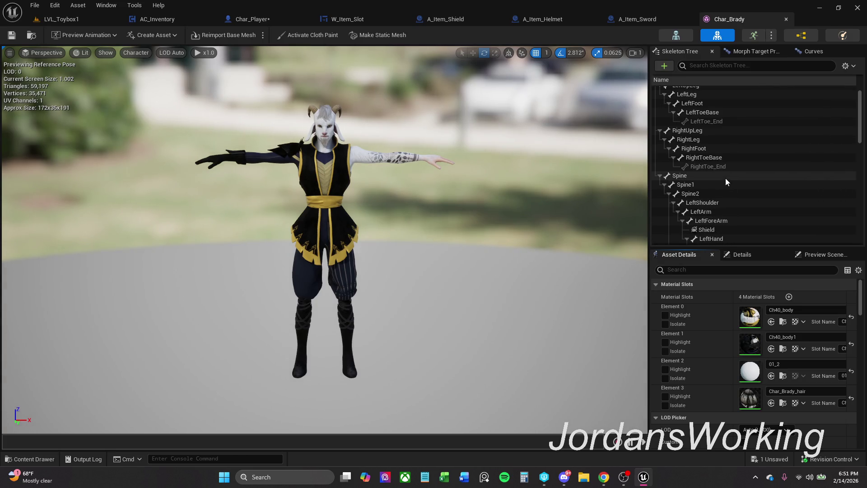
pyautogui.scroll(-10, 718, 158)
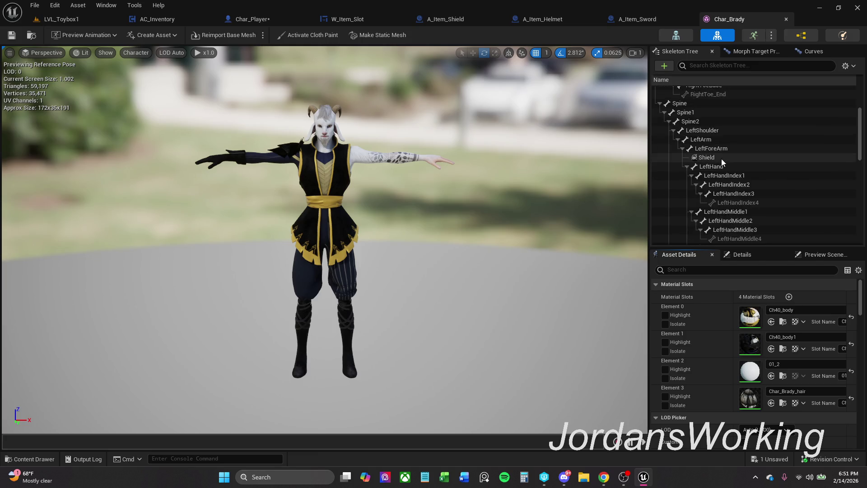
pyautogui.scroll(-3, 737, 205)
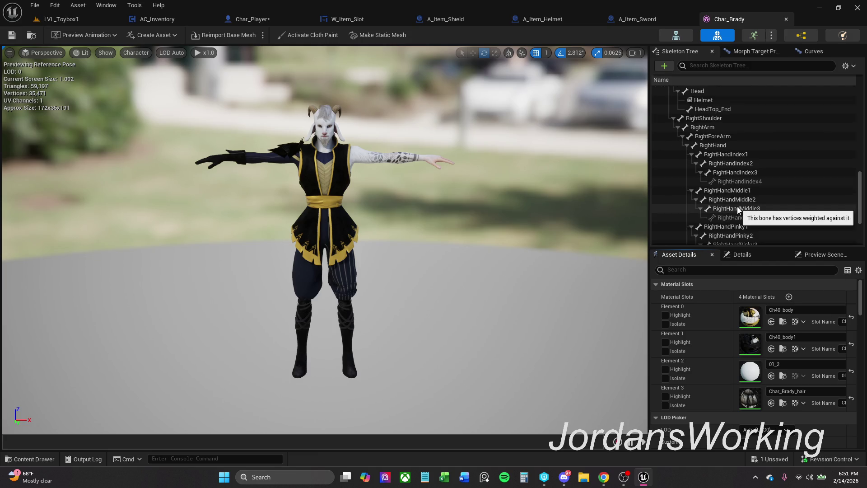
pyautogui.click(725, 131)
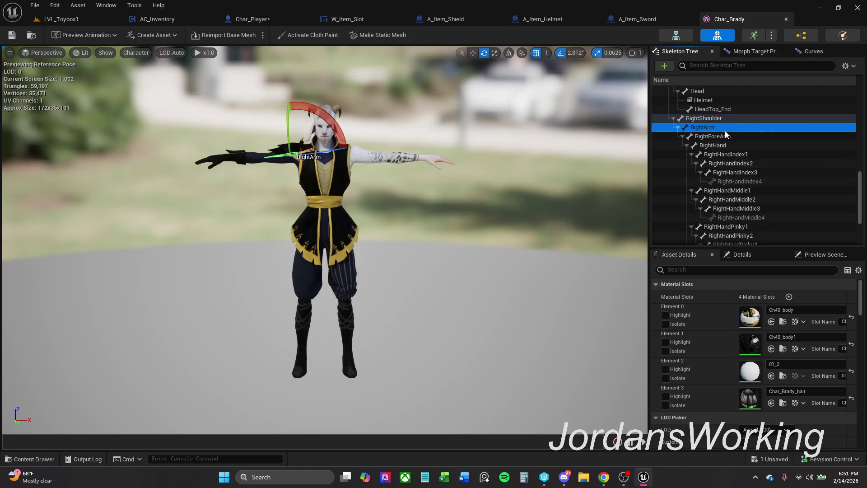
pyautogui.click(743, 154)
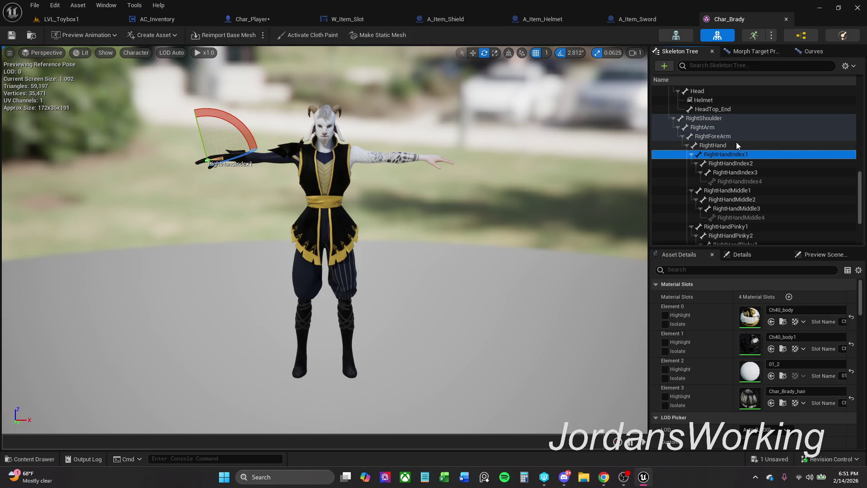
pyautogui.click(737, 144)
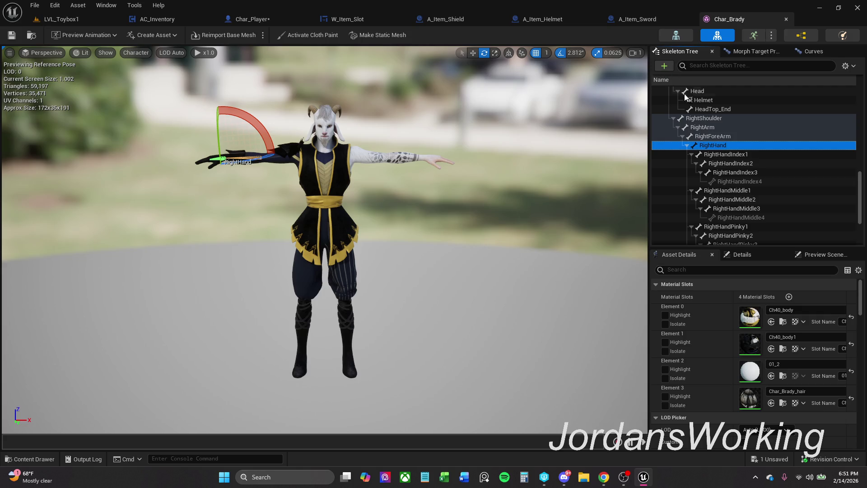
pyautogui.rightClick(720, 149)
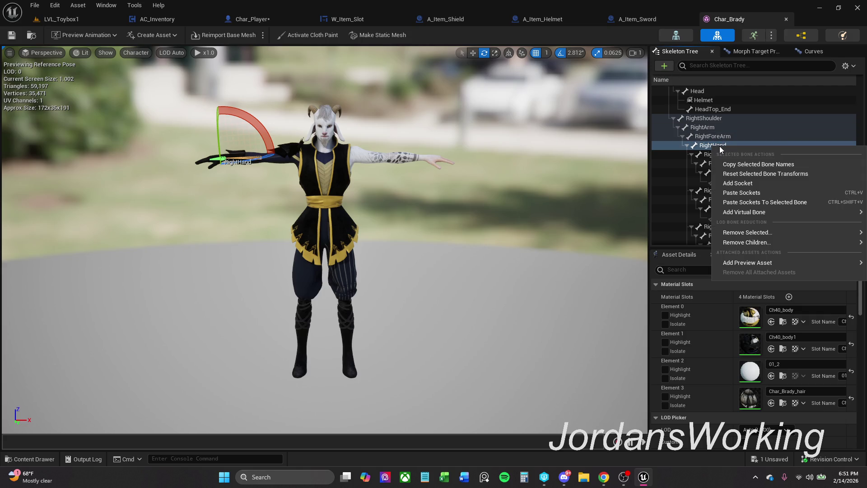
# - Add a socket named RightItem to the RightHand bone and save Char_Brady
pyautogui.click(757, 185)
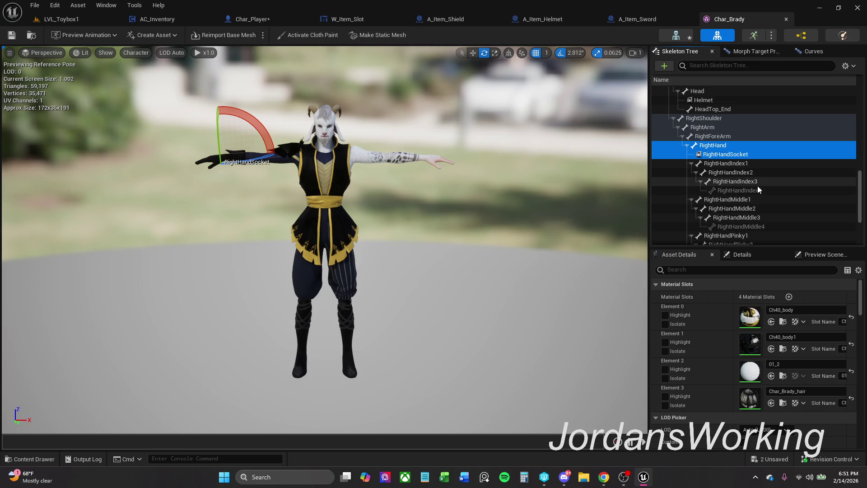
pyautogui.click(738, 158)
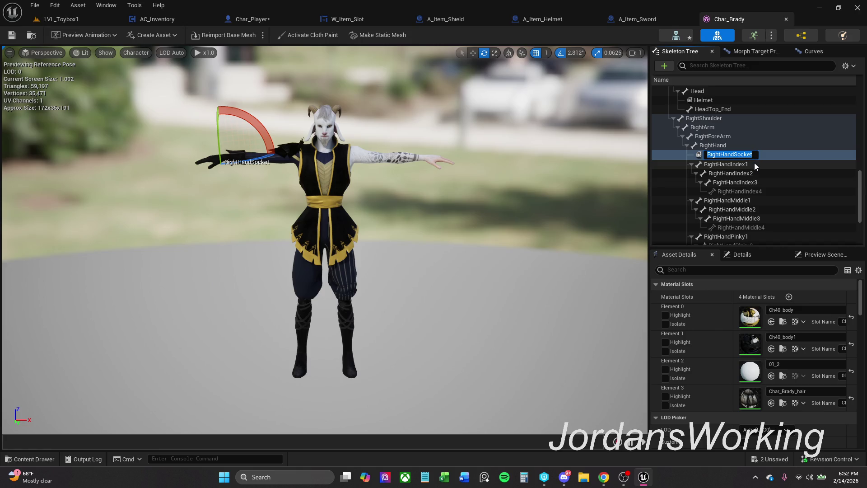
pyautogui.write('Ri')
pyautogui.write('ght')
pyautogui.write('Item')
pyautogui.press('Return')
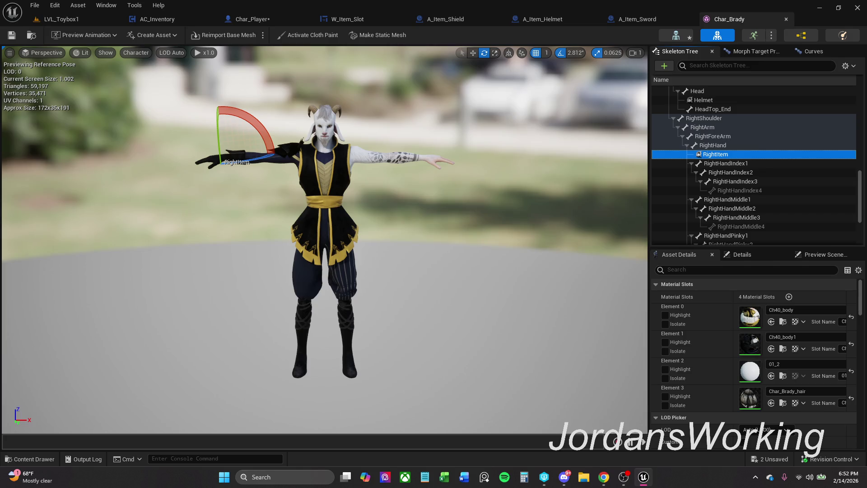
pyautogui.click(9, 39)
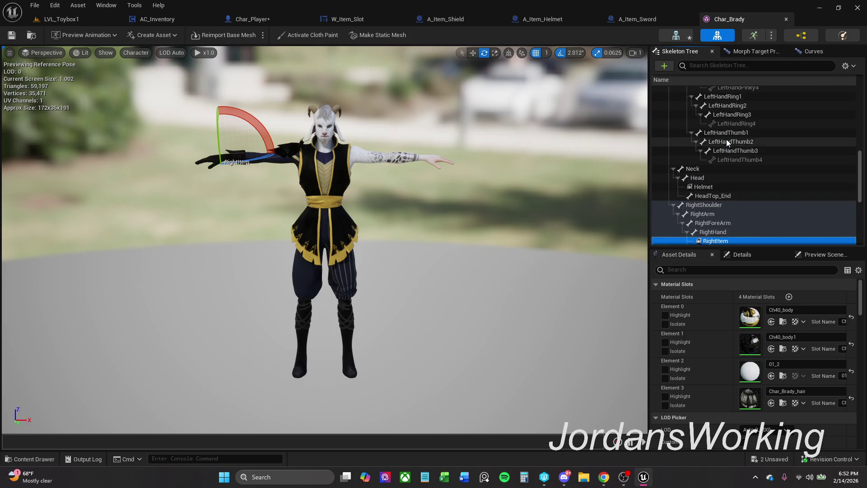
# - Add a LeftItem socket to the LeftHand bone, save, and close the editor
pyautogui.scroll(5, 728, 142)
pyautogui.scroll(1, 728, 143)
pyautogui.click(719, 109)
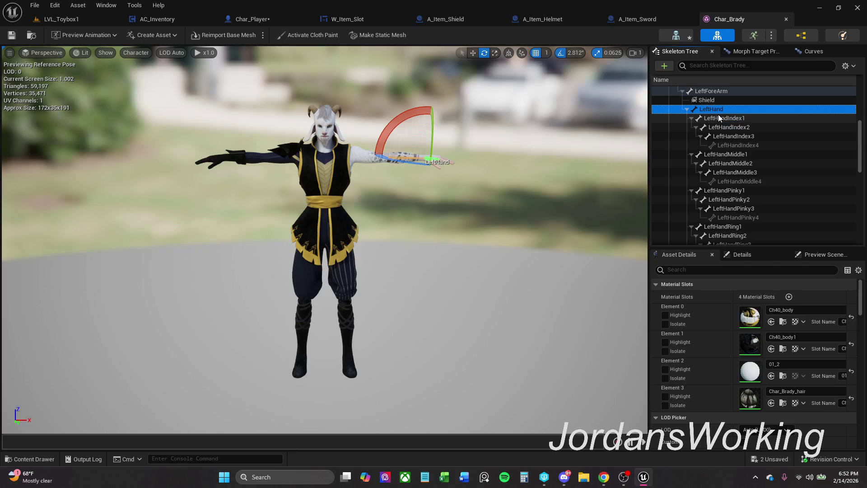
pyautogui.rightClick(720, 112)
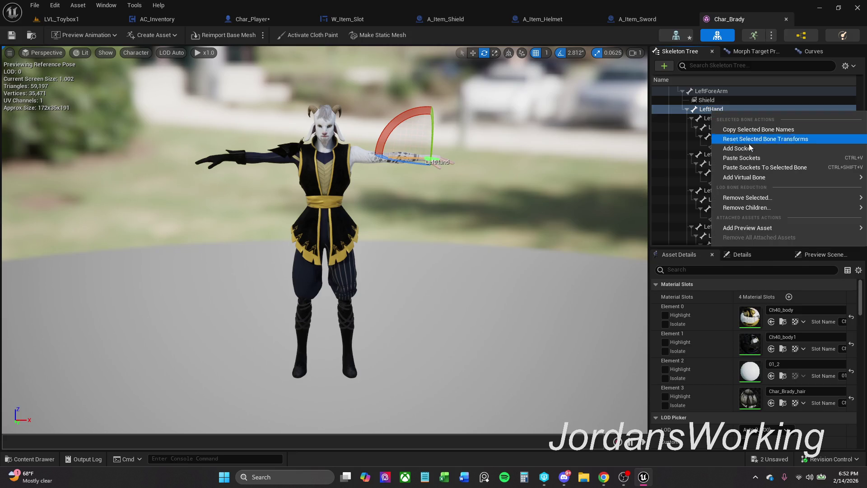
pyautogui.click(756, 152)
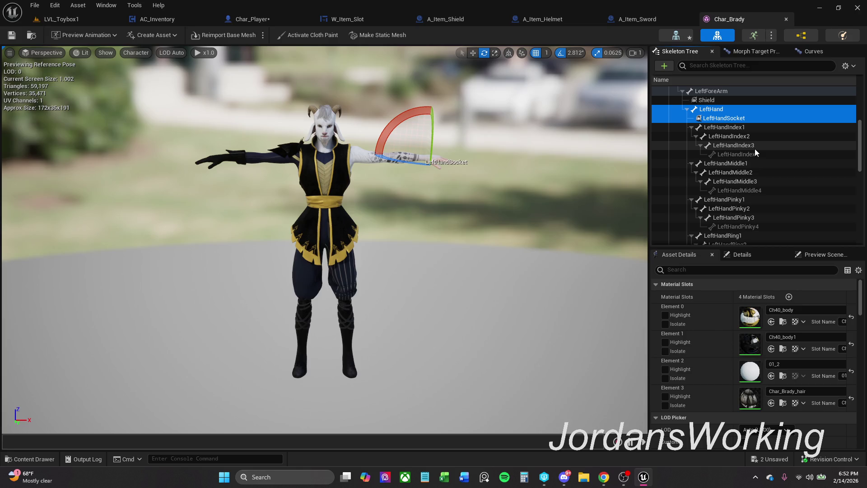
pyautogui.click(725, 118)
pyautogui.click(725, 118)
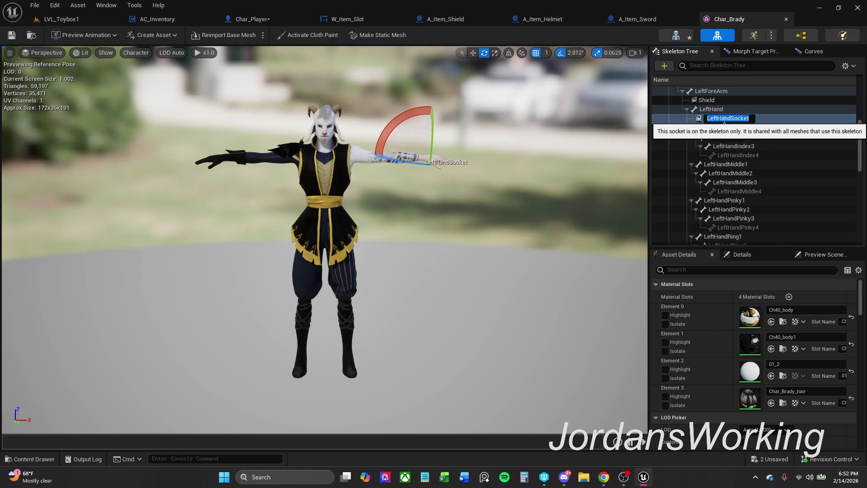
pyautogui.moveTo(717, 118); pyautogui.dragTo(763, 118)
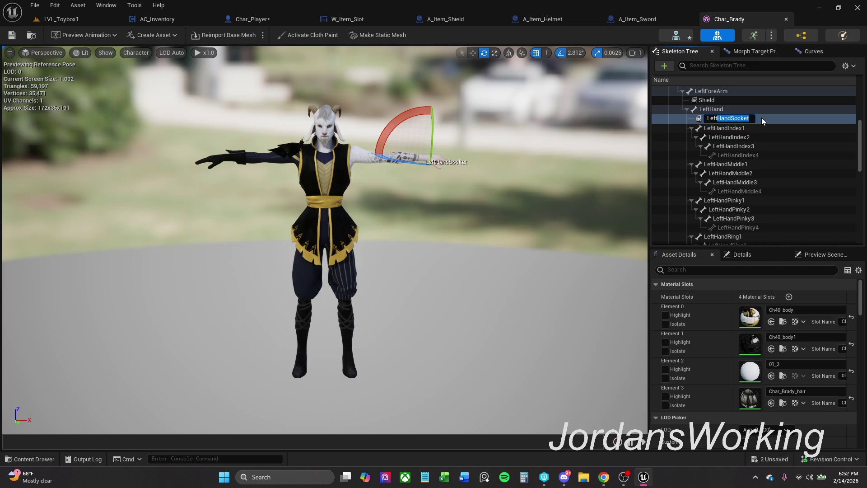
pyautogui.press('Return')
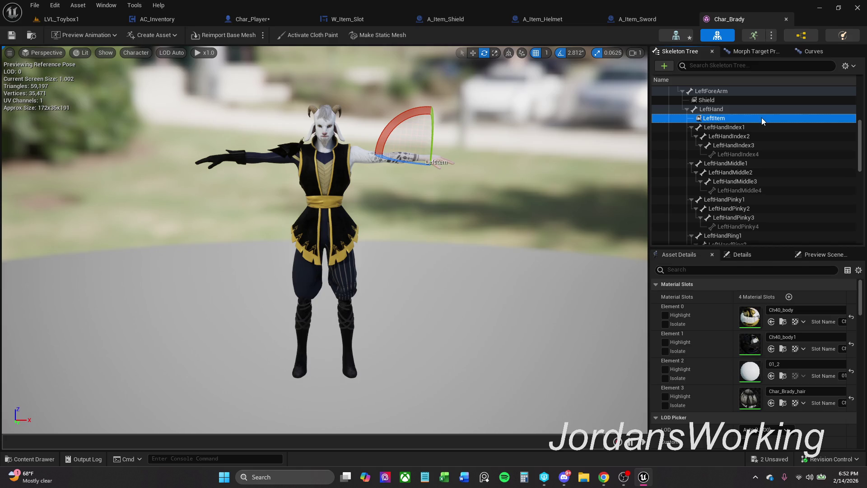
pyautogui.click(12, 41)
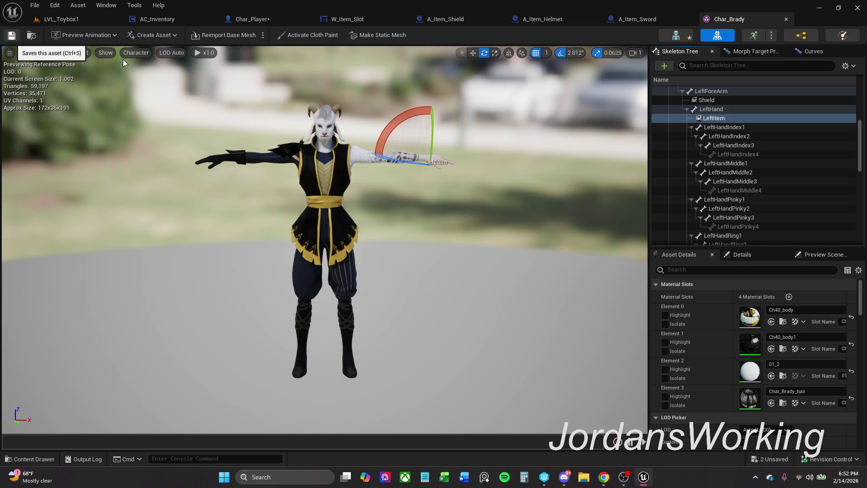
pyautogui.click(786, 19)
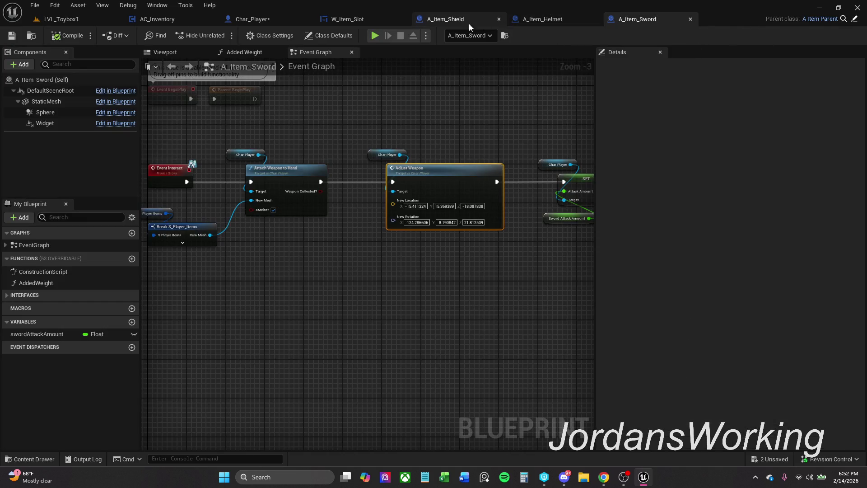
# - In Char_Player, rename the StaticMesh1 component to Melee
pyautogui.click(267, 20)
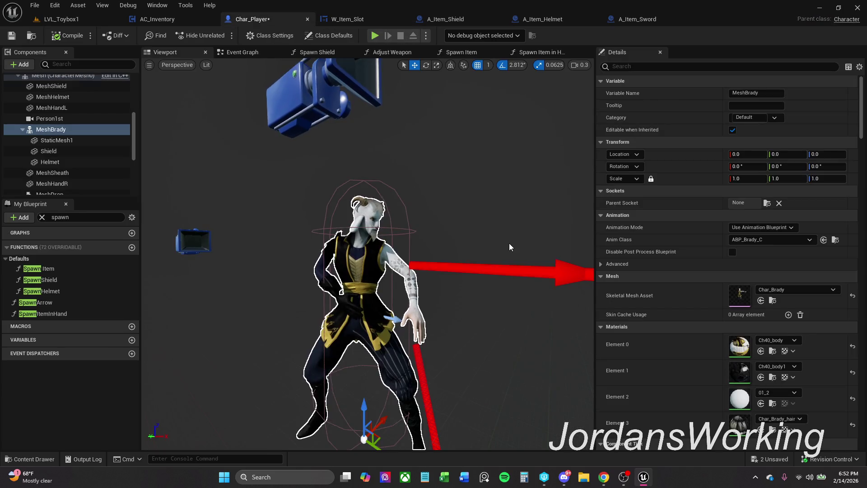
pyautogui.moveTo(315, 107); pyautogui.dragTo(315, 131)
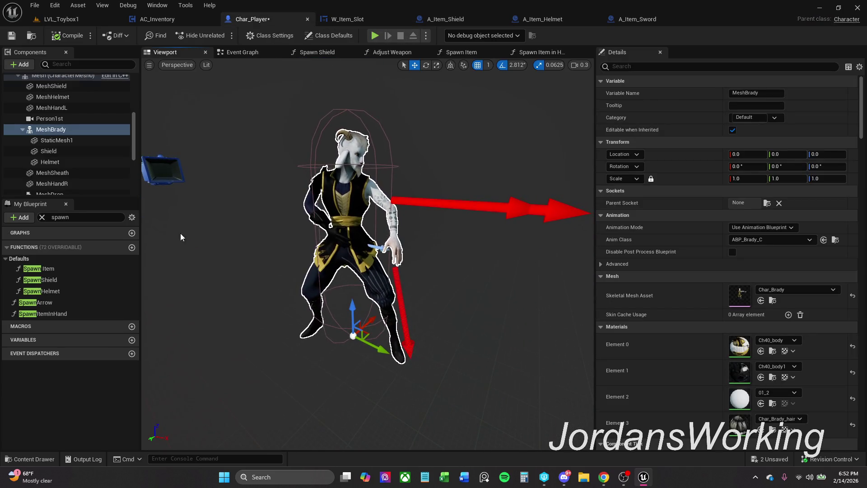
pyautogui.click(57, 141)
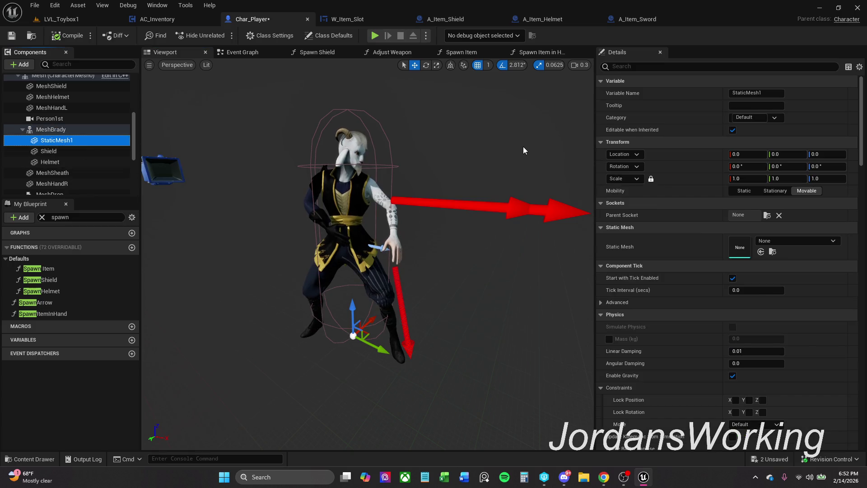
pyautogui.press('F2')
pyautogui.write('Melee')
pyautogui.press('Return')
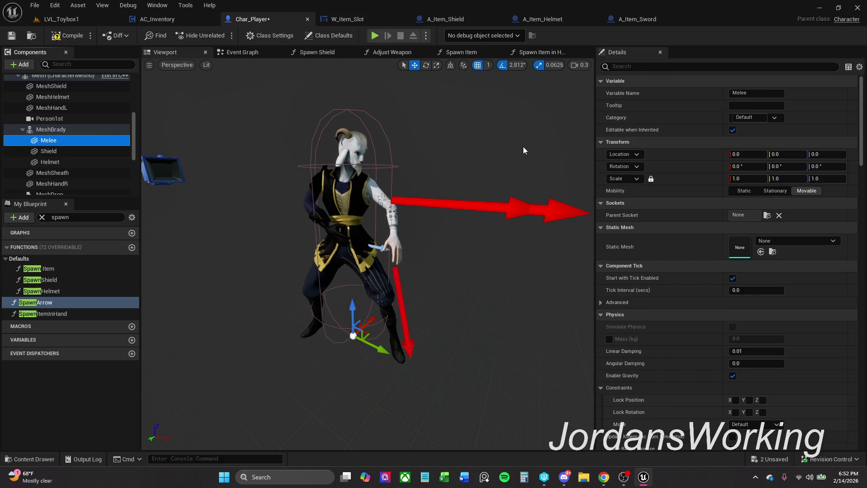
# - Attach Melee to a hand socket and check the Shield component's attachment
pyautogui.click(744, 215)
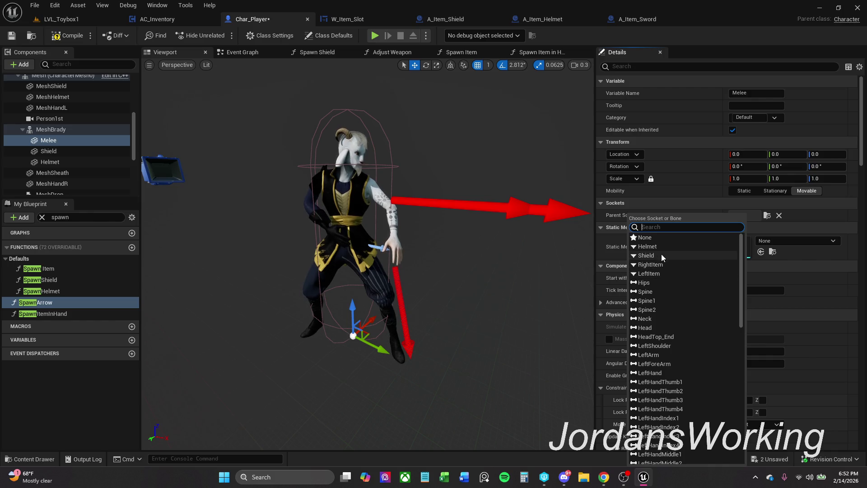
pyautogui.click(664, 274)
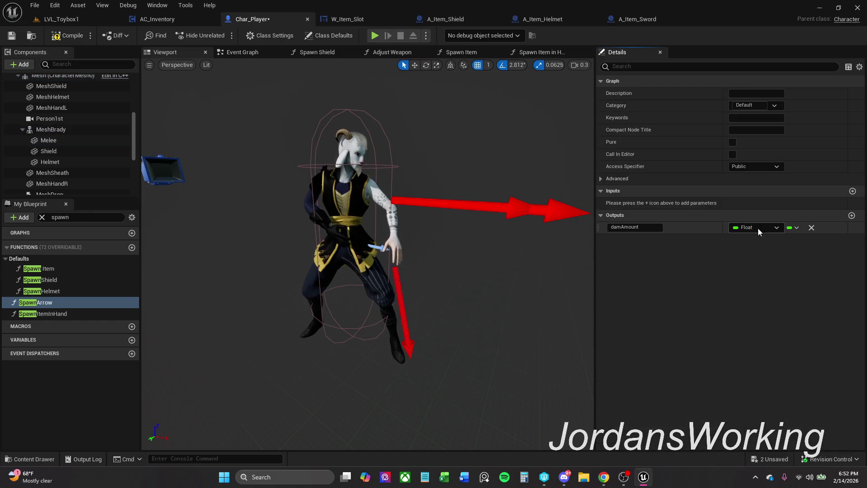
pyautogui.click(60, 153)
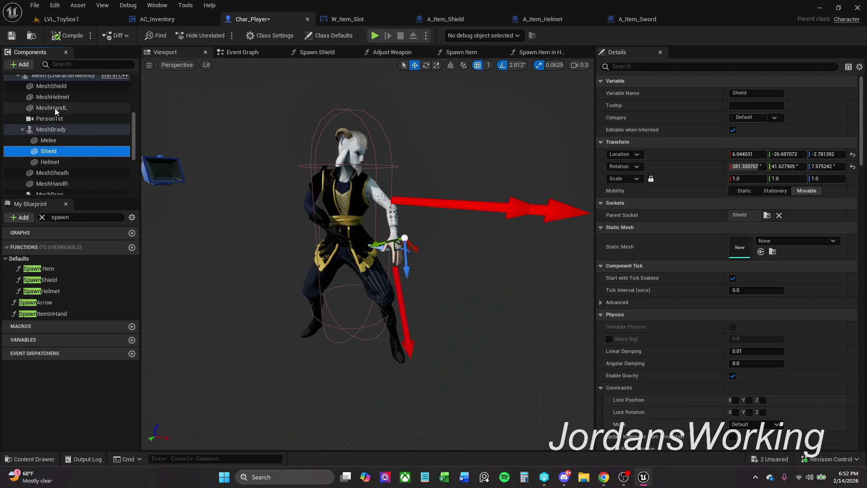
pyautogui.click(55, 130)
pyautogui.click(25, 65)
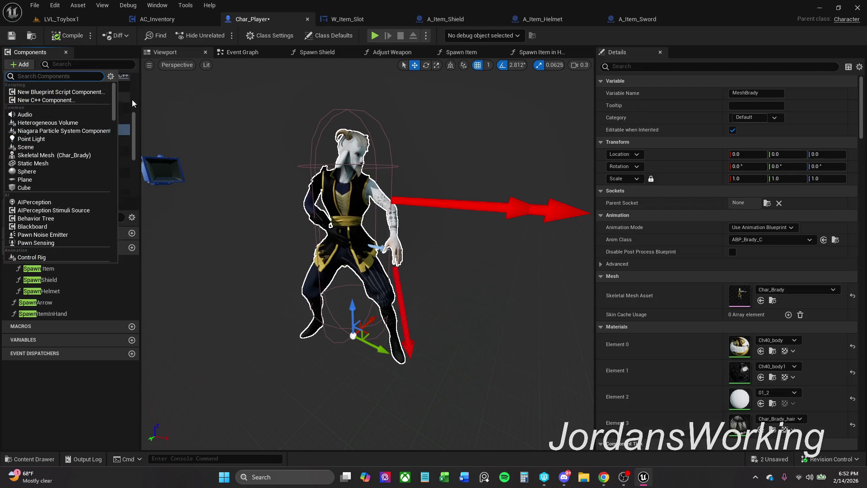
# - Name the new static mesh component under MeshBrady 'Ranged'
pyautogui.click(47, 163)
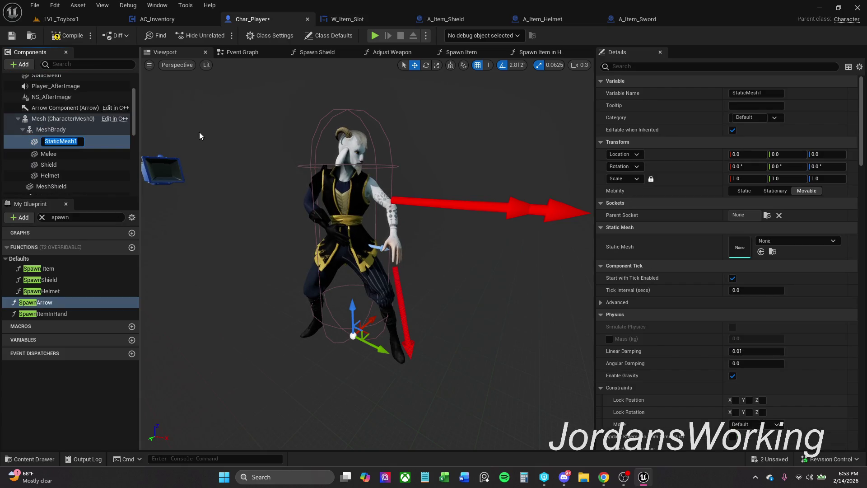
pyautogui.write('Ranged')
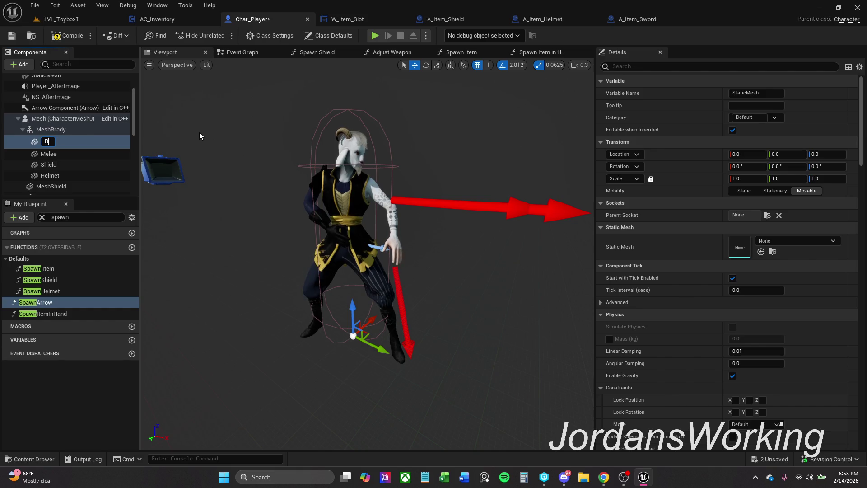
pyautogui.press('Return')
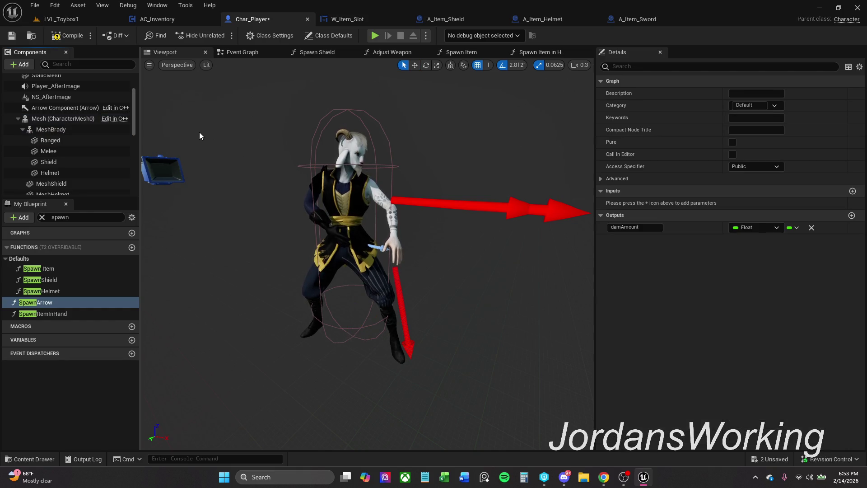
# - Set the Ranged component's Parent Socket to LeftItem
pyautogui.click(100, 139)
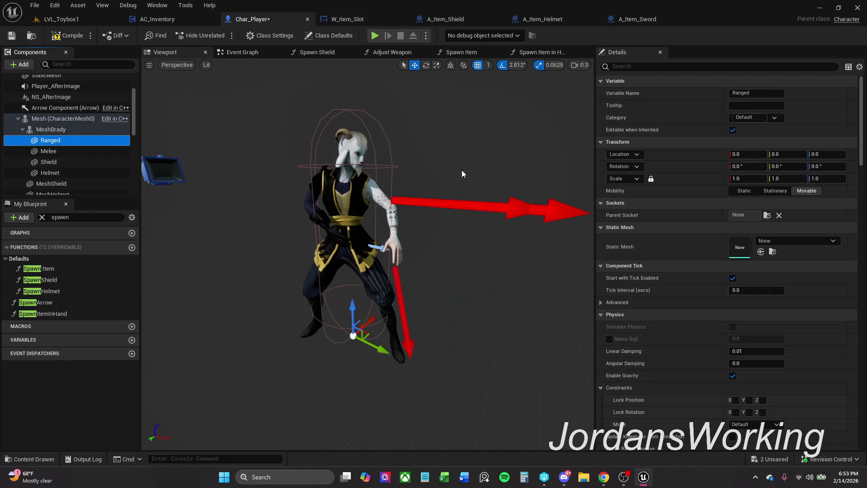
pyautogui.click(767, 217)
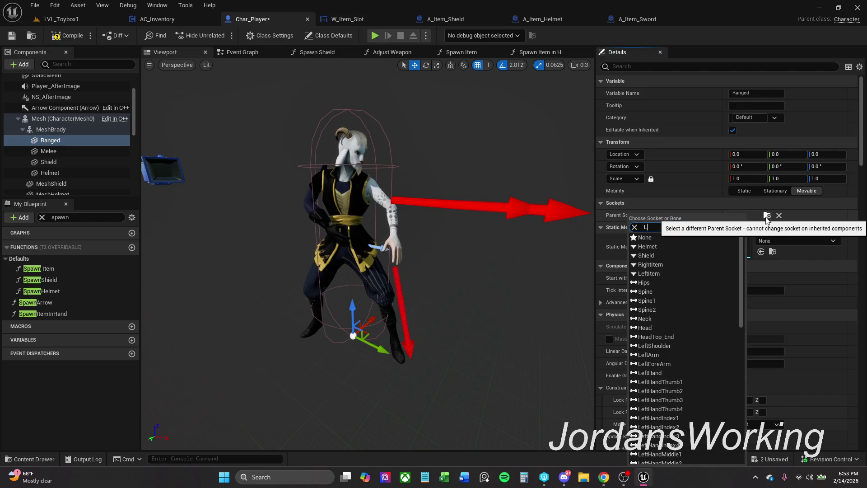
pyautogui.write('Left')
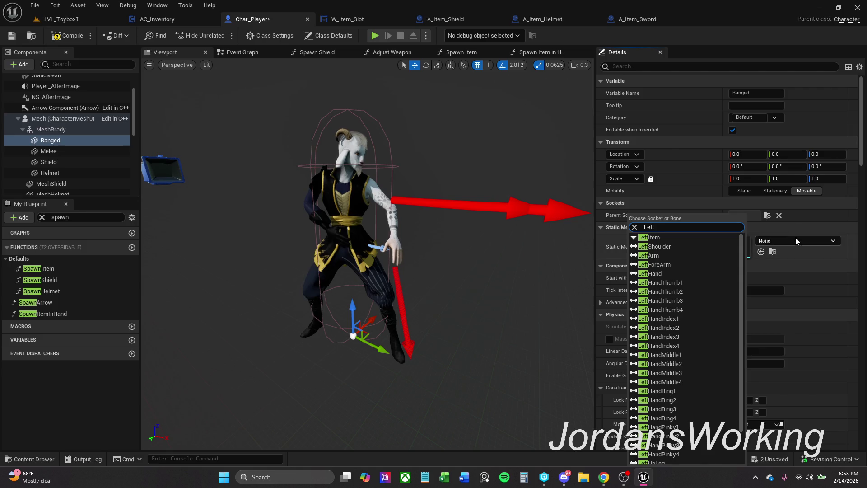
pyautogui.click(650, 237)
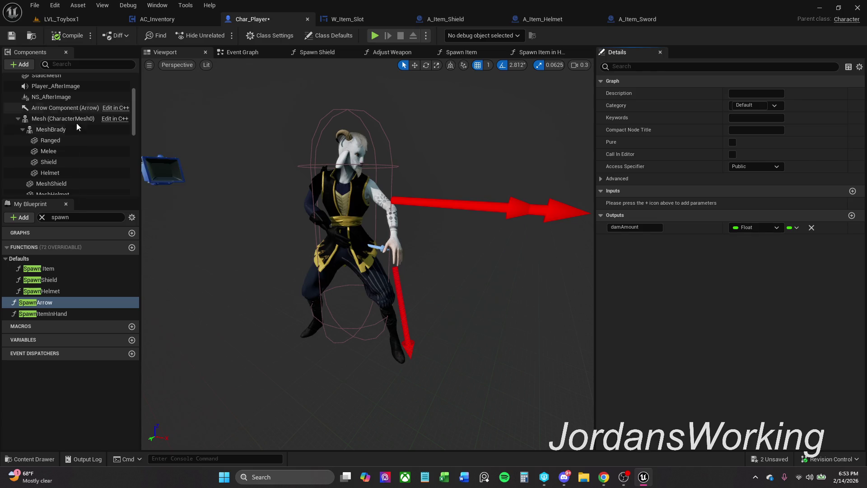
pyautogui.click(66, 172)
# - Assign SM_Sword as the Melee component's static mesh
pyautogui.click(64, 161)
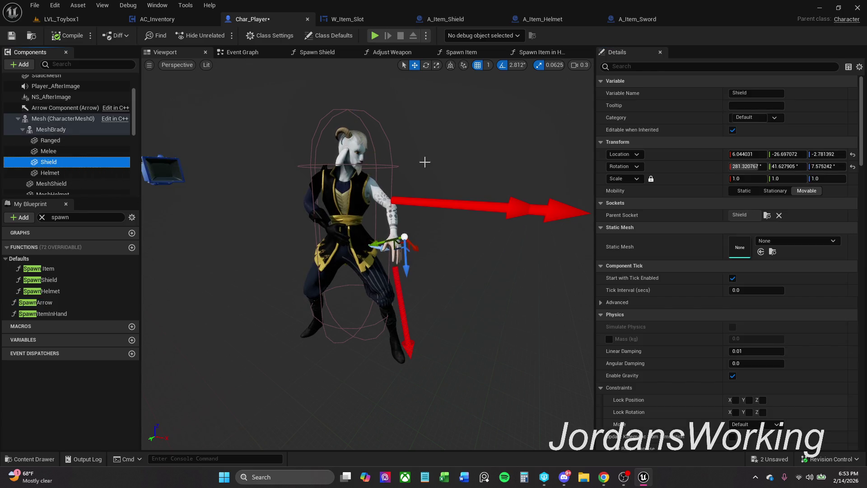
pyautogui.click(64, 151)
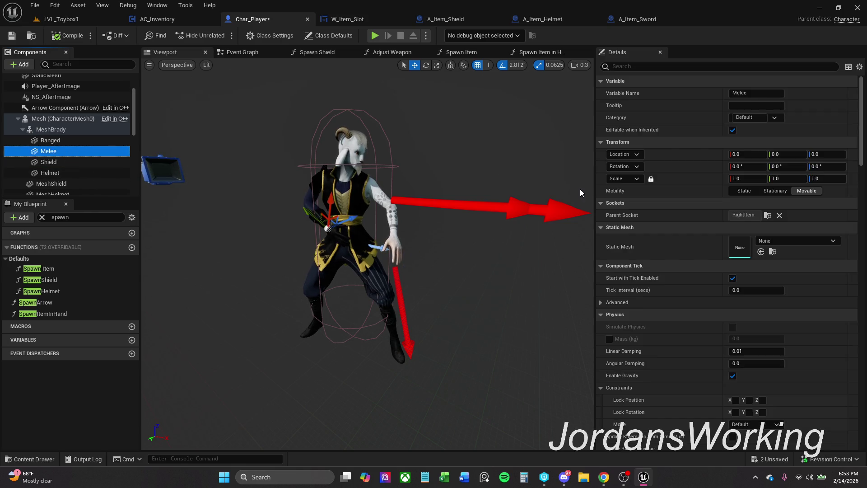
pyautogui.click(829, 243)
pyautogui.write('sm swo')
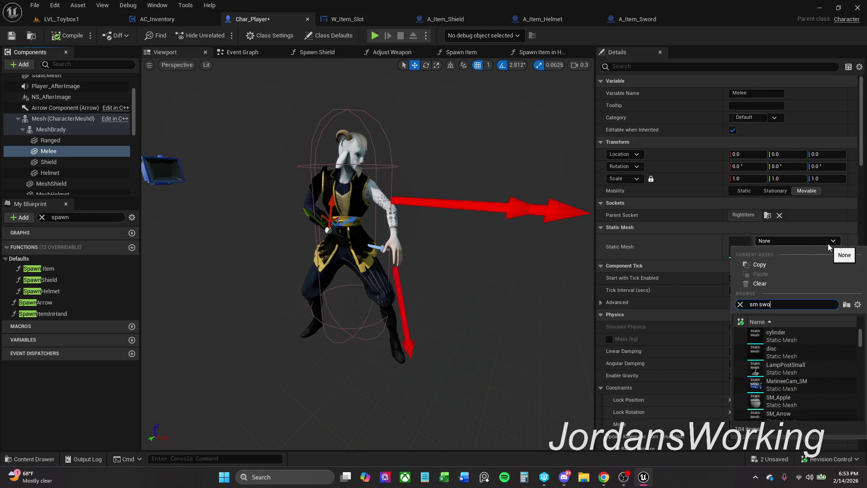
pyautogui.click(807, 335)
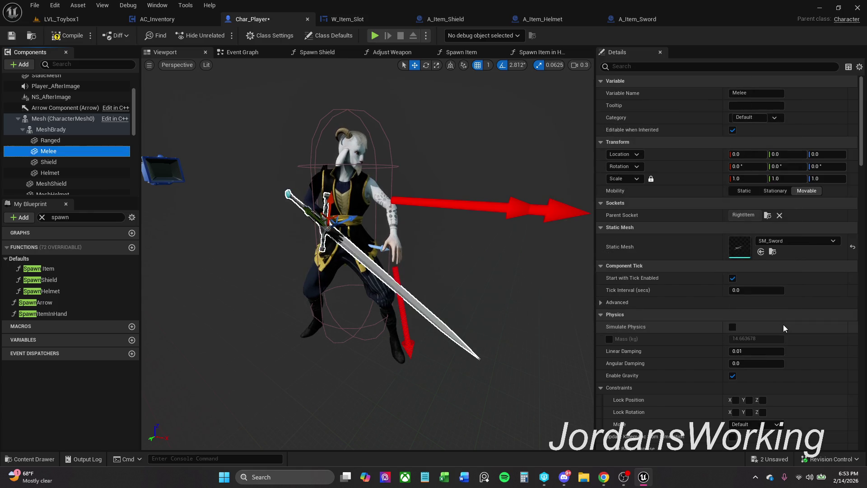
# - Rotate the sword upright with a Z rotation of 90°
pyautogui.scroll(5, 284, 226)
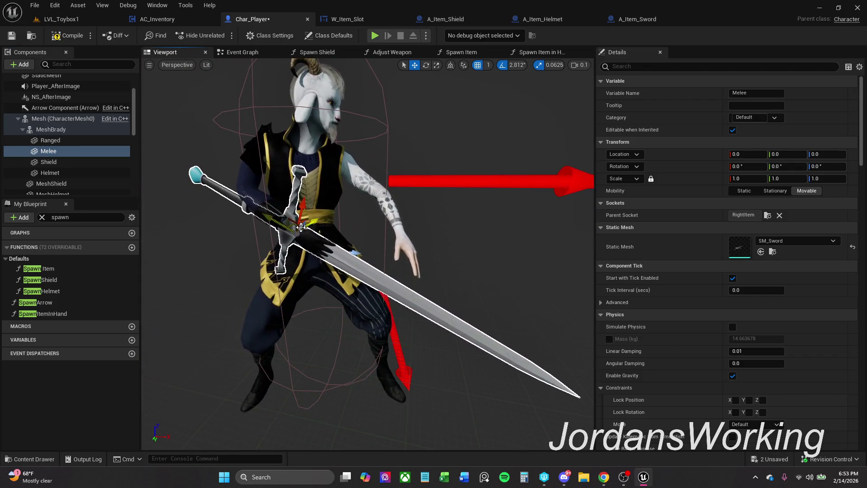
pyautogui.press('e')
pyautogui.moveTo(316, 246); pyautogui.dragTo(296, 195)
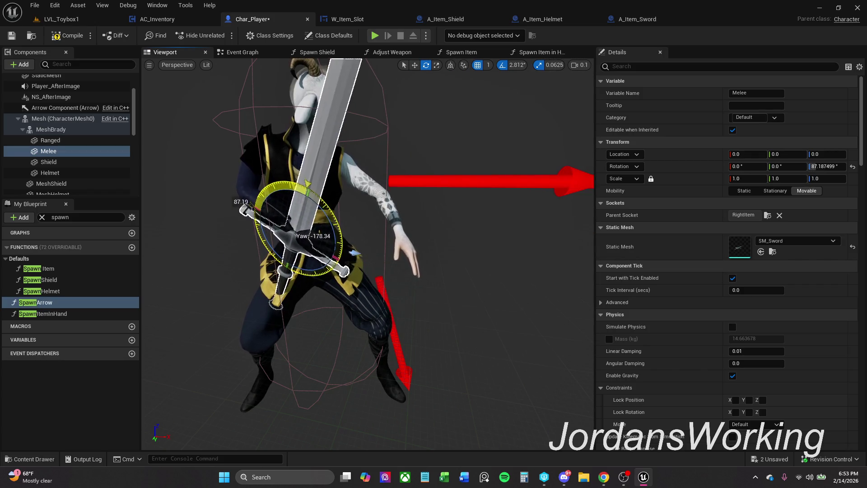
pyautogui.moveTo(243, 200); pyautogui.dragTo(243, 204)
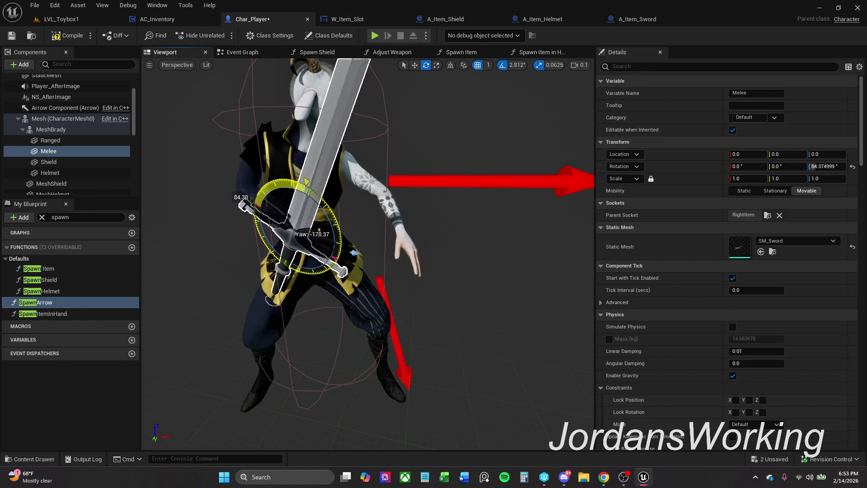
pyautogui.click(821, 166)
pyautogui.write('90')
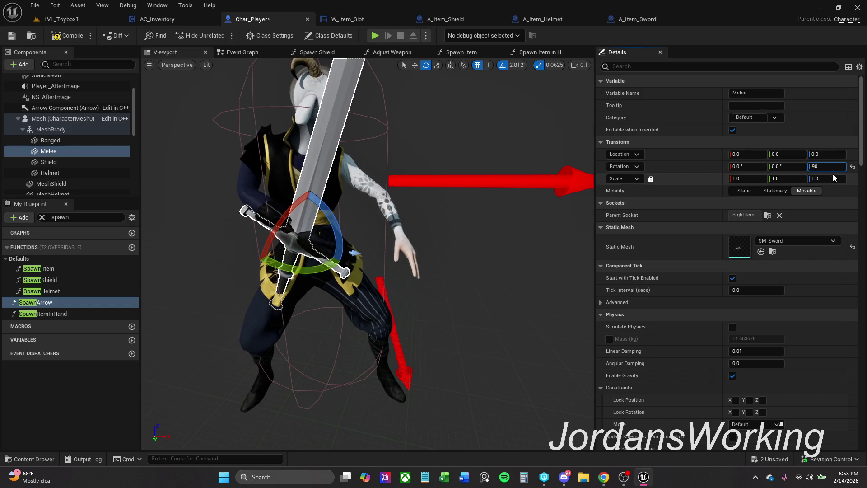
pyautogui.press('Return')
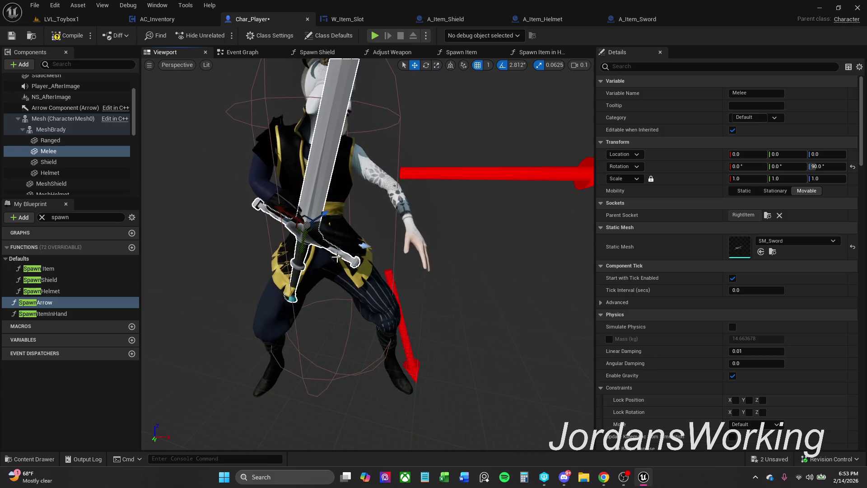
# - Preview the sword's placement and try raising it, undoing that change
pyautogui.click(319, 229)
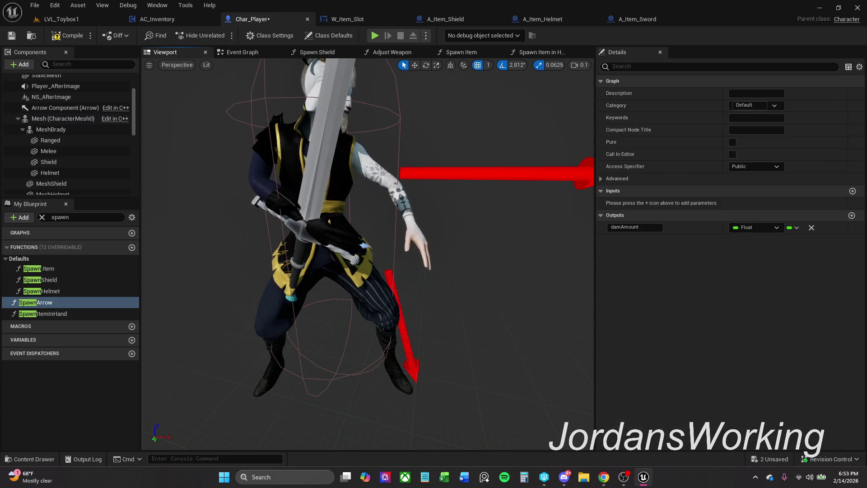
pyautogui.click(305, 230)
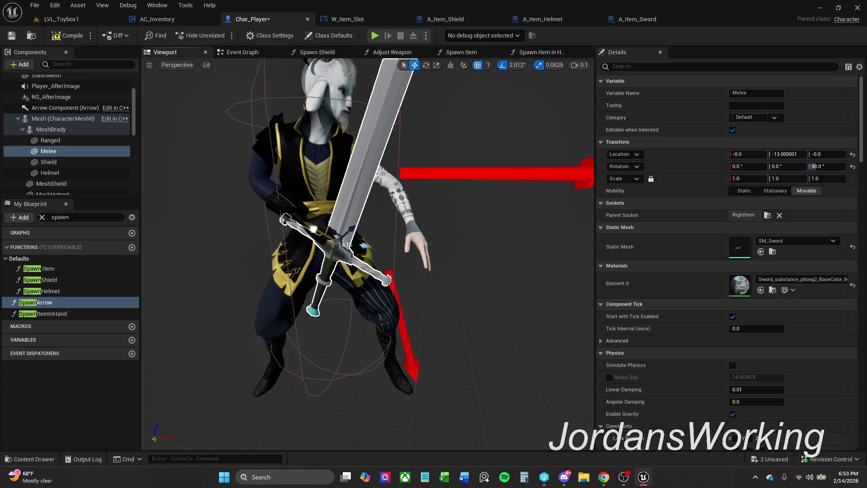
pyautogui.click(333, 233)
pyautogui.click(333, 233)
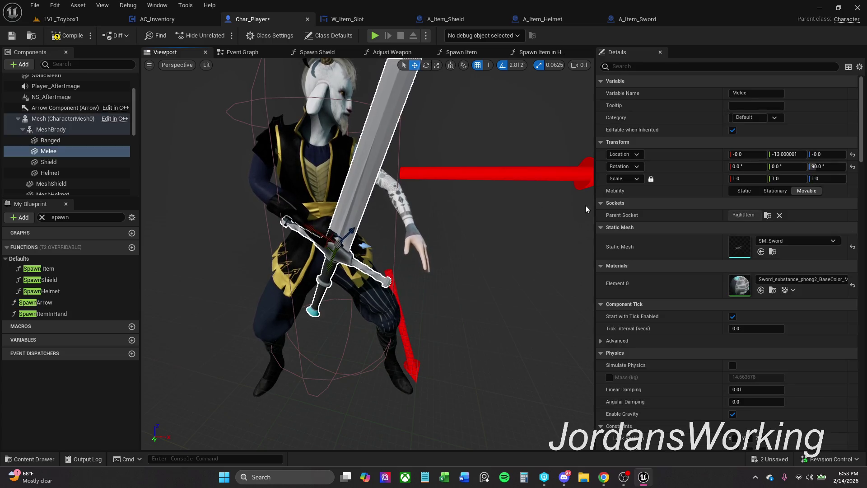
pyautogui.moveTo(334, 233); pyautogui.dragTo(324, 235)
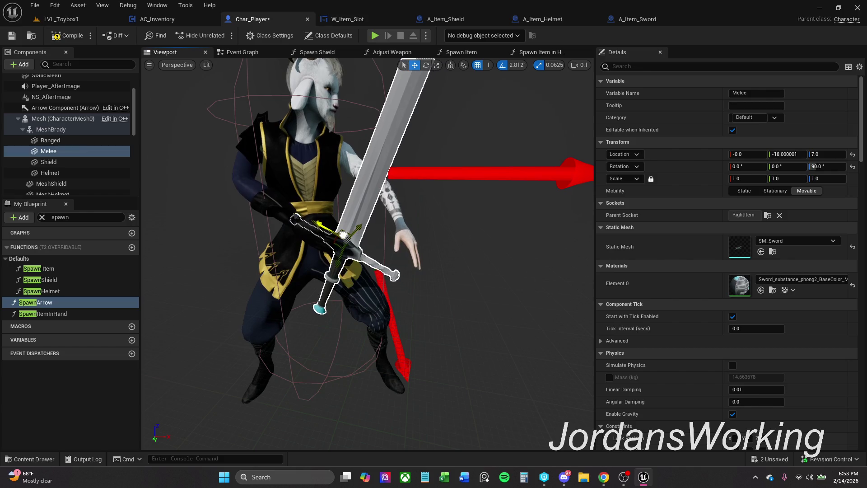
pyautogui.moveTo(827, 154); pyautogui.dragTo(836, 154)
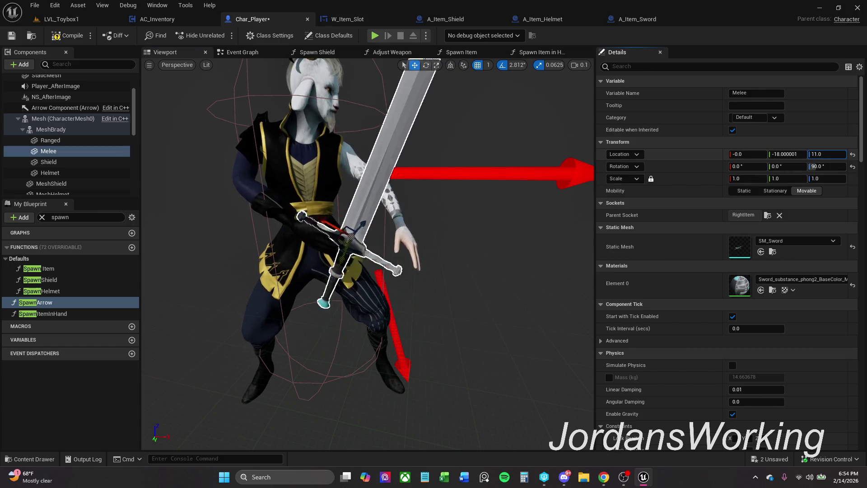
pyautogui.hotkey('ctrl', 'z')
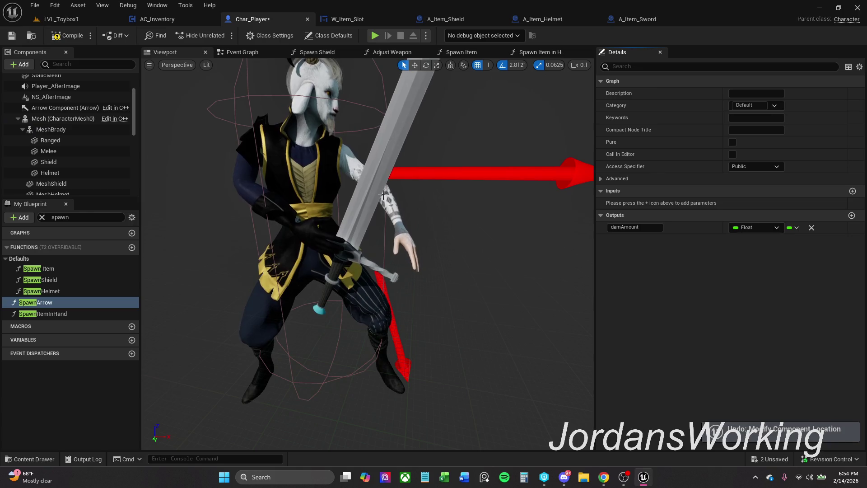
# - Slide the sword forward into the right hand, at location 20, -9, 2
pyautogui.click(355, 221)
pyautogui.click(345, 252)
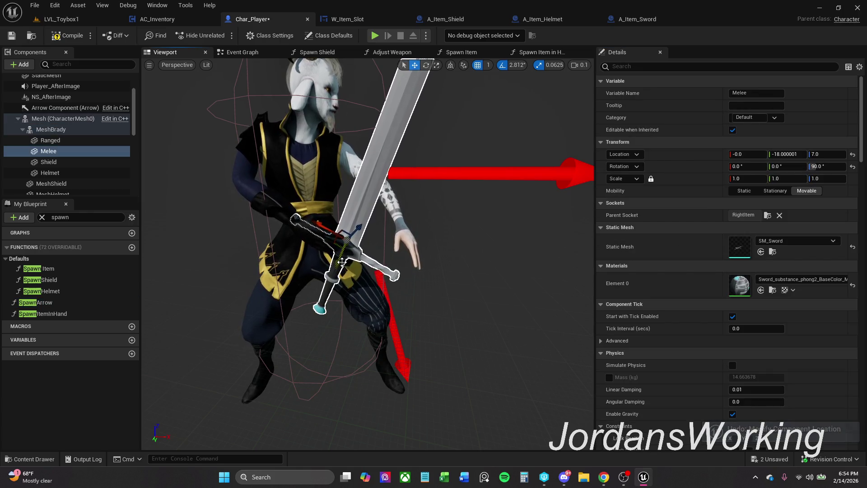
pyautogui.moveTo(345, 252); pyautogui.dragTo(355, 232)
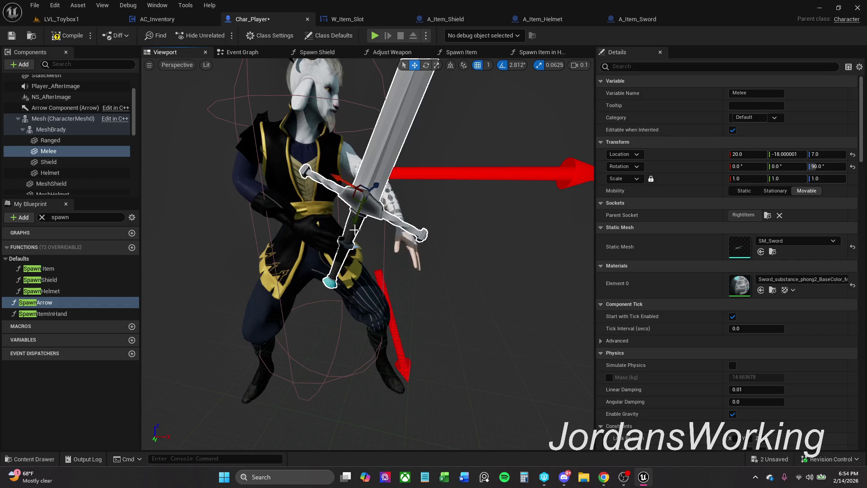
pyautogui.moveTo(364, 186); pyautogui.dragTo(364, 186)
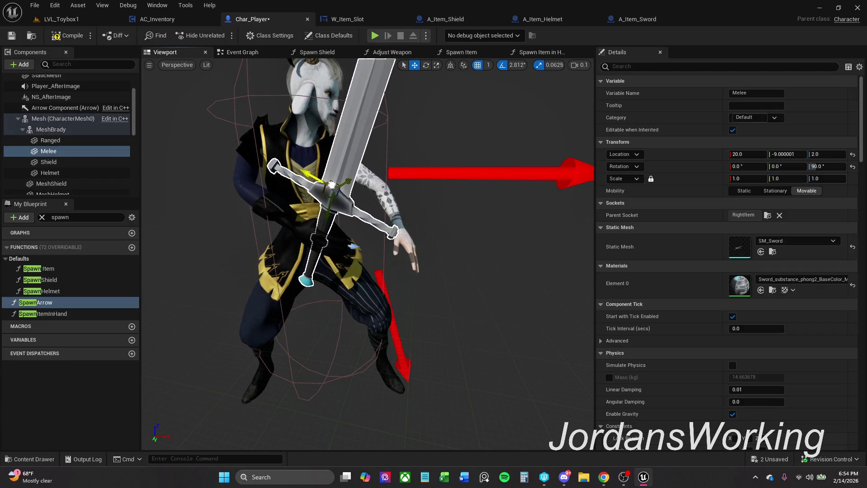
pyautogui.scroll(5, 357, 194)
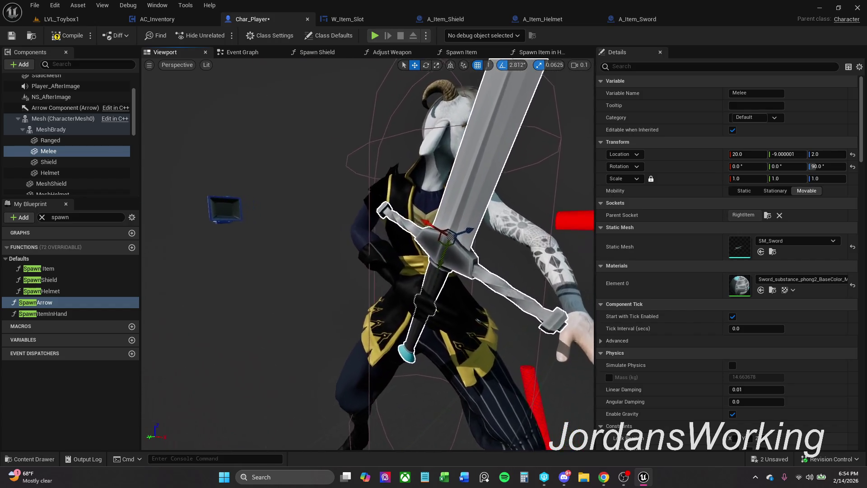
pyautogui.scroll(5, 368, 253)
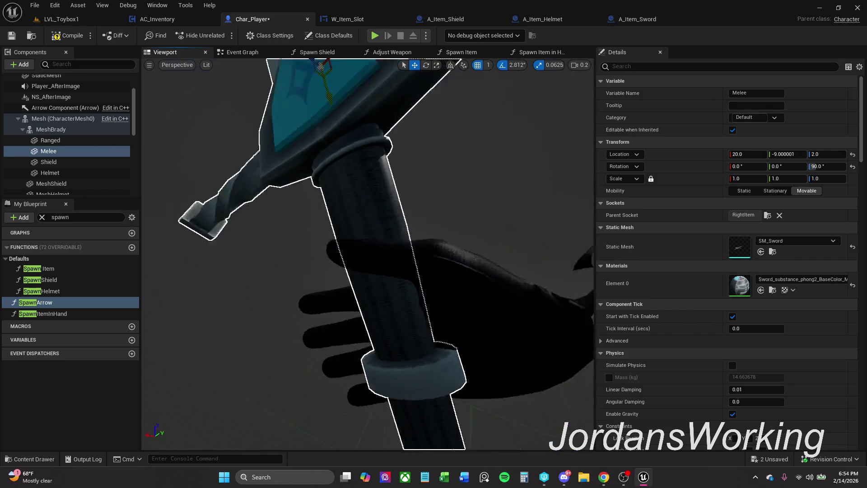
pyautogui.scroll(-5, 369, 253)
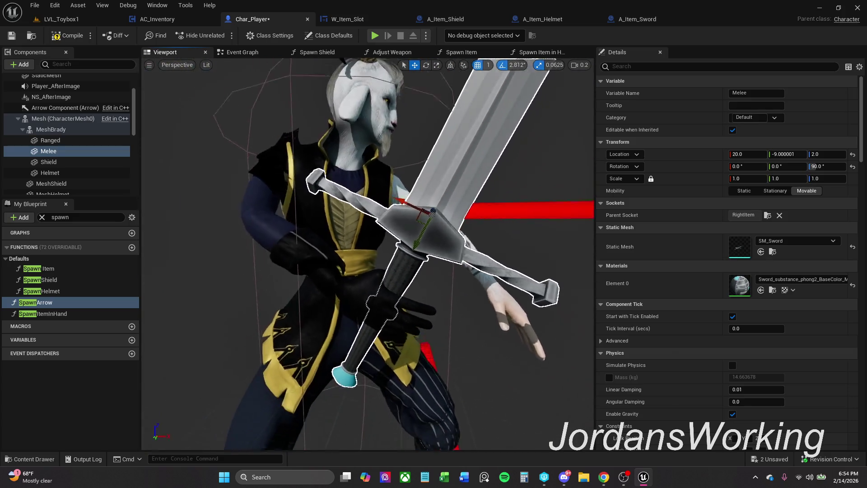
# - Save Char_Player and check the Melee sword's transform
pyautogui.click(11, 35)
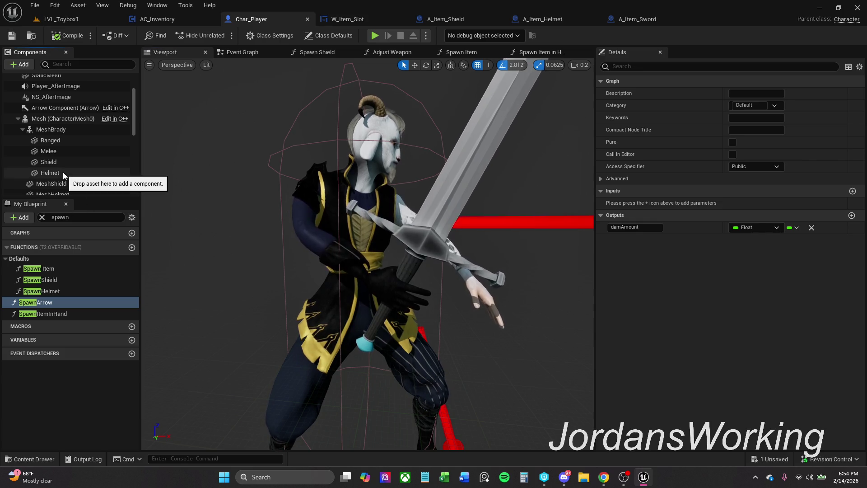
pyautogui.click(431, 184)
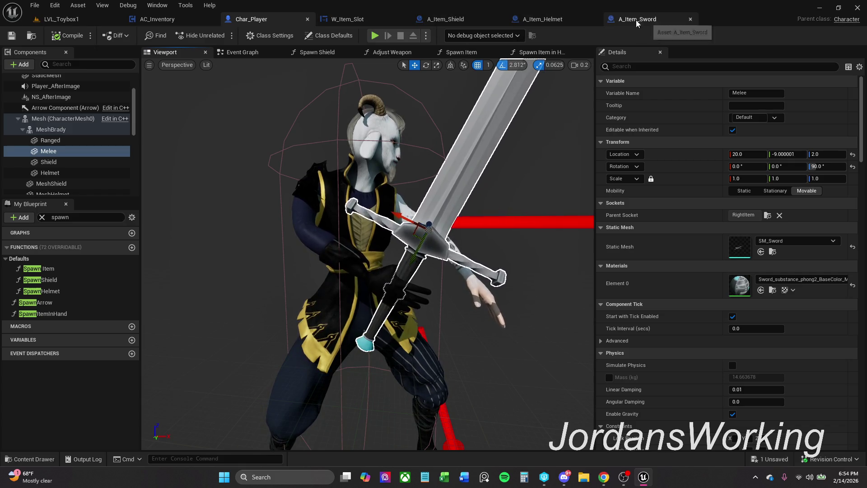
pyautogui.click(671, 18)
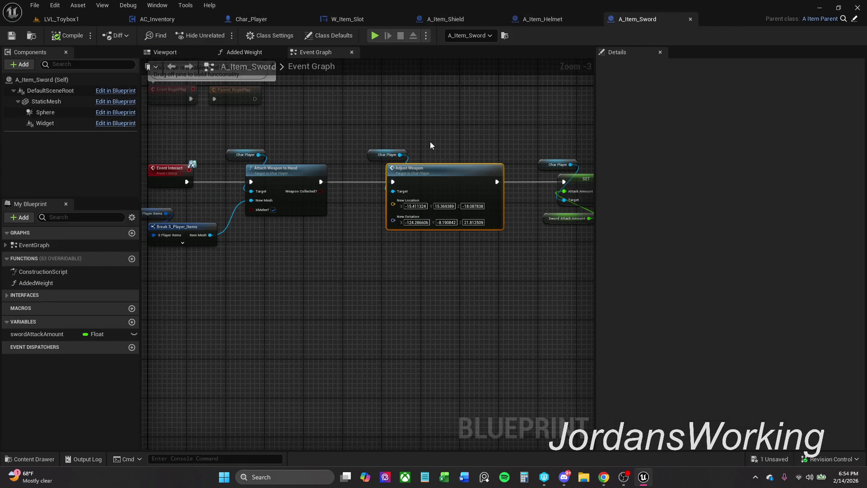
# - Copy all Melee transform properties, then go back to A_Item_Sword's graph
pyautogui.click(263, 20)
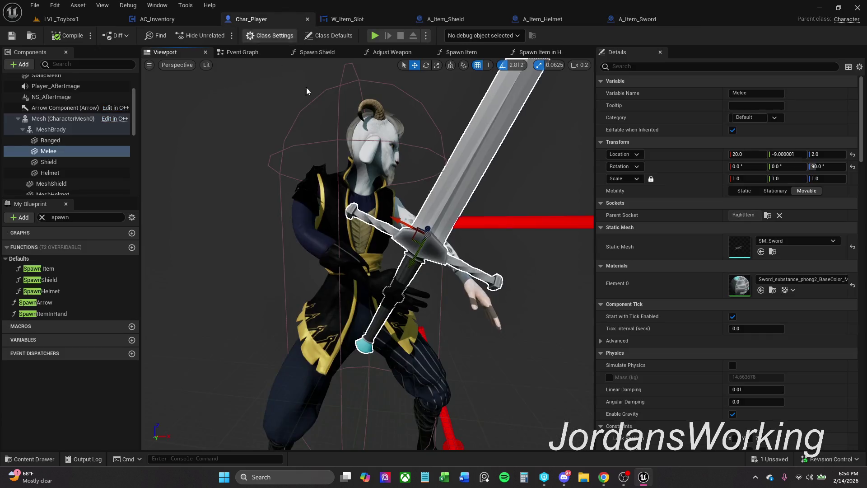
pyautogui.rightClick(684, 144)
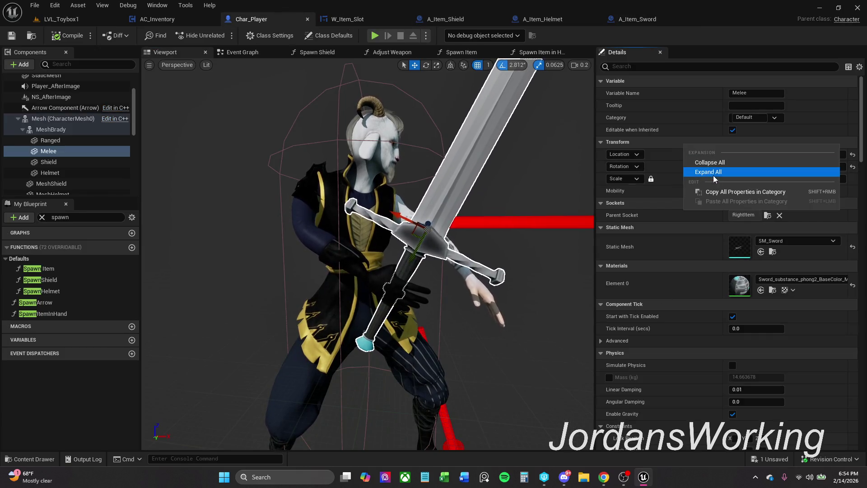
pyautogui.click(735, 193)
pyautogui.click(649, 21)
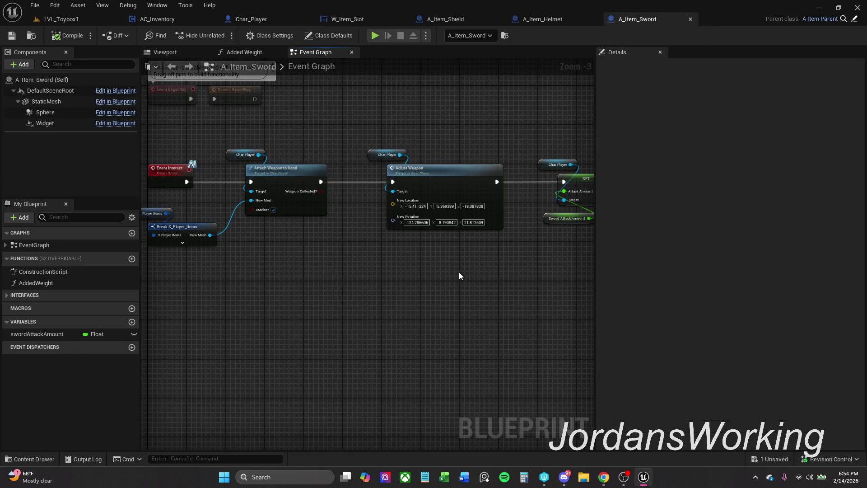
# - Paste the copied Melee transform into a temporary comment box in the graph
pyautogui.moveTo(459, 276); pyautogui.dragTo(398, 280)
pyautogui.moveTo(357, 306); pyautogui.dragTo(361, 241)
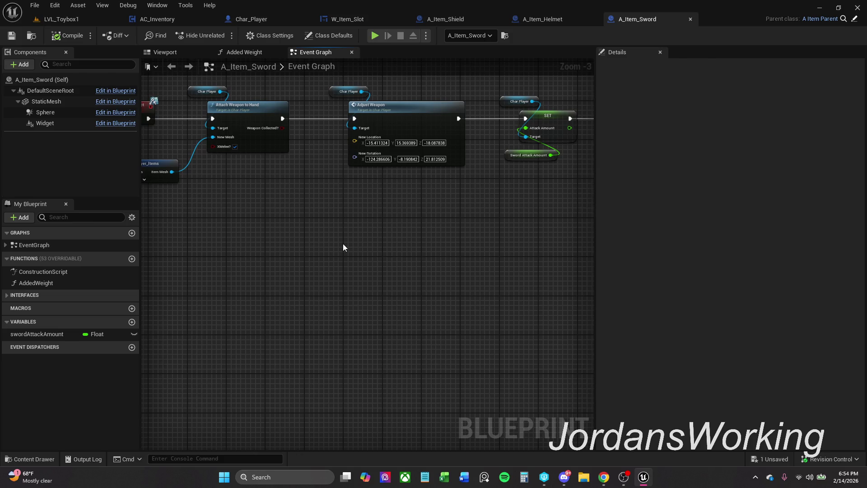
pyautogui.press('c')
pyautogui.hotkey('ctrl', 'v')
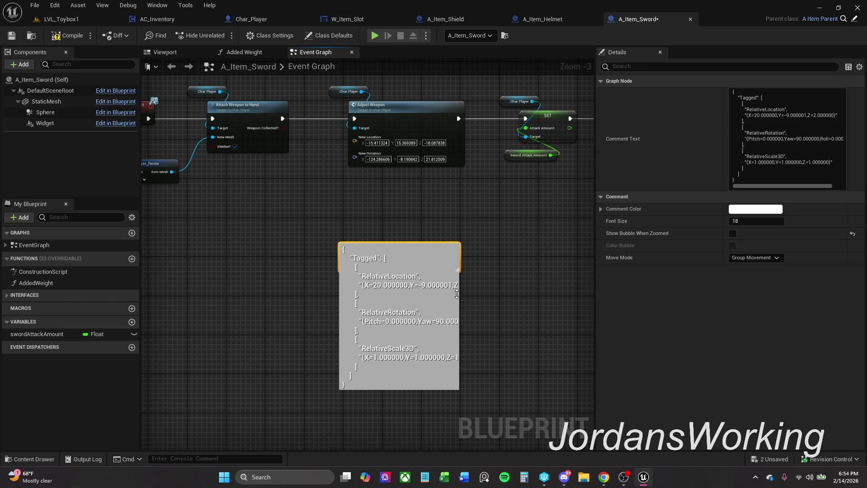
pyautogui.click(473, 286)
pyautogui.moveTo(458, 272)
pyautogui.mouseDown()
pyautogui.moveTo(506, 387)
pyautogui.moveTo(586, 416)
pyautogui.moveTo(572, 410)
pyautogui.mouseUp()
pyautogui.click(370, 246)
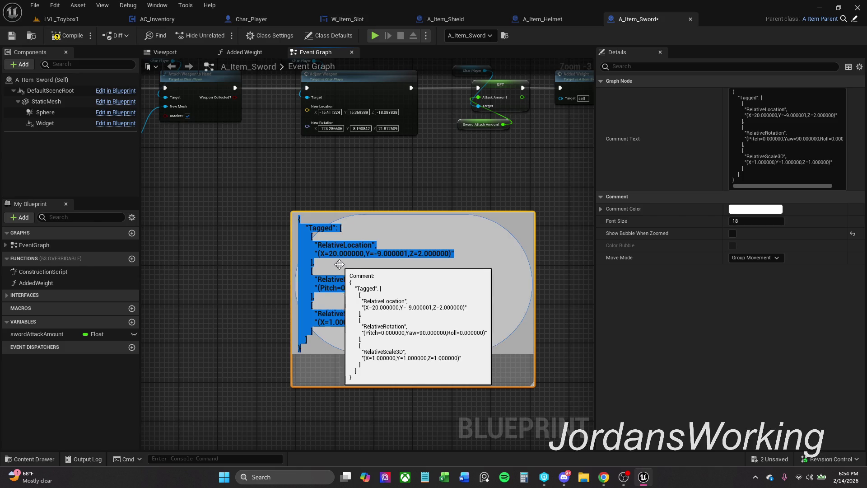
pyautogui.moveTo(364, 254); pyautogui.dragTo(329, 258)
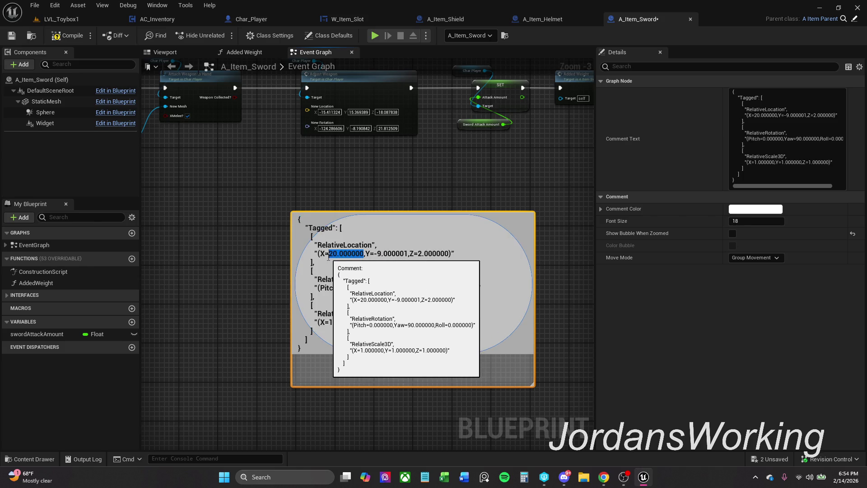
# - Set Adjust Weapon's New Location to 20, -9, 2
pyautogui.click(330, 112)
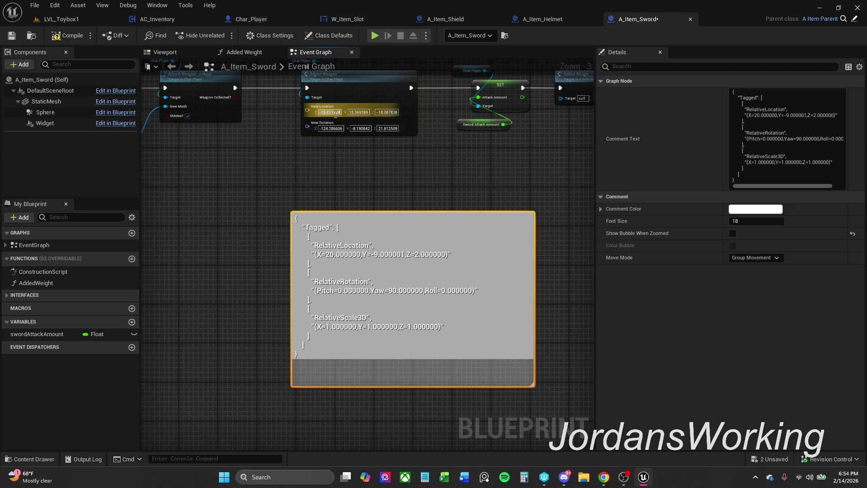
pyautogui.hotkey('ctrl', 'v')
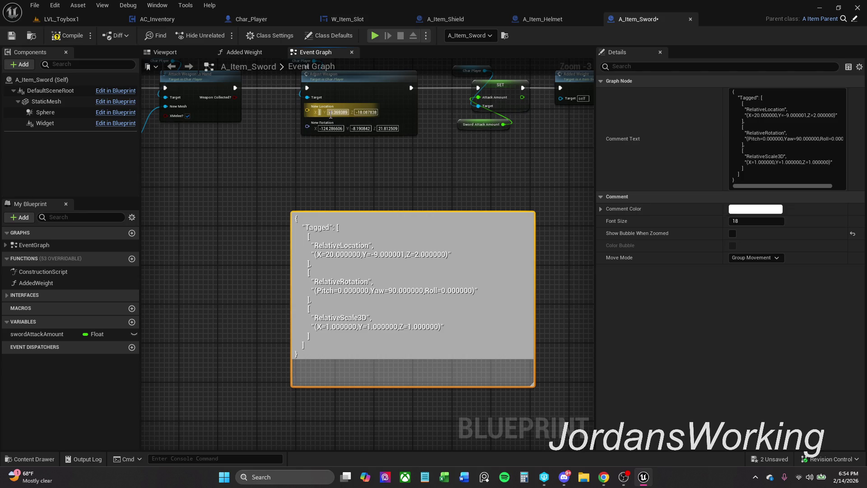
pyautogui.press('Return')
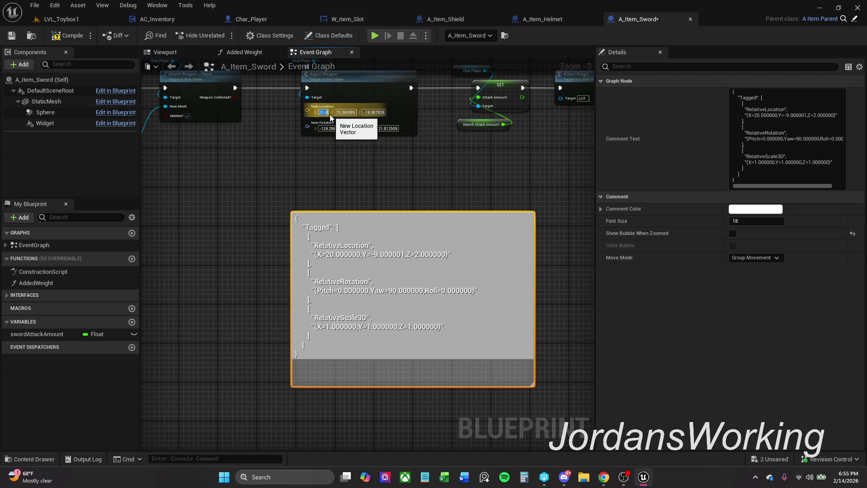
pyautogui.write('-9')
pyautogui.press('Return')
pyautogui.press('Tab')
pyautogui.write('2')
pyautogui.press('Return')
# - Set Adjust Weapon's New Rotation to 0, 90, 0
pyautogui.click(328, 129)
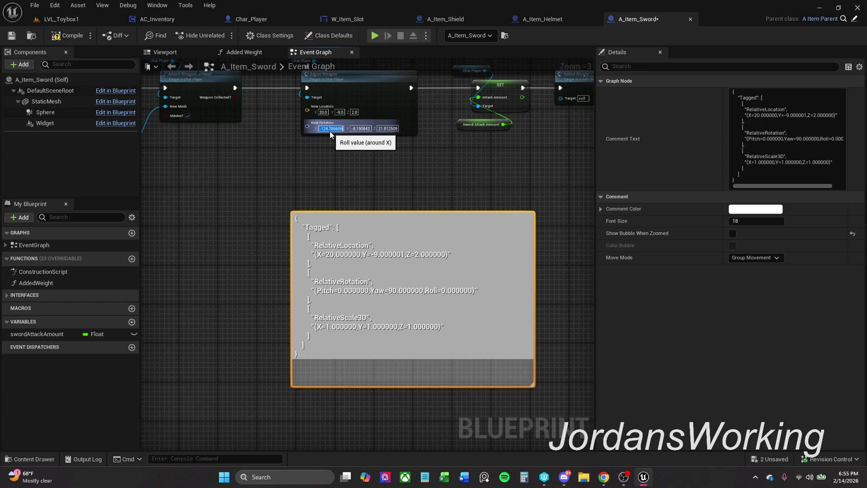
pyautogui.write('0')
pyautogui.press('Tab')
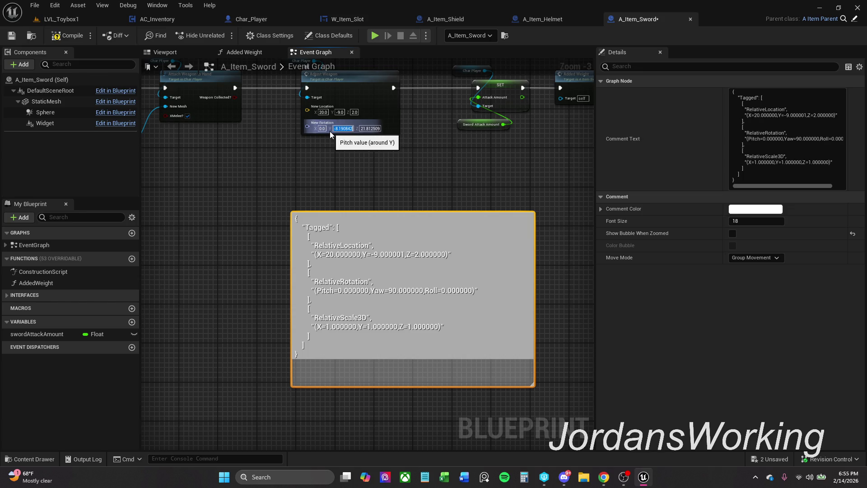
pyautogui.write('90')
pyautogui.press('Tab')
pyautogui.write('0')
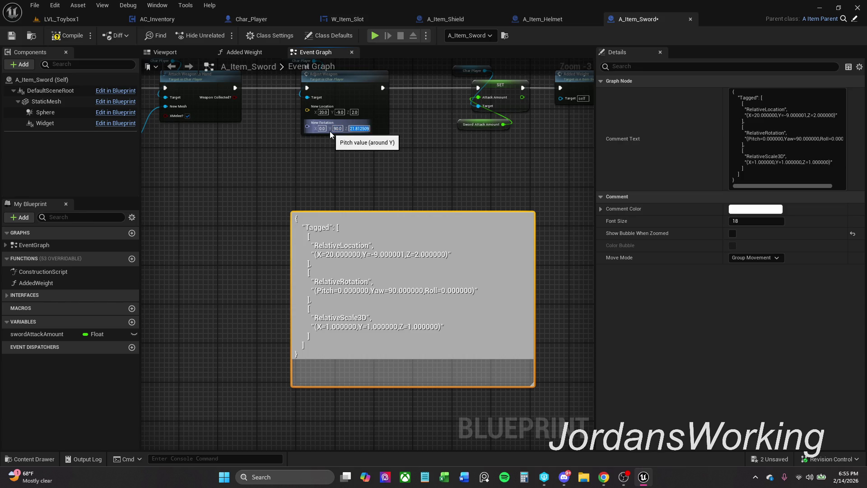
pyautogui.press('Tab')
pyautogui.press('Return')
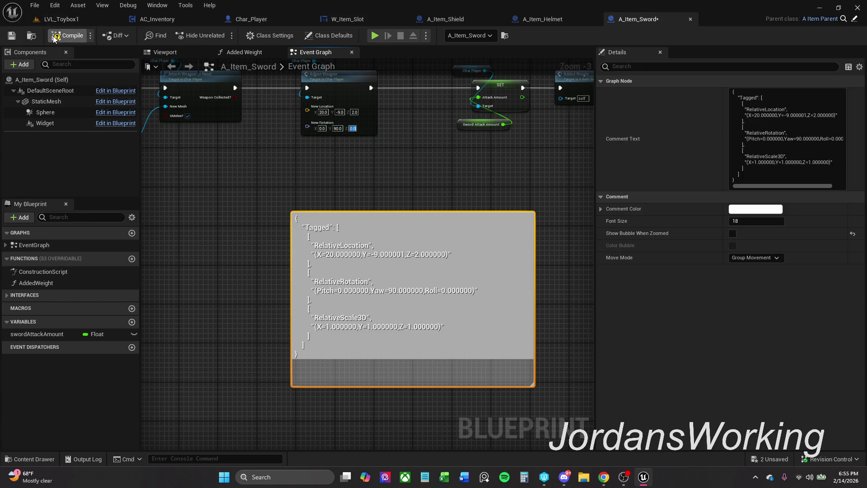
# - Save and check out the sword blueprint, then delete the temporary comment
pyautogui.click(9, 40)
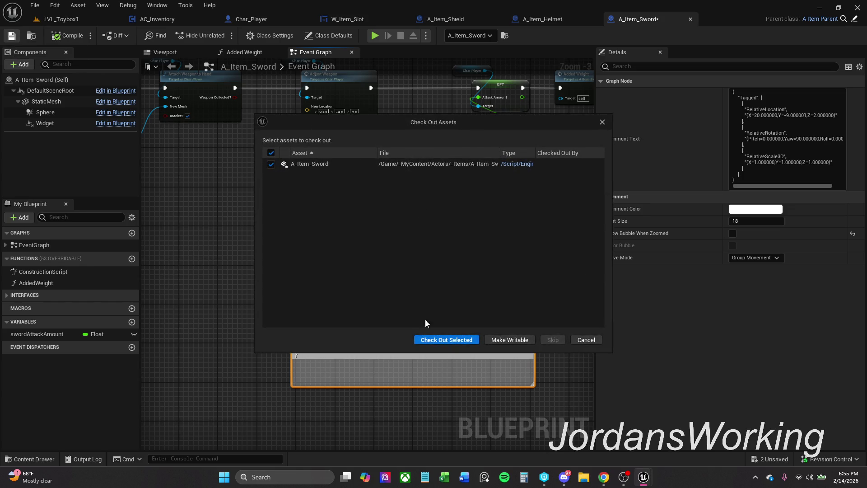
pyautogui.click(446, 340)
pyautogui.moveTo(251, 197); pyautogui.dragTo(432, 302)
pyautogui.press('Delete')
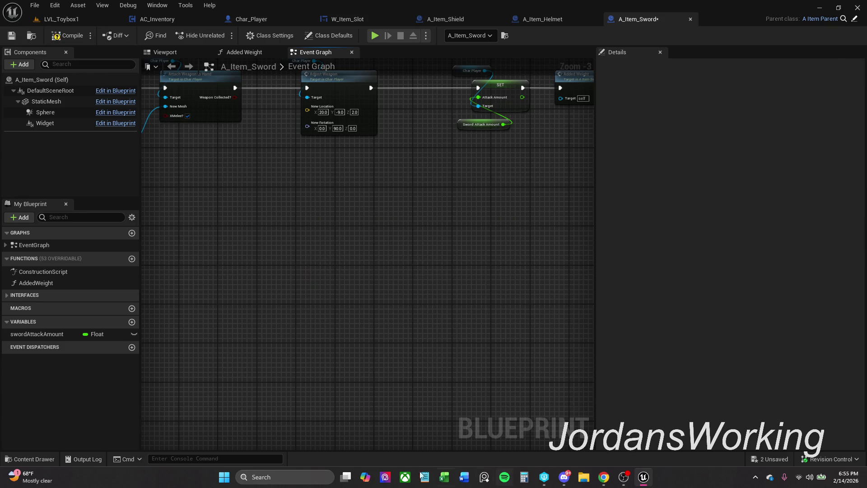
# - Compile the sword blueprint and run a quick Play session in LVL_Toybox1
pyautogui.click(65, 36)
pyautogui.click(72, 18)
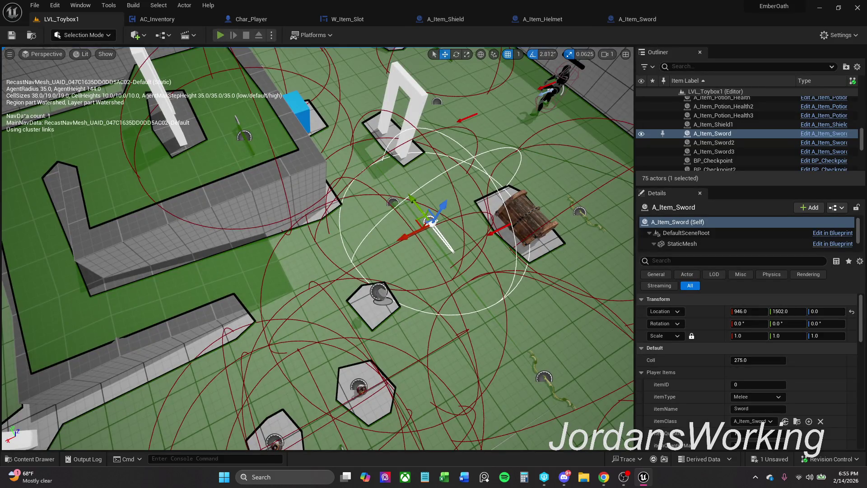
pyautogui.hotkey('alt', 'p')
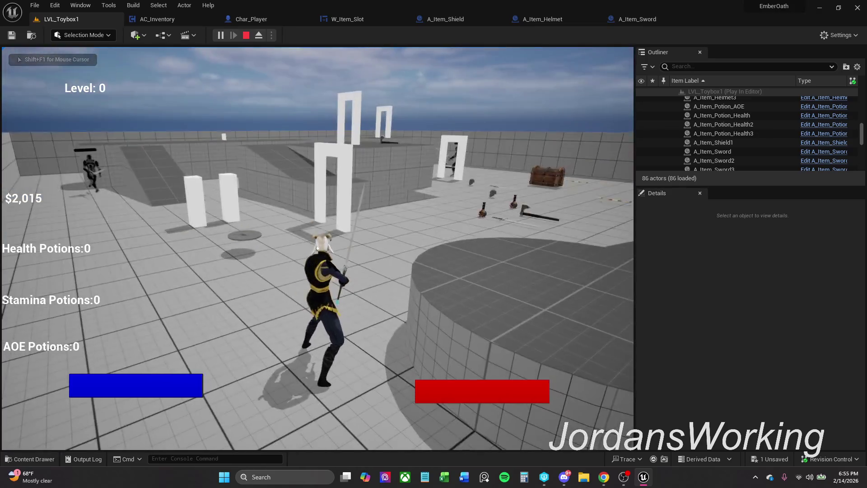
pyautogui.press('Escape')
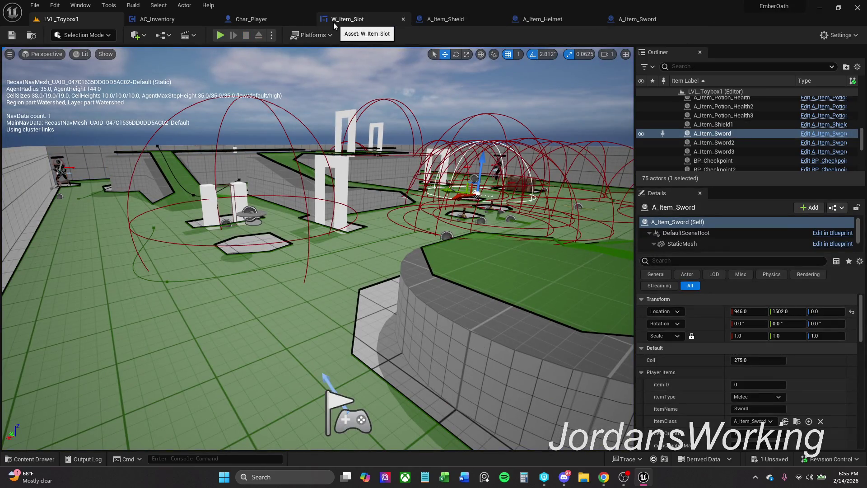
pyautogui.click(264, 21)
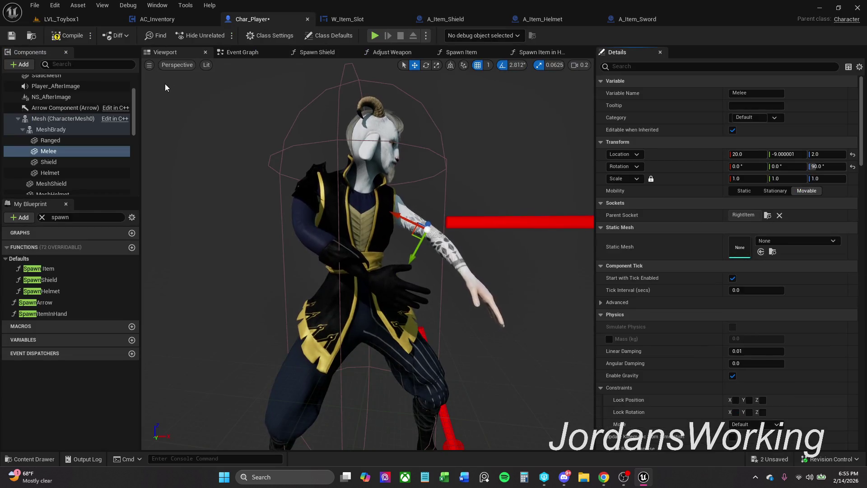
pyautogui.click(77, 17)
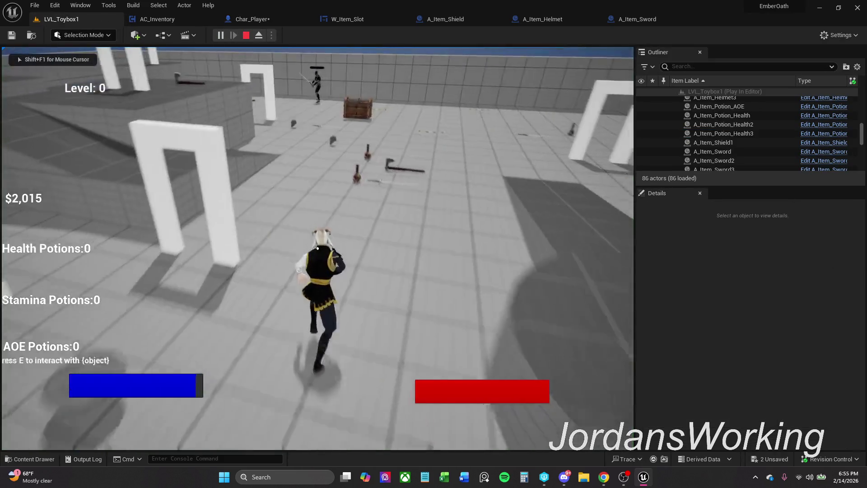
# - In play mode, pick up the sword and equip it from the inventory
pyautogui.press('e')
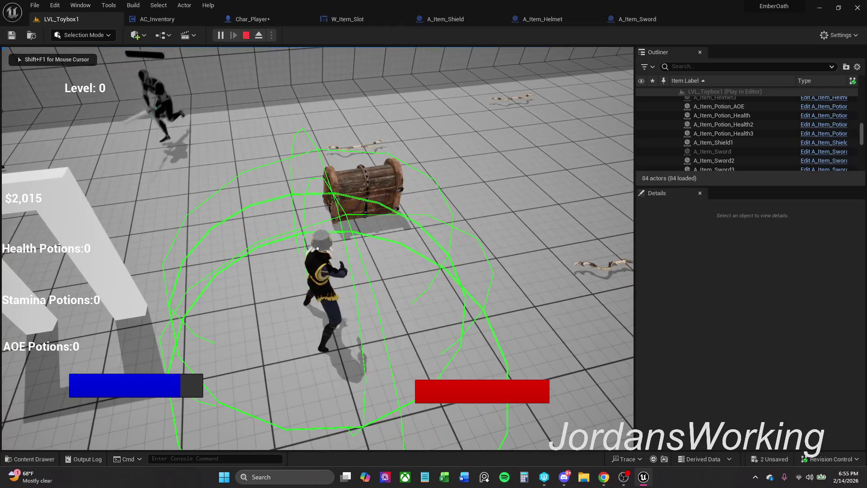
pyautogui.press('i')
pyautogui.click(180, 194)
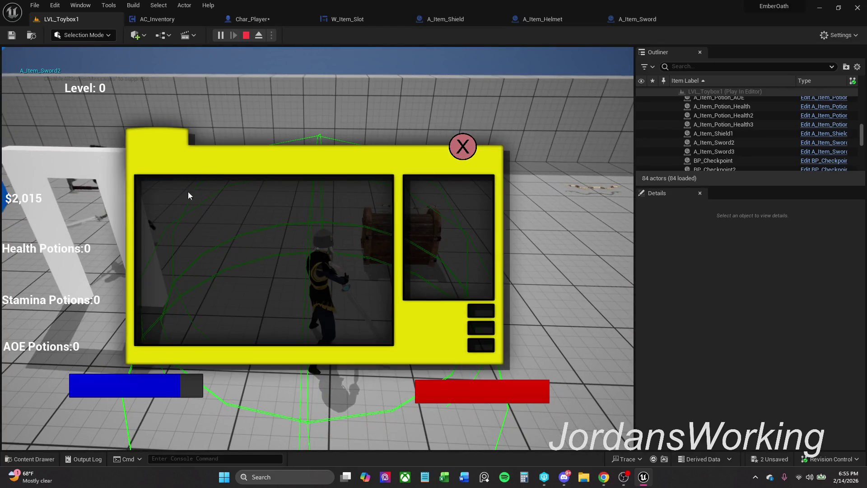
pyautogui.click(462, 147)
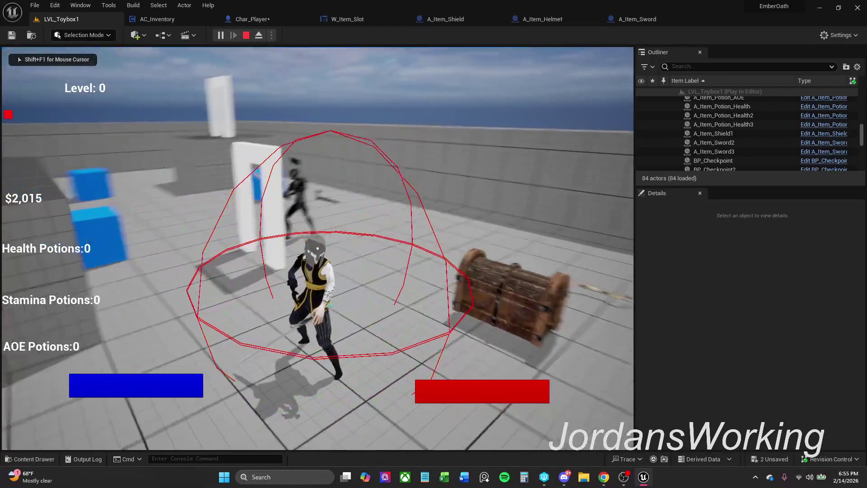
pyautogui.press('Escape')
pyautogui.click(635, 19)
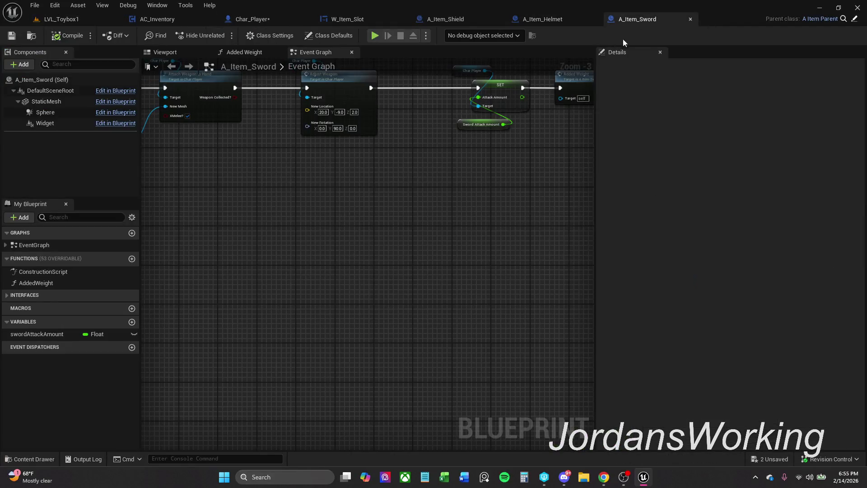
# - Recenter the A_Item_Sword graph, then close the Char_Player blueprint tab
pyautogui.moveTo(320, 179)
pyautogui.mouseDown()
pyautogui.moveTo(366, 225)
pyautogui.moveTo(469, 232)
pyautogui.moveTo(343, 277)
pyautogui.moveTo(434, 286)
pyautogui.moveTo(352, 277)
pyautogui.mouseUp()
pyautogui.scroll(2, 345, 251)
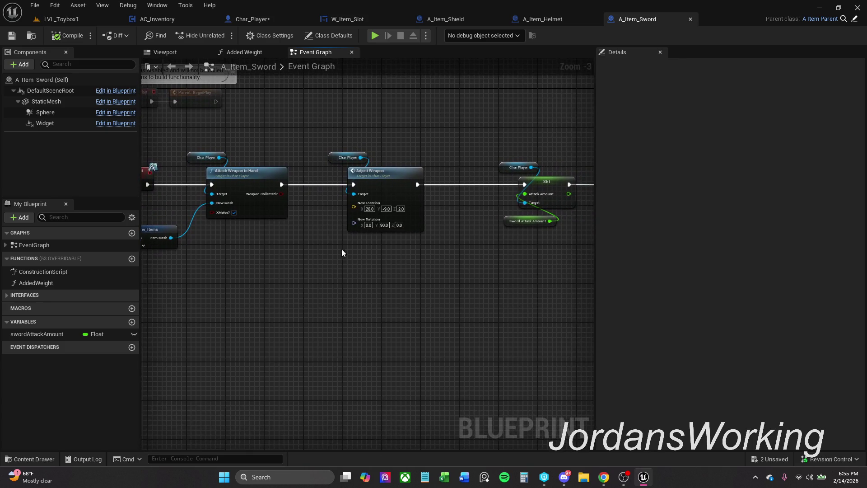
pyautogui.click(264, 19)
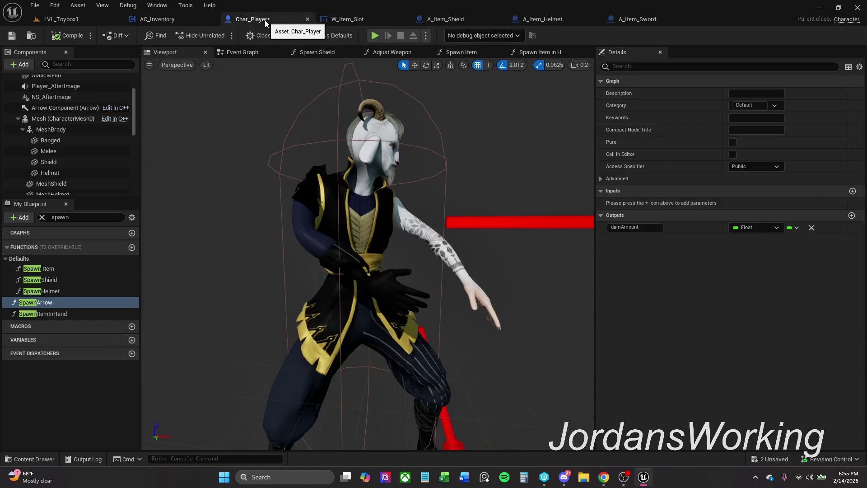
pyautogui.click(307, 19)
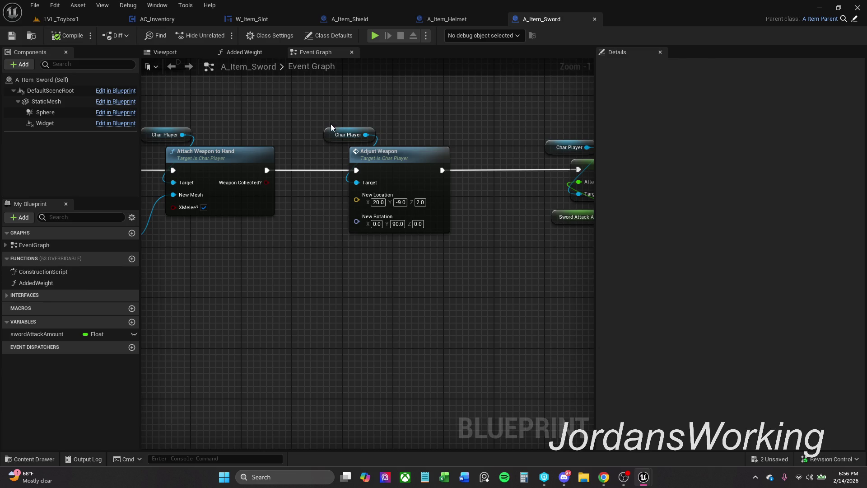
# - Open Char_Player's Attach Weapon to Hand function and frame its Switch and Set Static Mesh nodes
pyautogui.moveTo(223, 145); pyautogui.dragTo(300, 145)
pyautogui.click(291, 154)
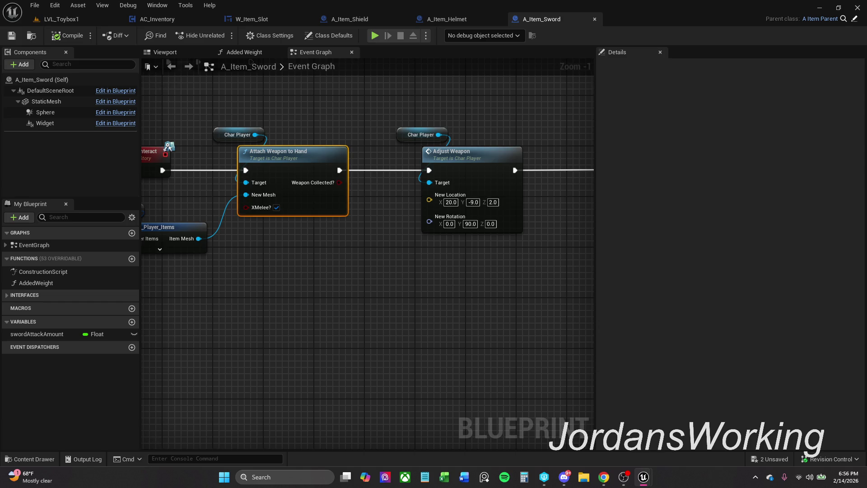
pyautogui.doubleClick(278, 151)
pyautogui.moveTo(210, 31)
pyautogui.mouseDown()
pyautogui.moveTo(581, 36)
pyautogui.moveTo(564, 26)
pyautogui.mouseUp()
pyautogui.scroll(4, 370, 239)
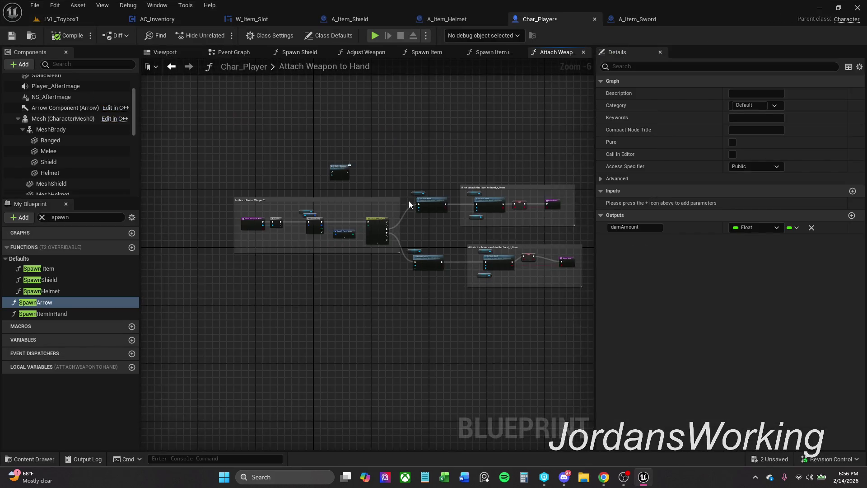
pyautogui.moveTo(403, 206)
pyautogui.mouseDown()
pyautogui.moveTo(468, 262)
pyautogui.moveTo(437, 240)
pyautogui.moveTo(384, 253)
pyautogui.mouseUp()
# - Wire a Melee component reference into the function graph and save Char_Player
pyautogui.click(51, 153)
pyautogui.moveTo(52, 155)
pyautogui.mouseDown()
pyautogui.moveTo(387, 145)
pyautogui.moveTo(346, 155)
pyautogui.mouseUp()
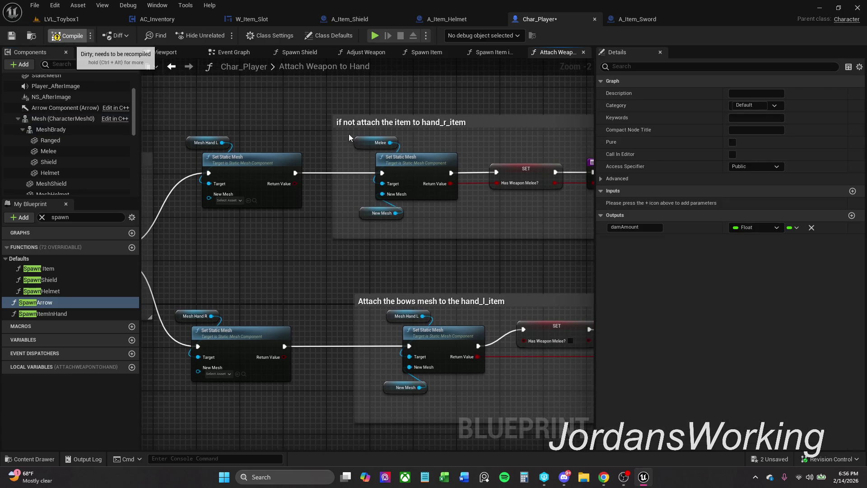
pyautogui.scroll(-1, 449, 138)
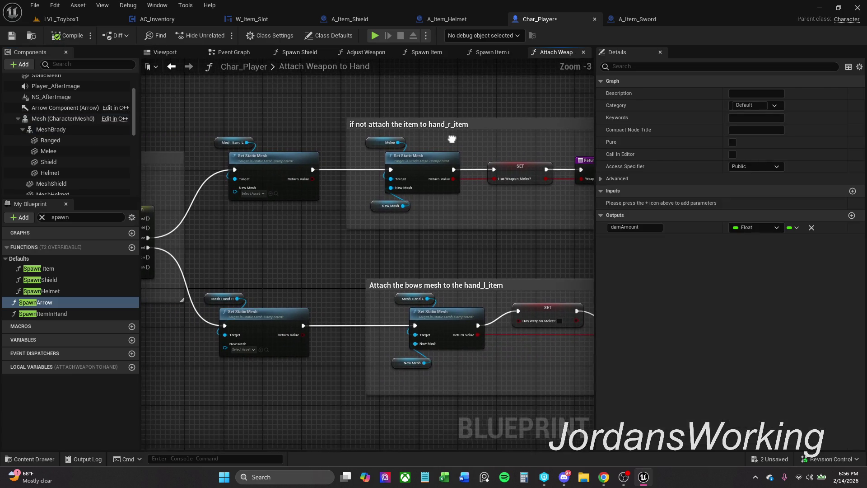
pyautogui.click(18, 37)
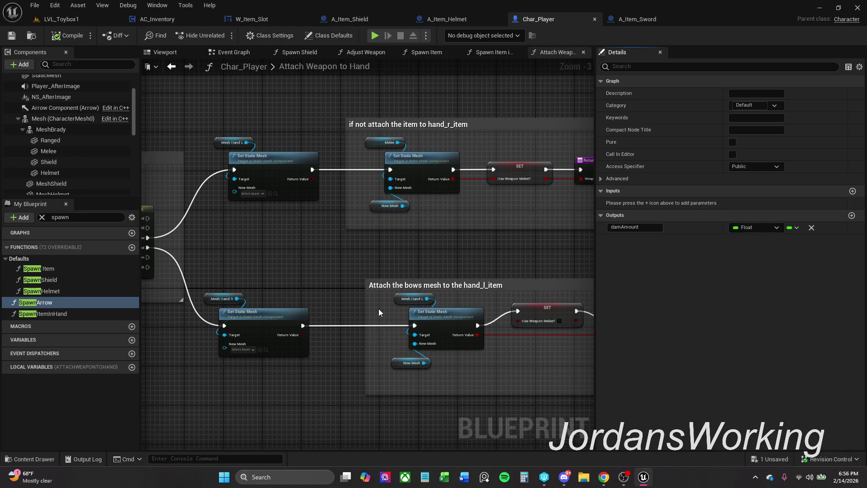
# - Delete a stray Spawn Shield node and point the bow's Set Static Mesh at the Ranged component
pyautogui.moveTo(50, 280)
pyautogui.mouseDown()
pyautogui.moveTo(337, 287)
pyautogui.moveTo(408, 299)
pyautogui.moveTo(361, 266)
pyautogui.mouseUp()
pyautogui.click(374, 268)
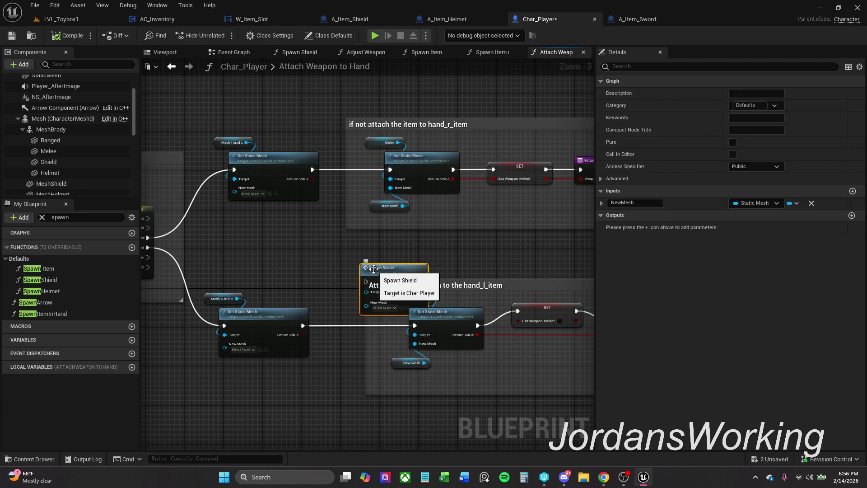
pyautogui.press('Delete')
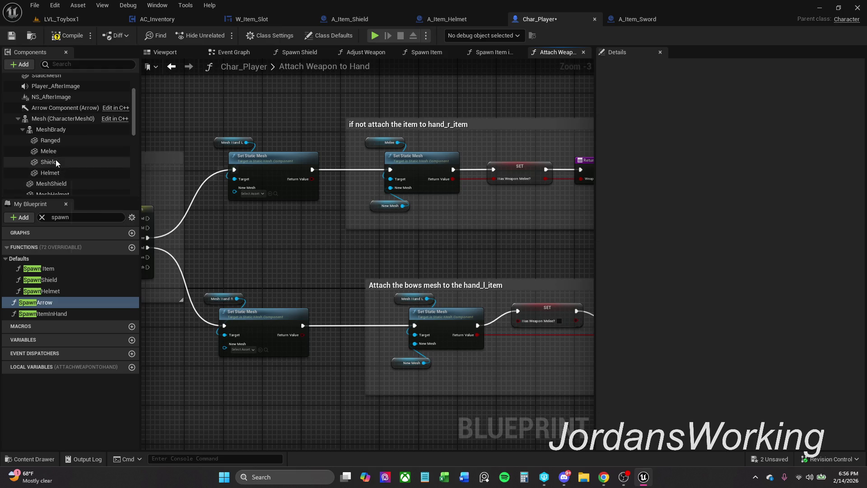
pyautogui.moveTo(47, 141)
pyautogui.mouseDown()
pyautogui.moveTo(400, 309)
pyautogui.moveTo(397, 300)
pyautogui.mouseUp()
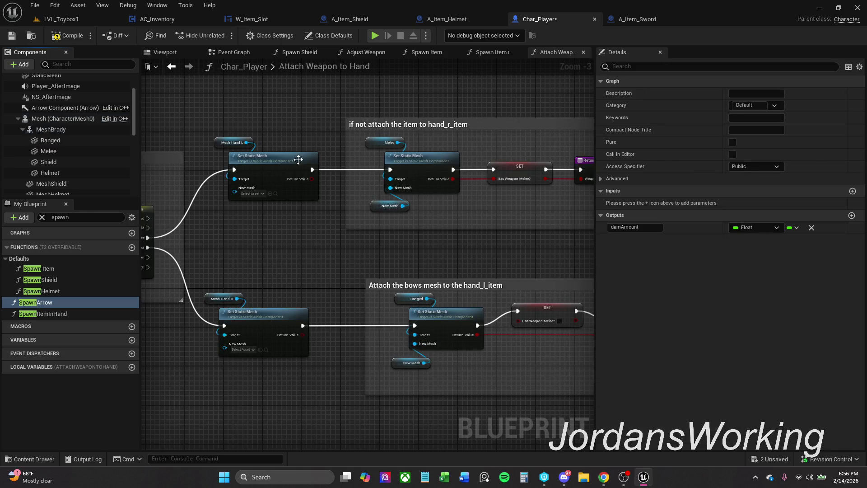
pyautogui.click(88, 20)
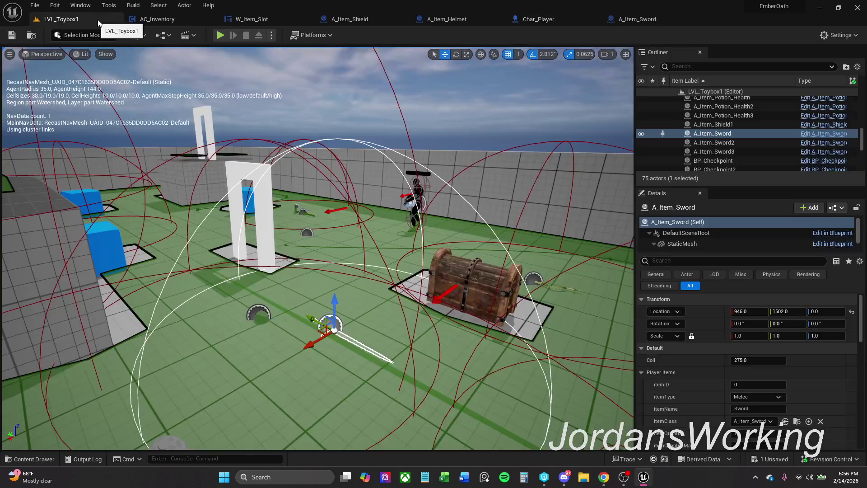
# - Play LVL_Toybox1, pick up the shield and weapons, and check the inventory
pyautogui.click(220, 35)
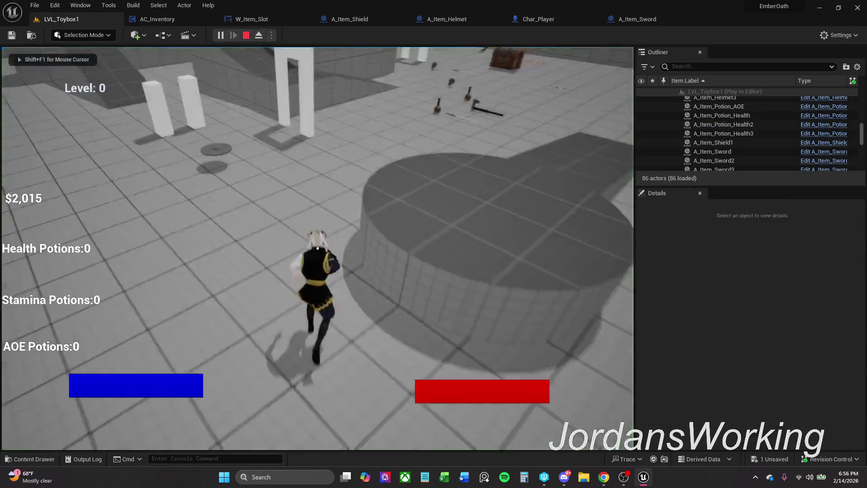
pyautogui.press('e')
pyautogui.press('i')
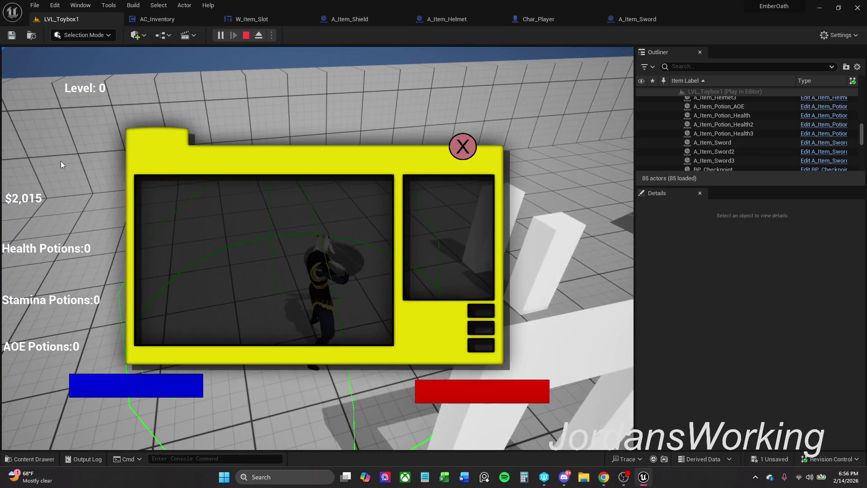
pyautogui.click(457, 144)
pyautogui.press('w')
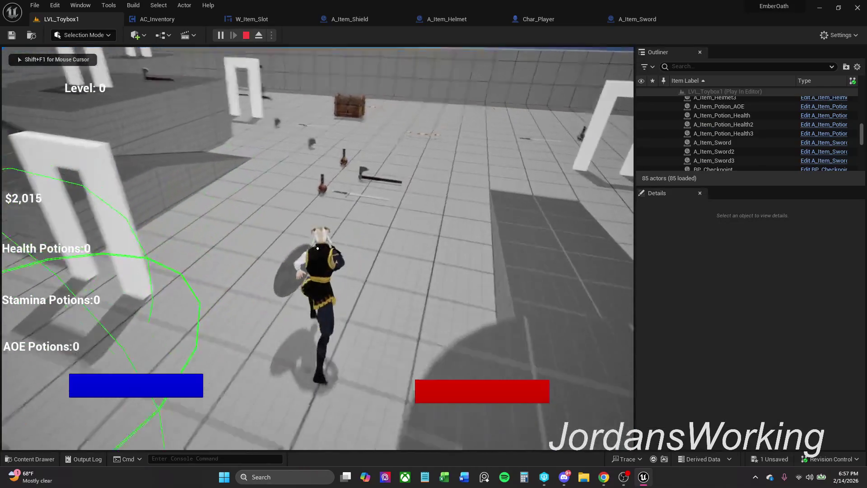
pyautogui.press('e')
pyautogui.press('e')
pyautogui.press('e')
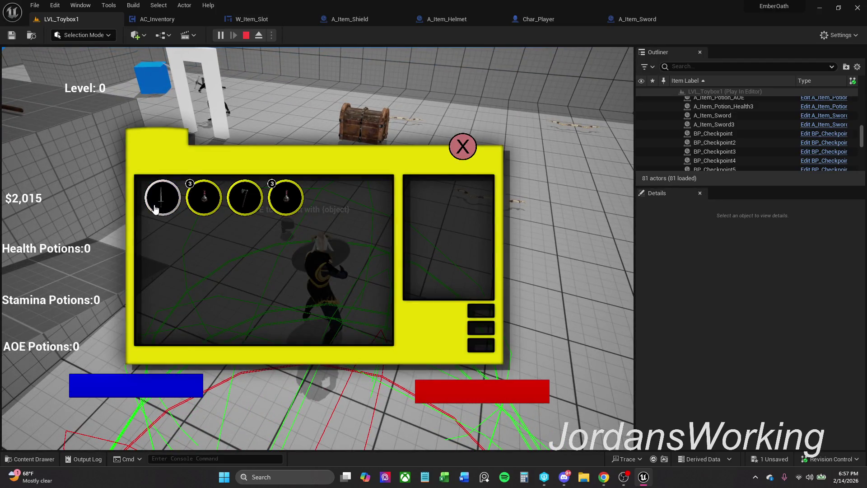
pyautogui.click(465, 156)
pyautogui.press('w')
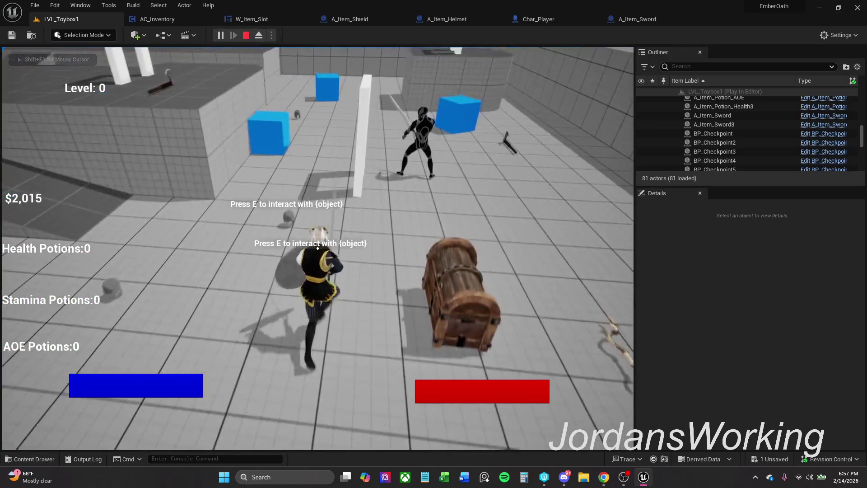
# - Pick up the sword, review the collected weapons in the inventory, then stop the play session
pyautogui.press('e')
pyautogui.press('e')
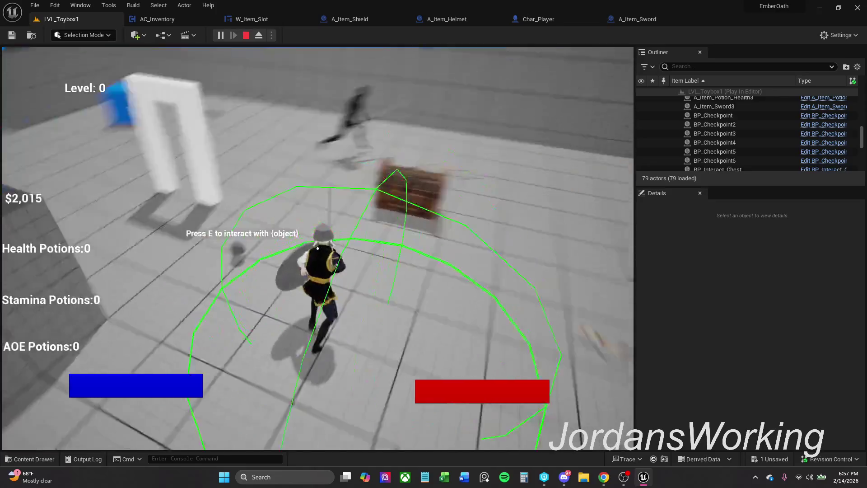
pyautogui.press('e')
pyautogui.press('i')
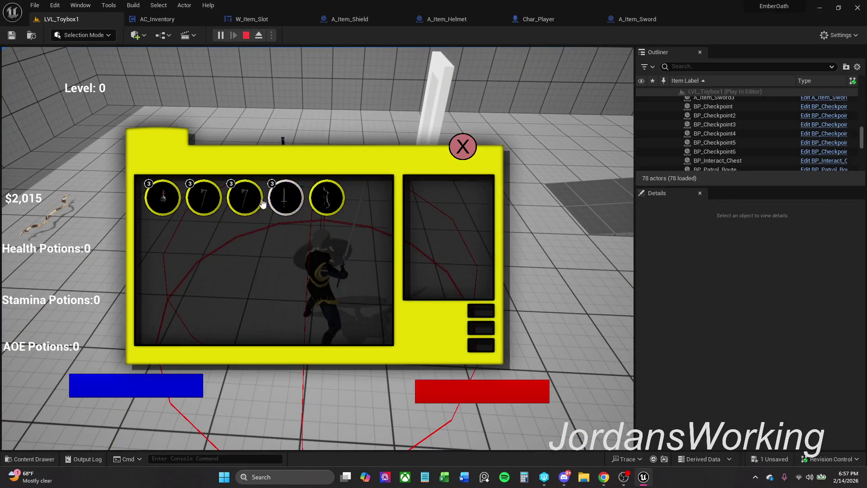
pyautogui.press('i')
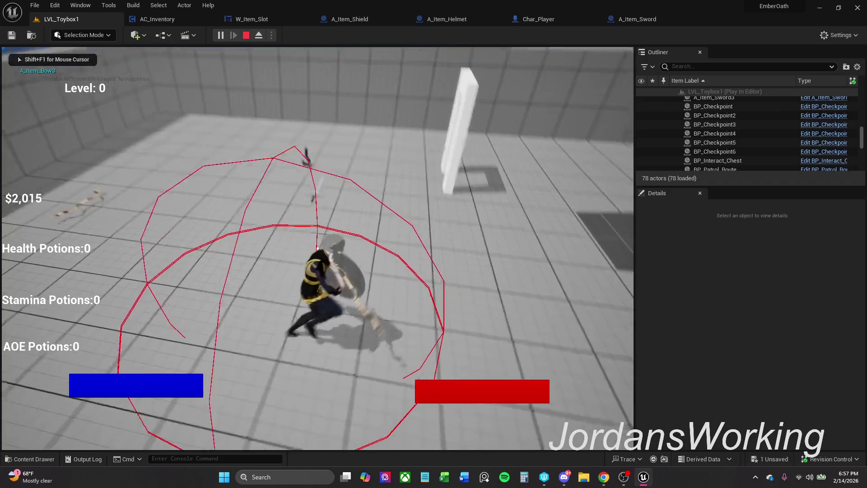
pyautogui.press('Escape')
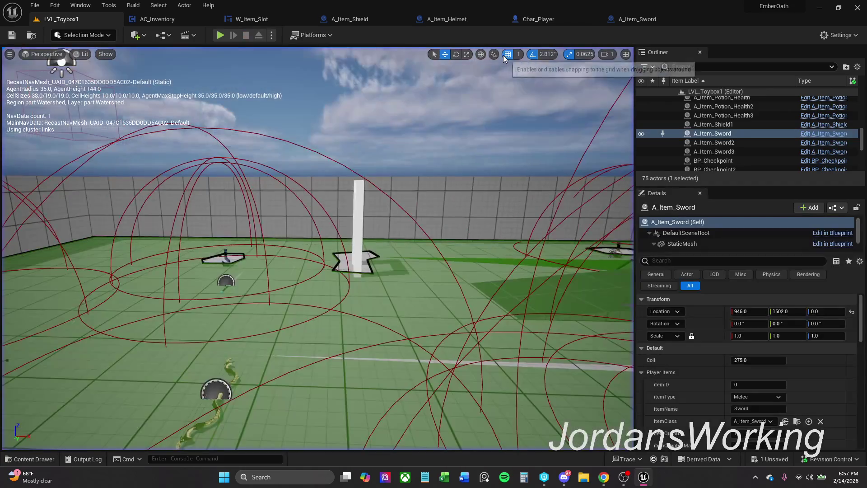
pyautogui.click(655, 21)
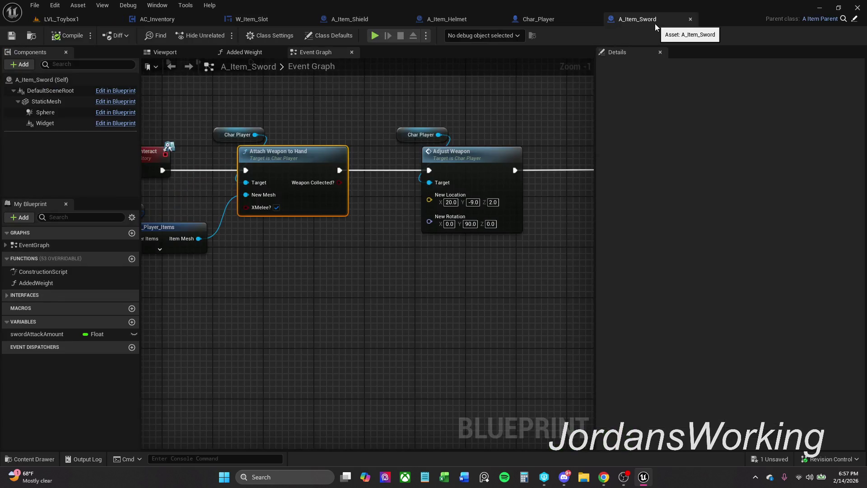
# - Close A_Item_Sword and open the Get Bone Transform function of the level's A_Item_Bow
pyautogui.scroll(-1, 449, 180)
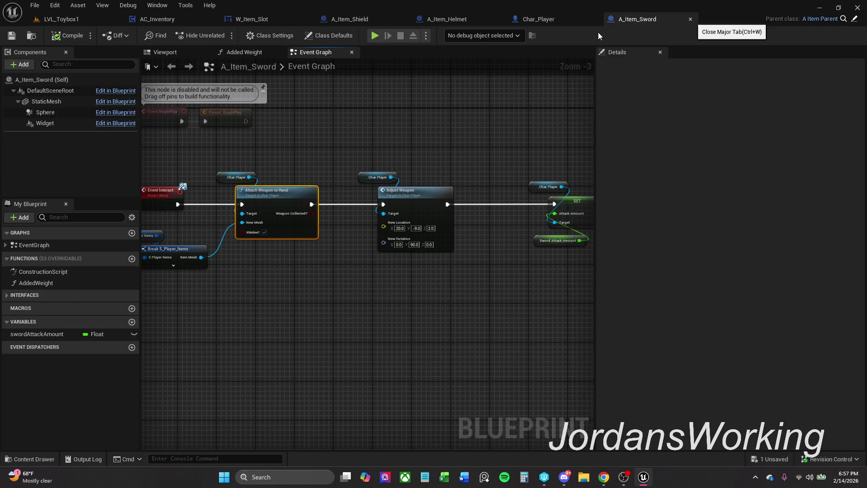
pyautogui.hotkey('ctrl', 'w')
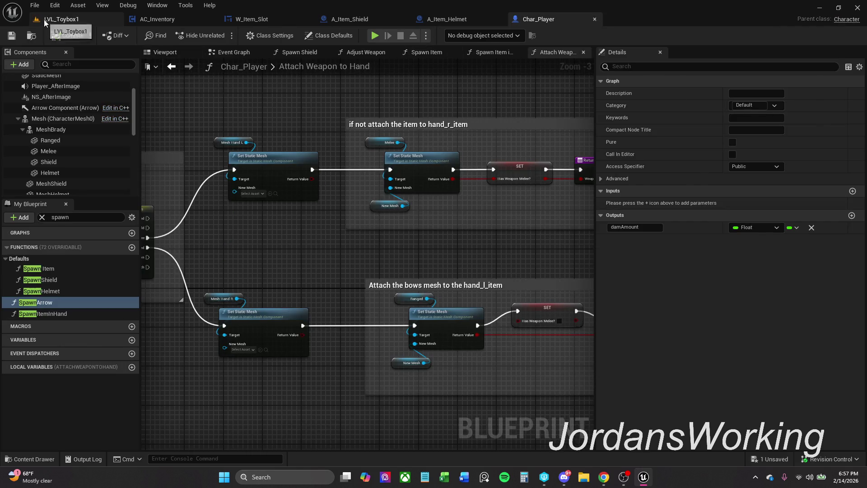
pyautogui.click(42, 21)
pyautogui.click(216, 396)
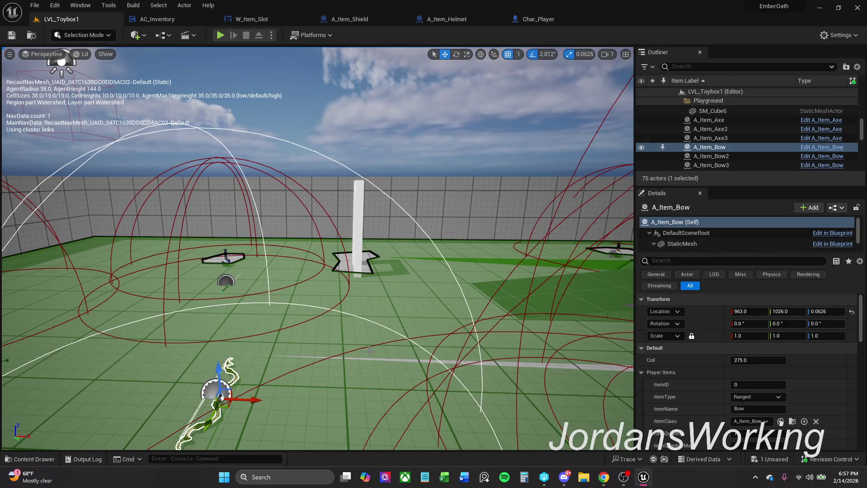
pyautogui.click(834, 147)
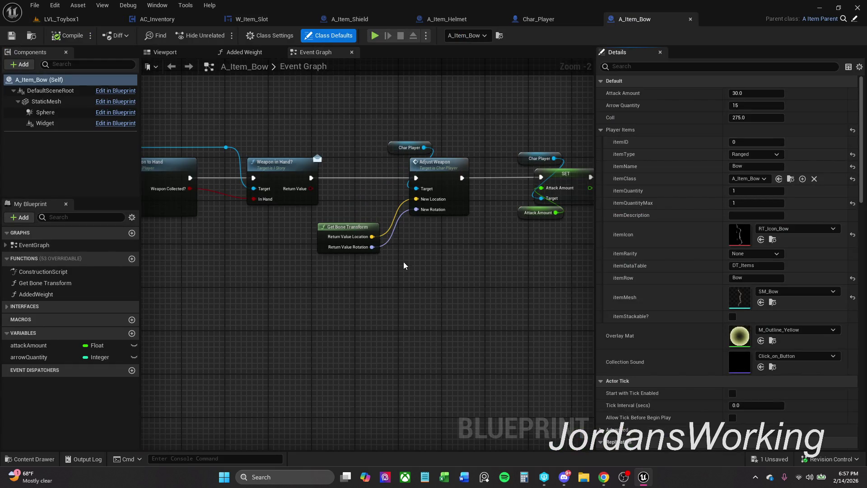
pyautogui.moveTo(403, 262); pyautogui.dragTo(441, 312)
pyautogui.doubleClick(376, 281)
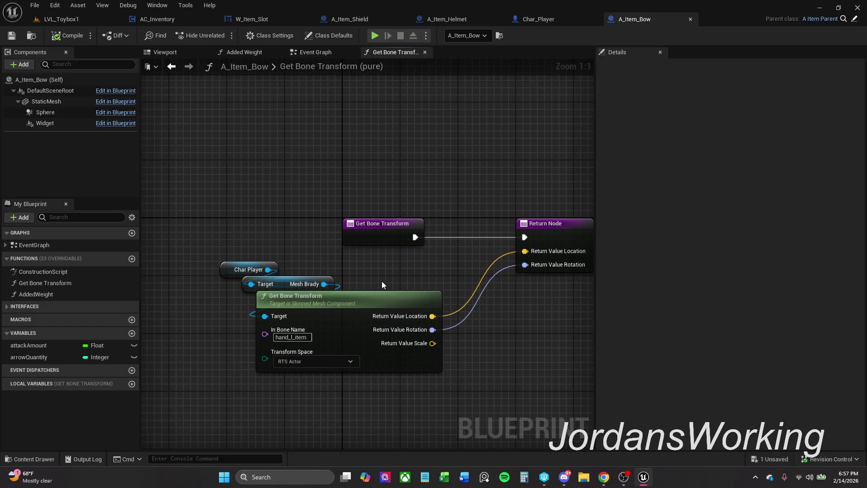
# - Change the bone name from hand_l_item to Ranged, then compile, check out and save A_Item_Bow
pyautogui.click(292, 337)
pyautogui.write('Ranged')
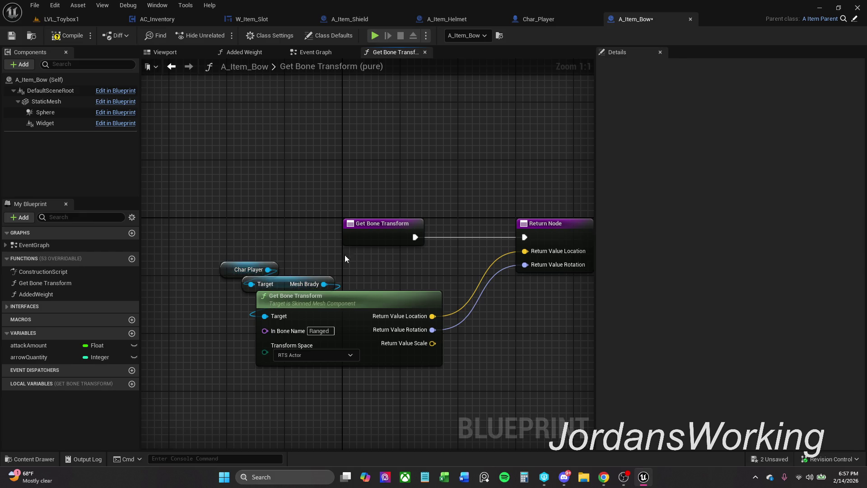
pyautogui.click(66, 35)
pyautogui.click(12, 35)
pyautogui.click(452, 341)
pyautogui.click(524, 20)
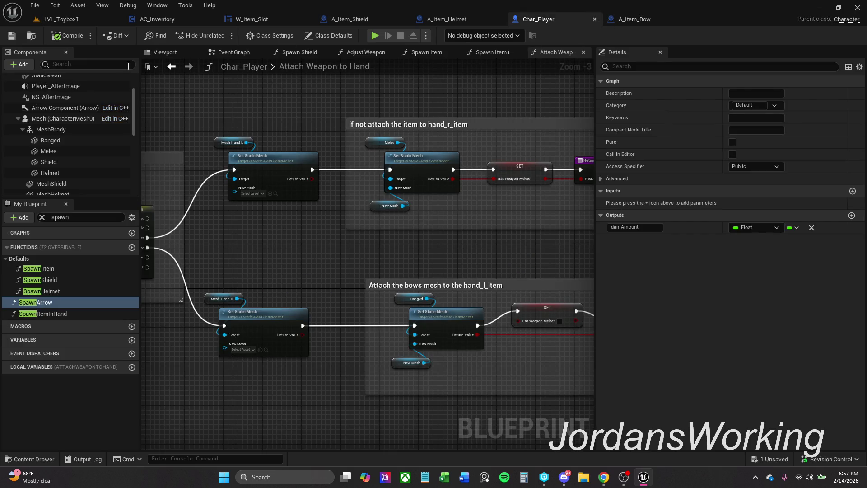
# - Assign the SM_Bow static mesh to Char_Player's Ranged component in the Viewport preview
pyautogui.click(173, 55)
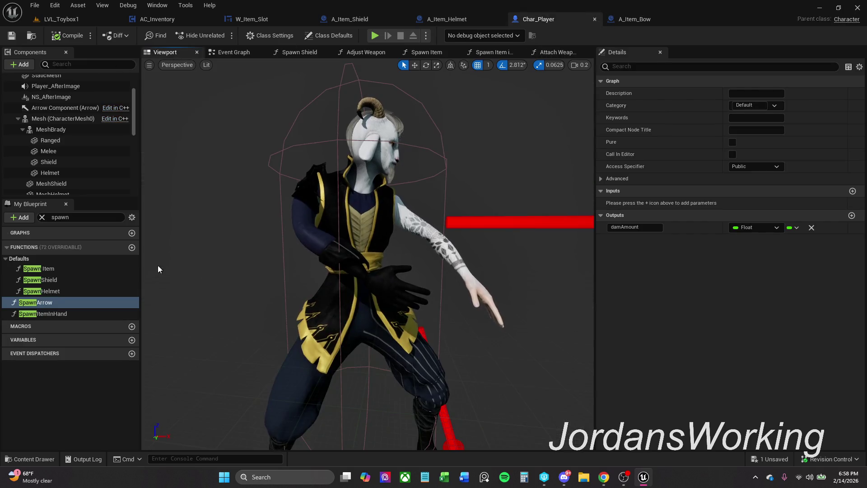
pyautogui.click(42, 217)
pyautogui.scroll(-1, 72, 154)
pyautogui.click(68, 127)
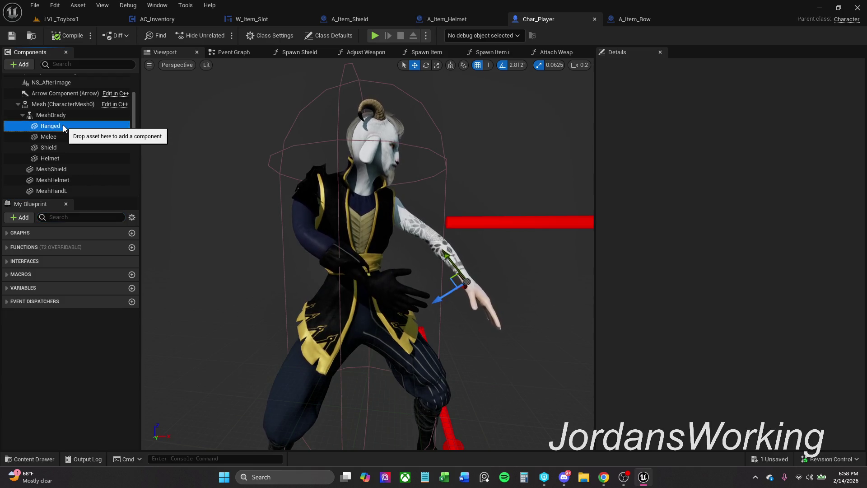
pyautogui.click(803, 244)
pyautogui.write('bo')
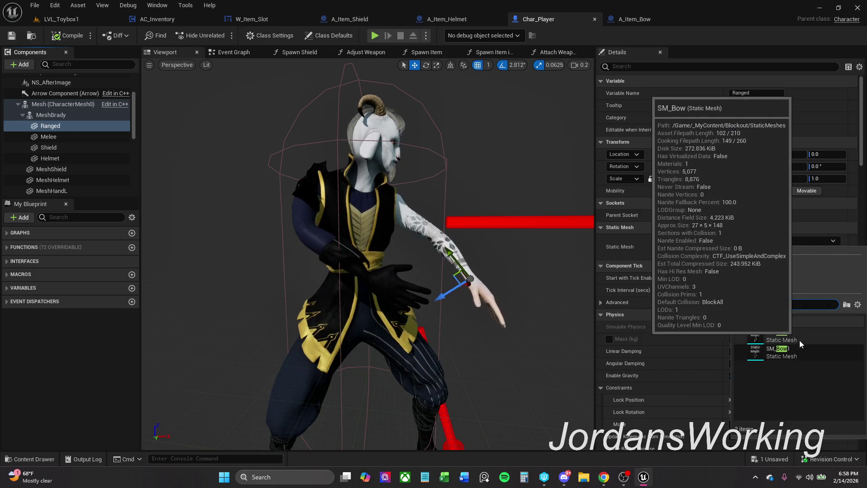
pyautogui.click(800, 339)
pyautogui.click(478, 273)
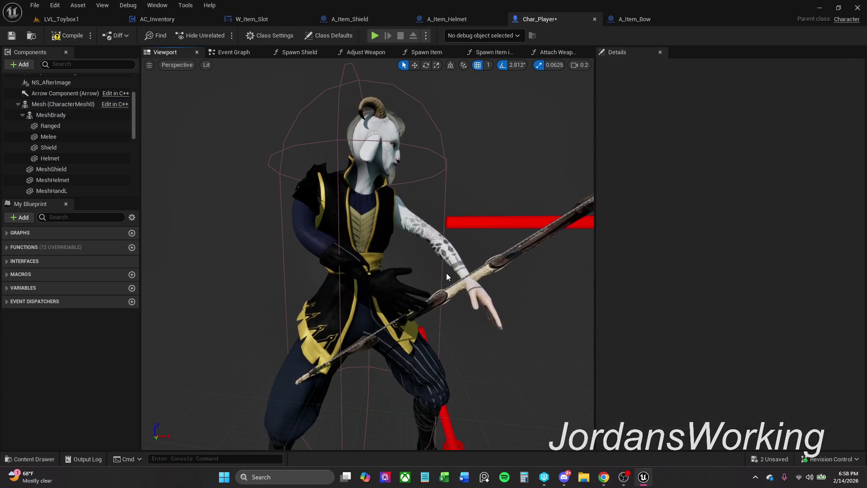
pyautogui.click(478, 274)
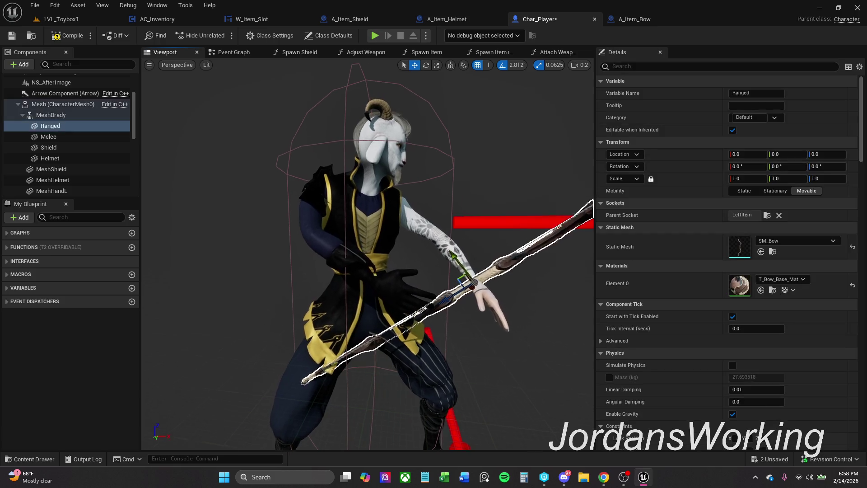
# - Focus the preview on the bow and select the MeshBrady character mesh
pyautogui.press('w')
pyautogui.press('f')
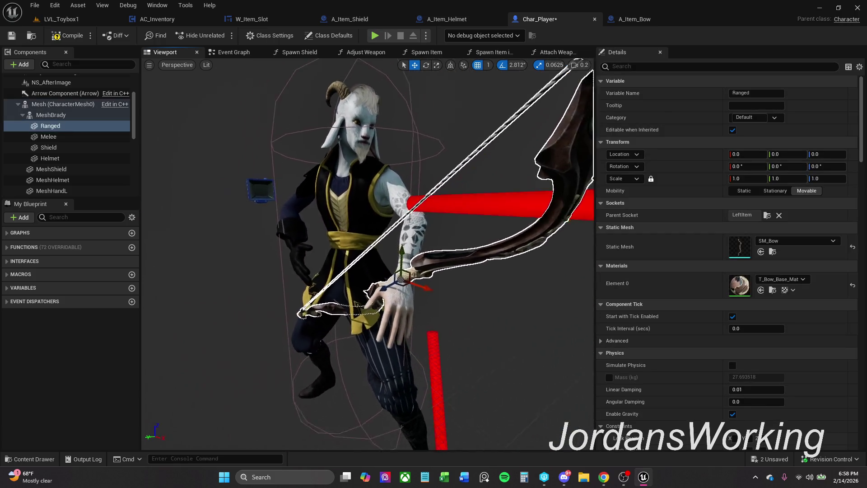
pyautogui.press('Escape')
pyautogui.press('q')
pyautogui.click(443, 259)
pyautogui.click(406, 217)
pyautogui.press('w')
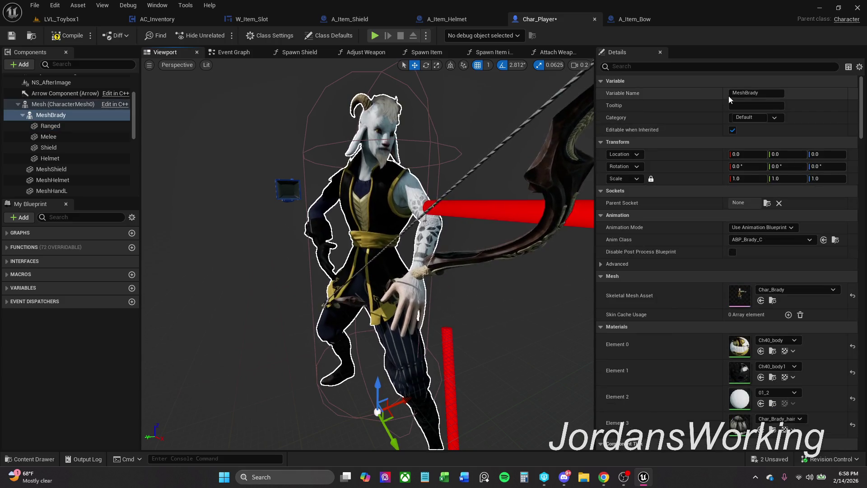
# - Filter MeshBrady's Details for 'pause' and enable Pause Anims
pyautogui.click(748, 70)
pyautogui.write('pas')
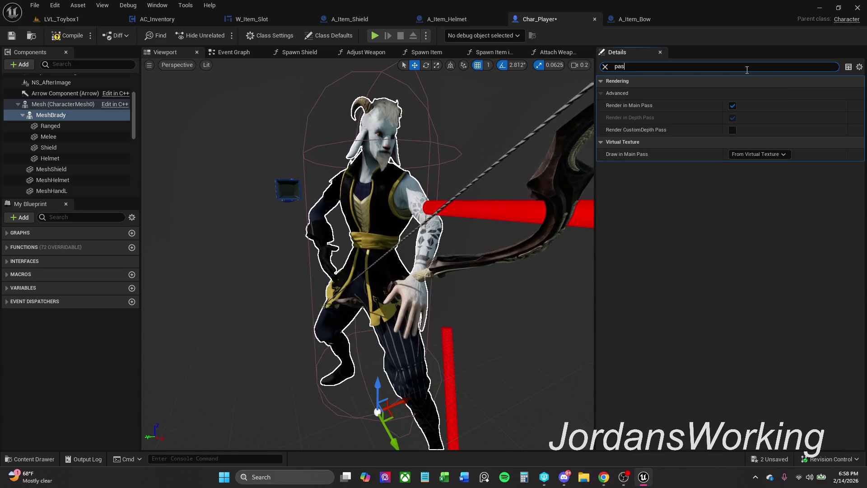
pyautogui.press('BackSpace')
pyautogui.press('BackSpace')
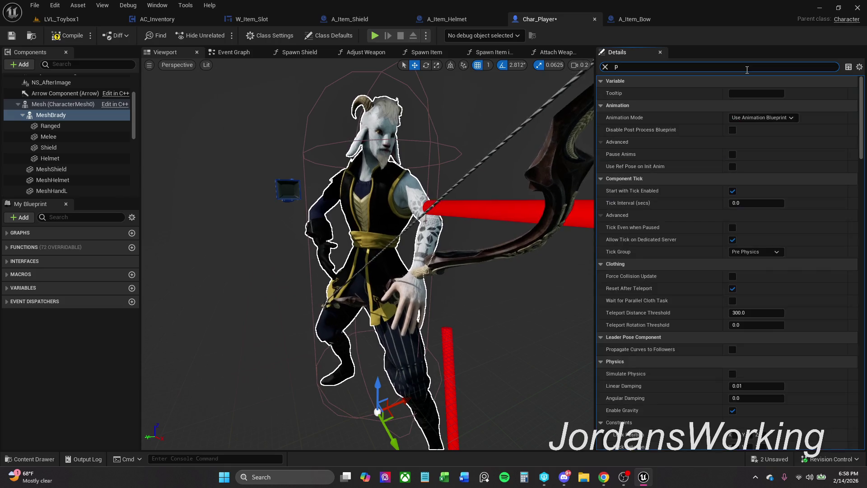
pyautogui.write('ause')
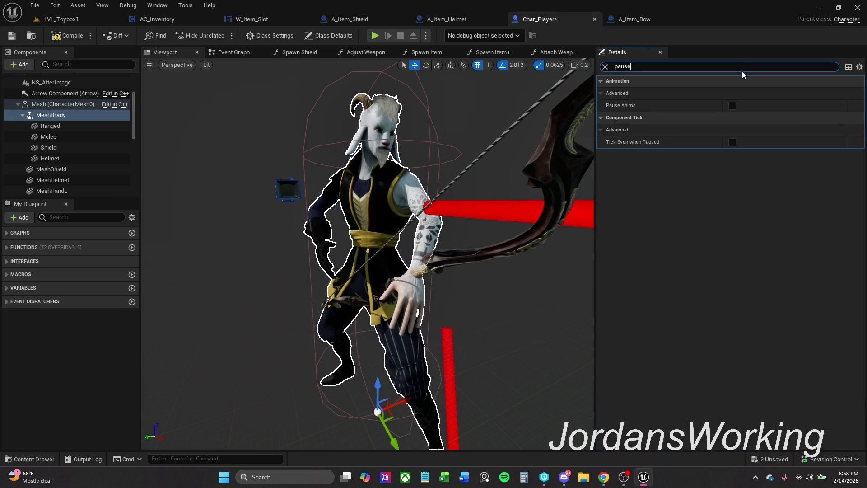
pyautogui.click(733, 106)
# - Reselect the bow in the preview and clear the Details search filter
pyautogui.click(465, 286)
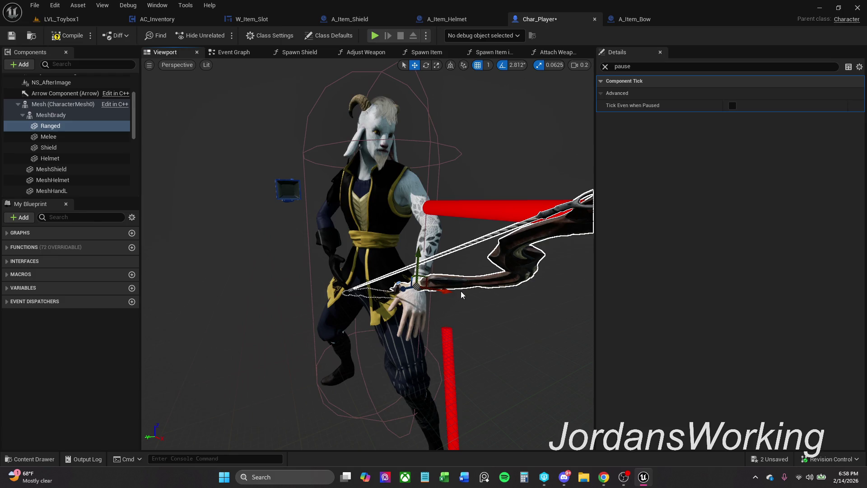
pyautogui.press('Escape')
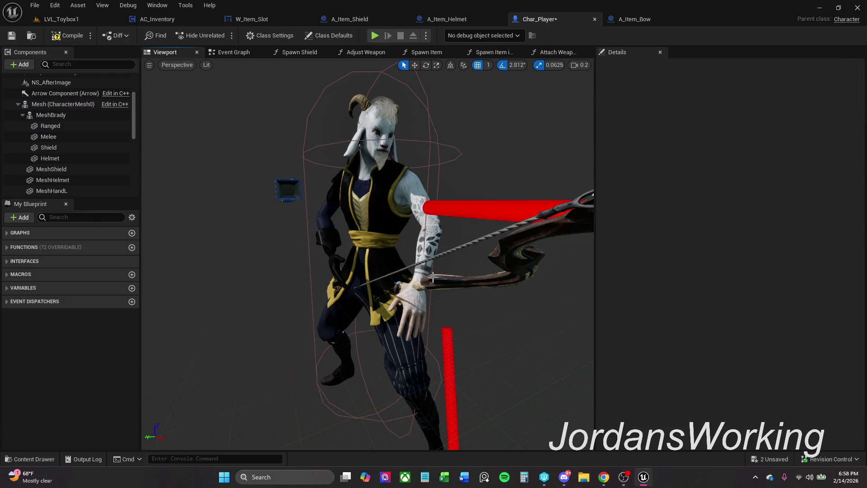
pyautogui.click(433, 279)
pyautogui.press('w')
pyautogui.press('Escape')
pyautogui.click(415, 263)
pyautogui.press('w')
pyautogui.press('Escape')
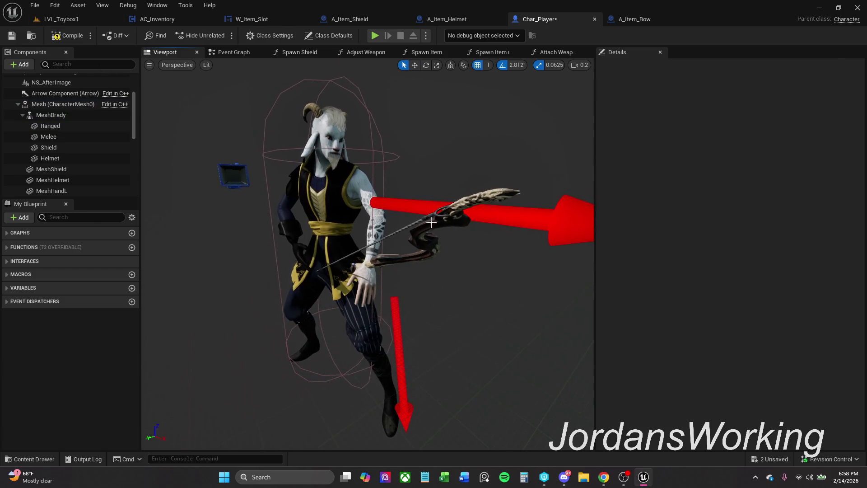
pyautogui.click(442, 227)
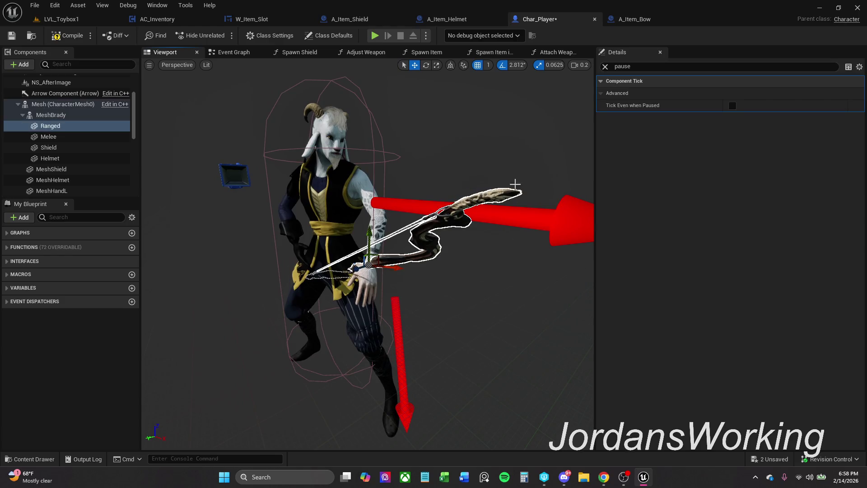
pyautogui.click(605, 66)
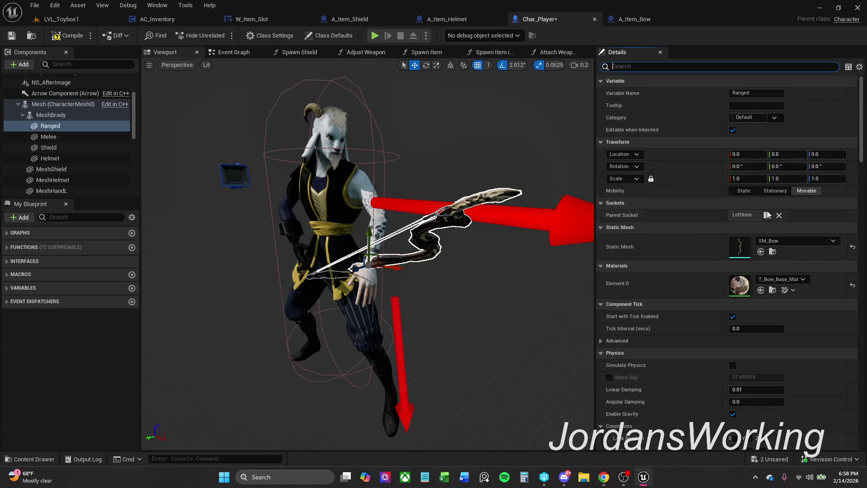
# - Drag the bow's location to -2, -10, 0 and its rotation to about 0, 252, 155
pyautogui.moveTo(788, 155)
pyautogui.mouseDown()
pyautogui.moveTo(743, 153)
pyautogui.moveTo(794, 166)
pyautogui.moveTo(785, 166)
pyautogui.mouseUp()
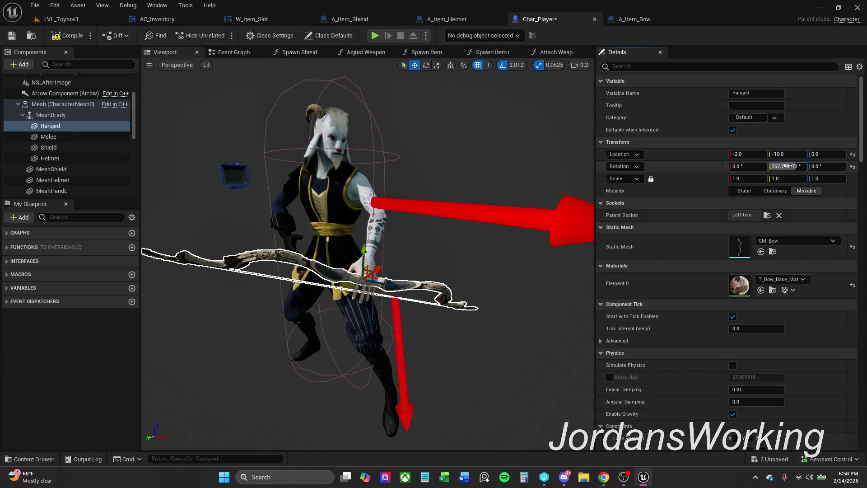
pyautogui.click(752, 167)
pyautogui.moveTo(753, 167); pyautogui.dragTo(752, 167)
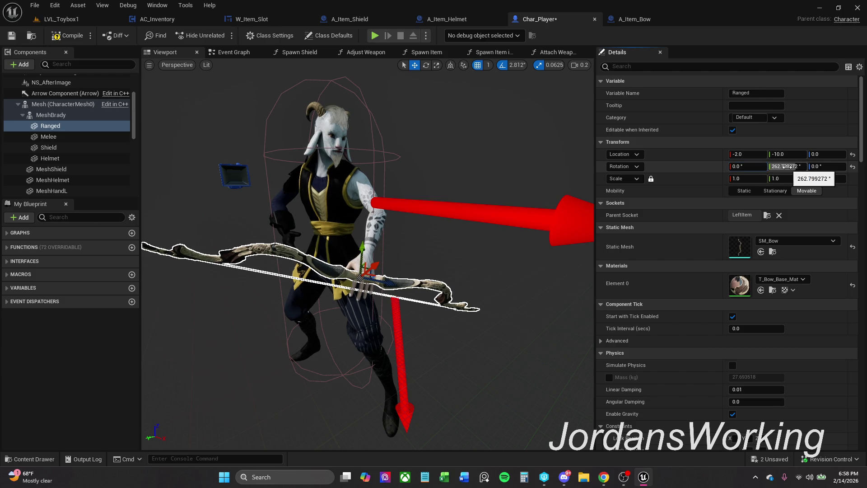
pyautogui.moveTo(786, 167)
pyautogui.mouseDown()
pyautogui.moveTo(770, 167)
pyautogui.moveTo(844, 166)
pyautogui.moveTo(834, 167)
pyautogui.mouseUp()
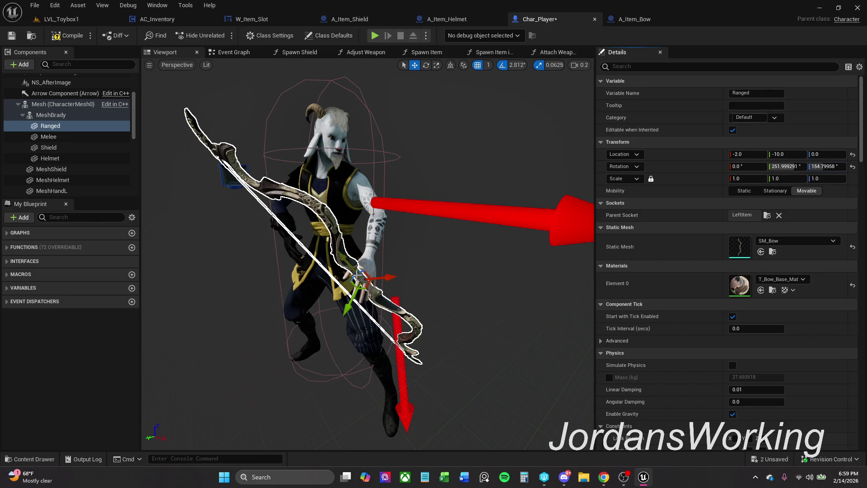
# - Switch the selection between the bow and MeshBrady in the preview to inspect the fit
pyautogui.scroll(-2, 353, 282)
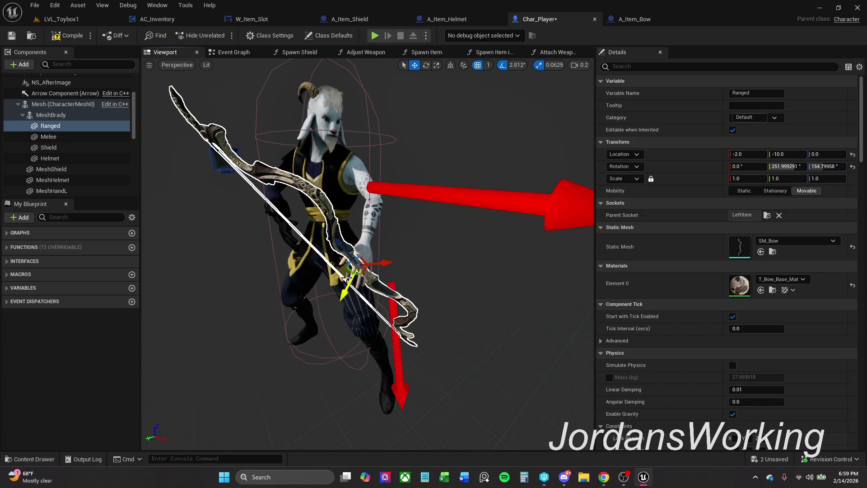
pyautogui.click(348, 264)
pyautogui.click(340, 246)
pyautogui.click(349, 267)
pyautogui.click(343, 259)
pyautogui.click(347, 265)
pyautogui.click(330, 233)
# - Focus and orbit the preview around the left hand, then select the bow component
pyautogui.press('f')
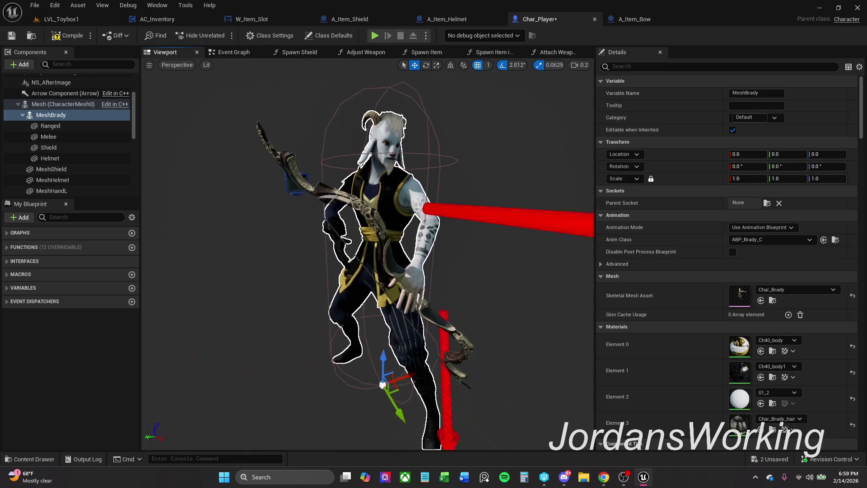
pyautogui.scroll(5, 319, 297)
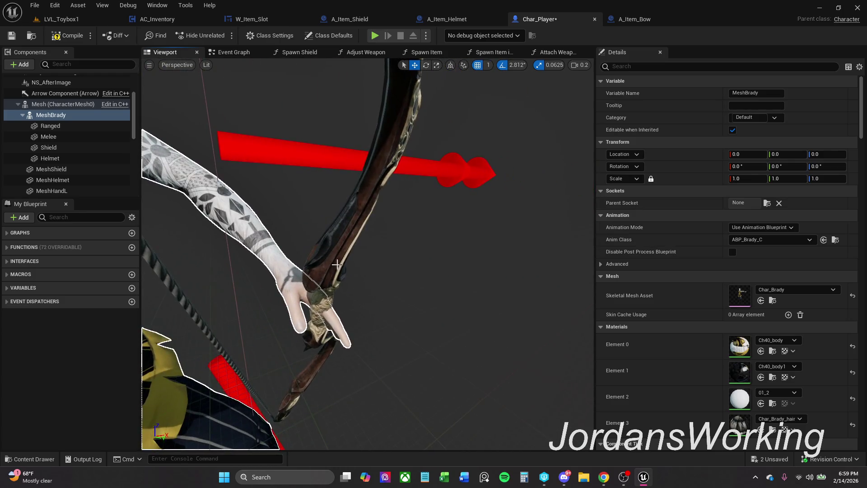
pyautogui.click(319, 296)
pyautogui.click(340, 293)
pyautogui.click(339, 292)
pyautogui.click(338, 292)
pyautogui.click(343, 289)
pyautogui.click(341, 291)
pyautogui.click(312, 300)
pyautogui.click(308, 303)
pyautogui.moveTo(299, 303); pyautogui.dragTo(360, 277)
pyautogui.click(360, 275)
pyautogui.click(361, 275)
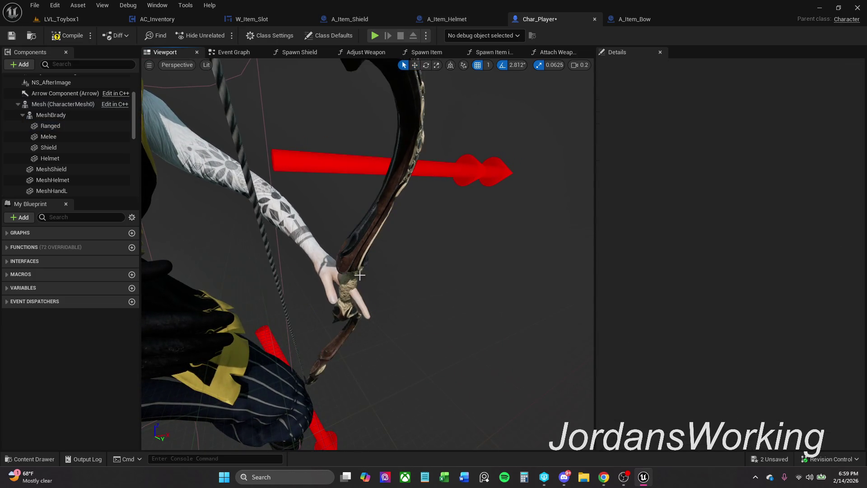
pyautogui.click(355, 268)
# - Set the bow's location to 1, -11, 3 and compile the blueprint
pyautogui.click(748, 154)
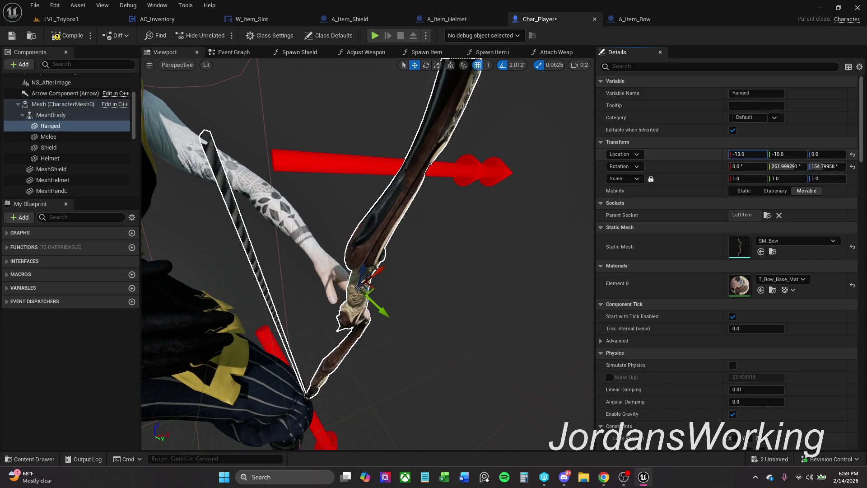
pyautogui.write('1')
pyautogui.press('Return')
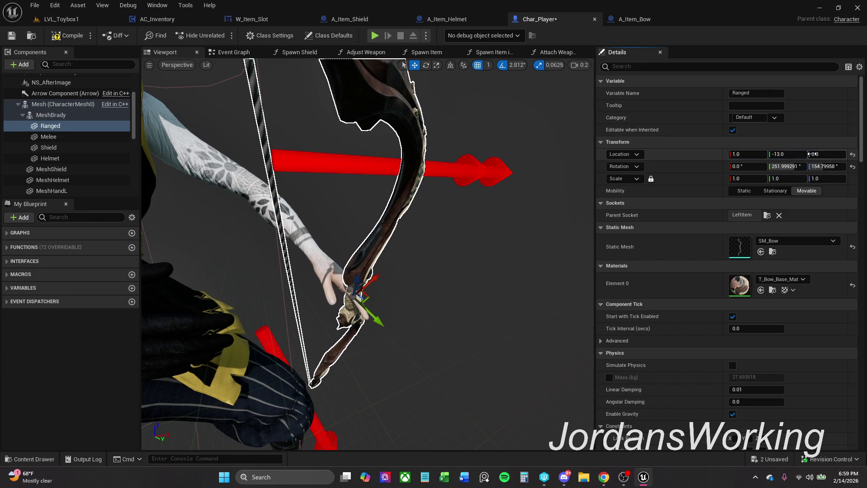
pyautogui.click(812, 154)
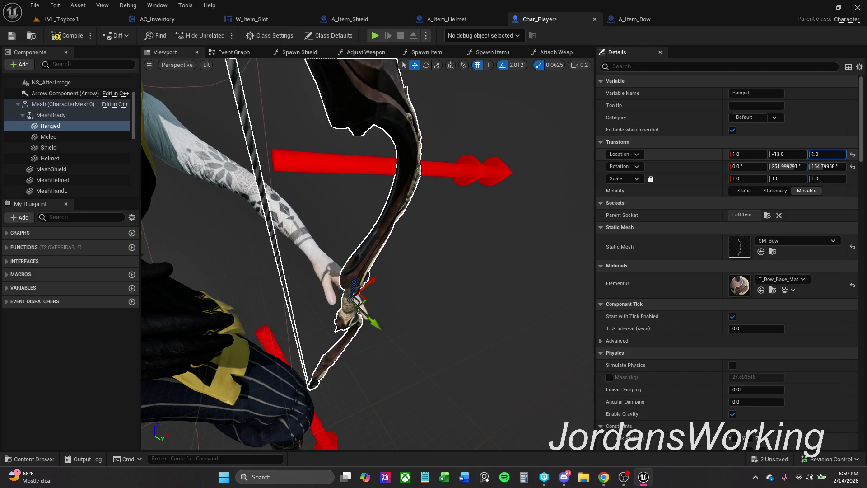
pyautogui.click(786, 155)
pyautogui.write('2')
pyautogui.press('Return')
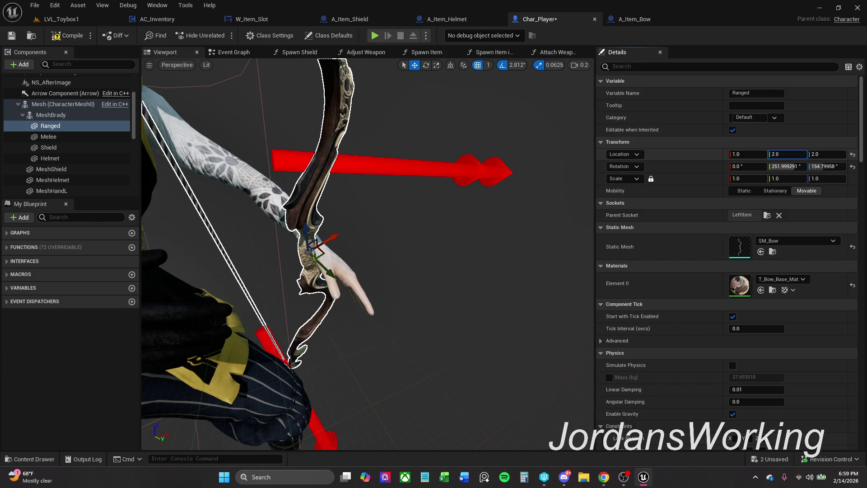
pyautogui.moveTo(788, 154); pyautogui.dragTo(793, 151)
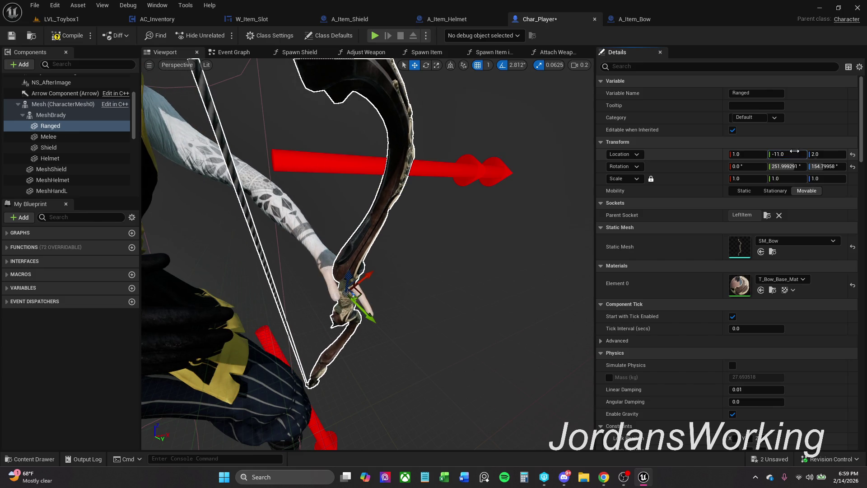
pyautogui.moveTo(820, 154); pyautogui.dragTo(827, 154)
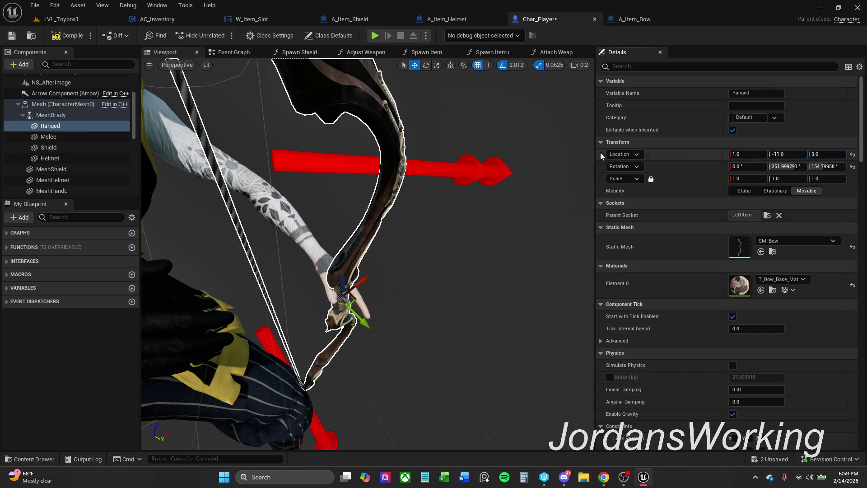
pyautogui.click(81, 36)
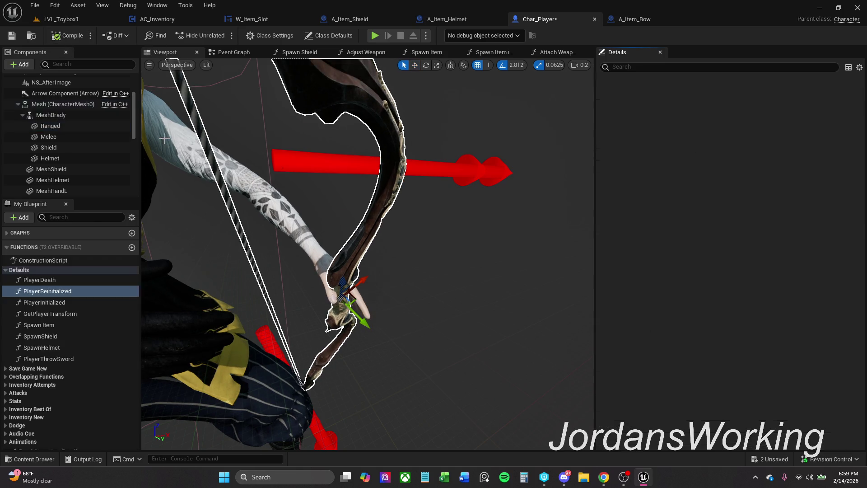
pyautogui.click(173, 141)
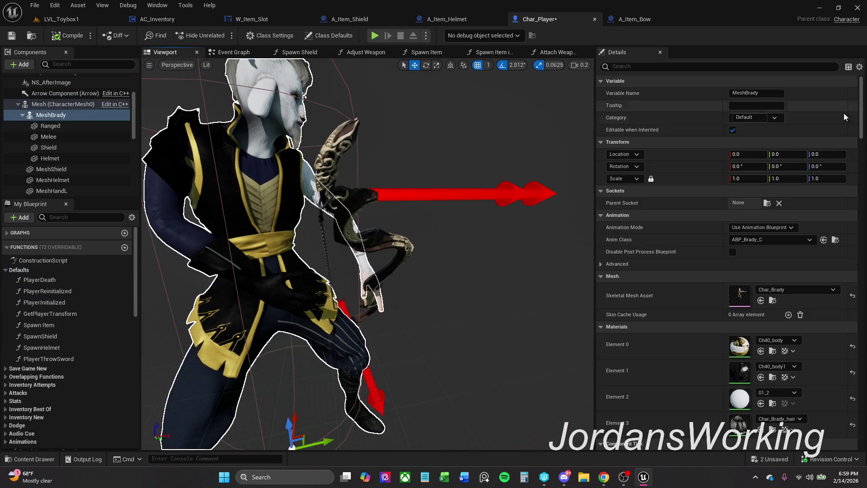
# - Uncheck Pause Anims on MeshBrady, zoom in to check the bow grip, and save Char_Player
pyautogui.write('pause')
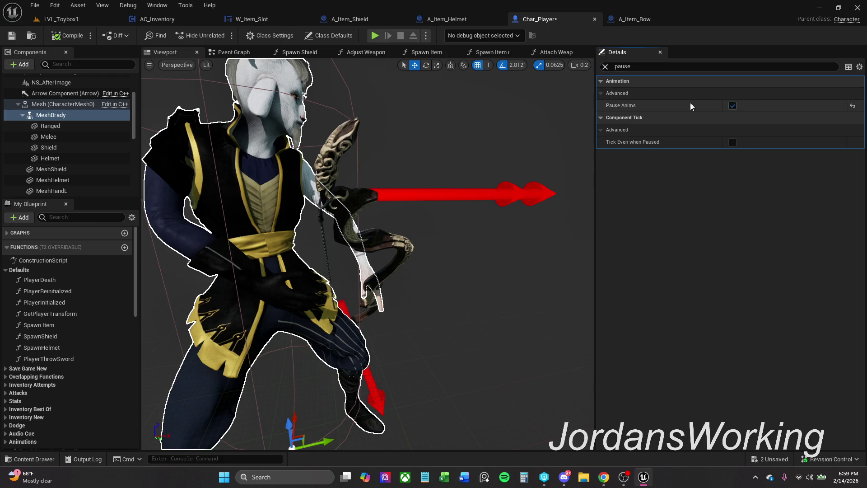
pyautogui.click(733, 105)
pyautogui.click(384, 213)
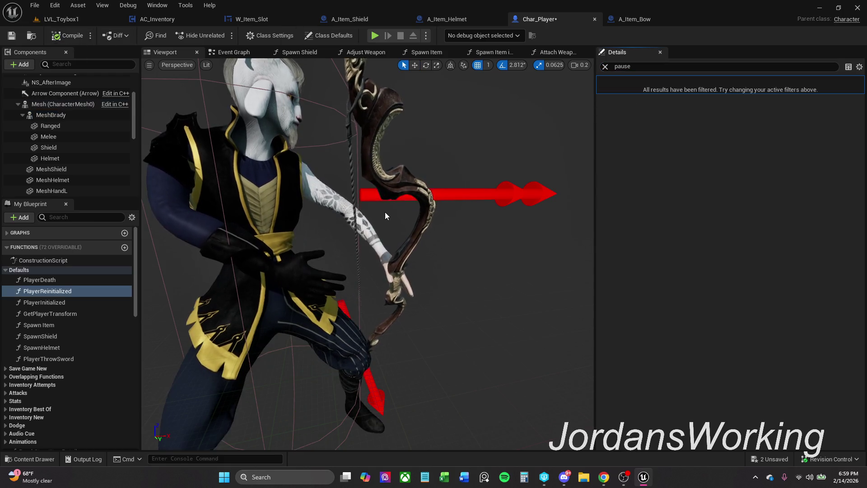
pyautogui.scroll(5, 385, 212)
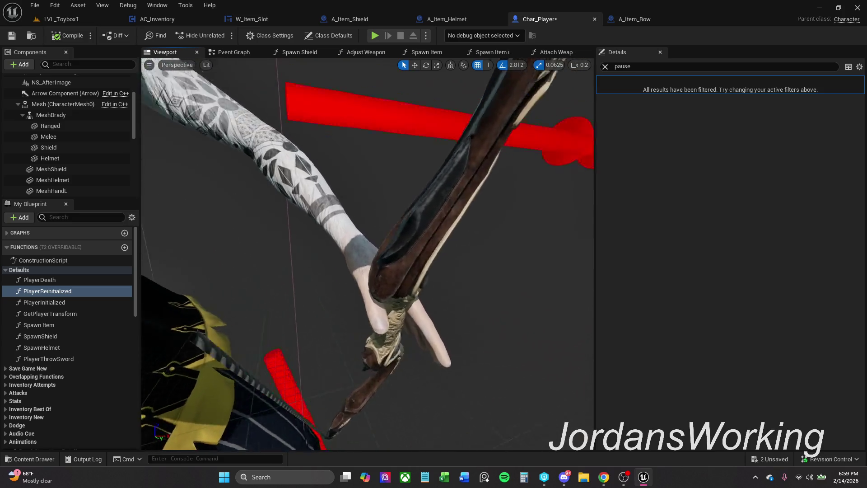
pyautogui.scroll(-5, 385, 212)
pyautogui.scroll(-2, 368, 253)
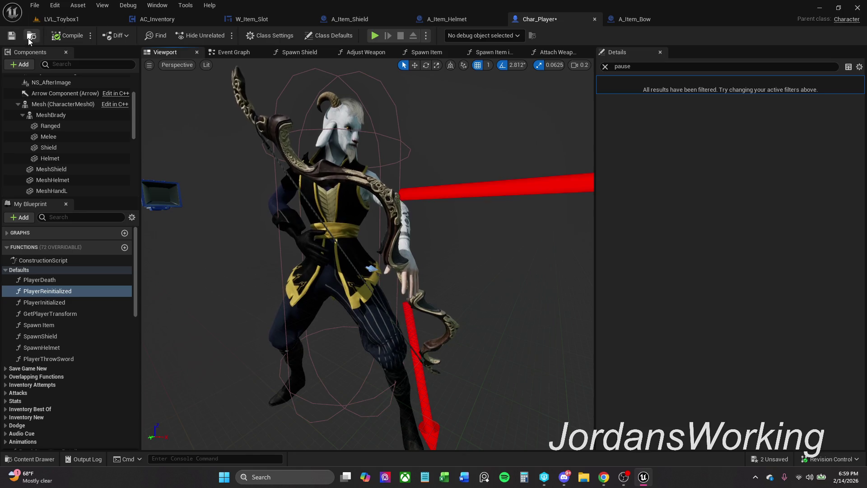
pyautogui.click(12, 35)
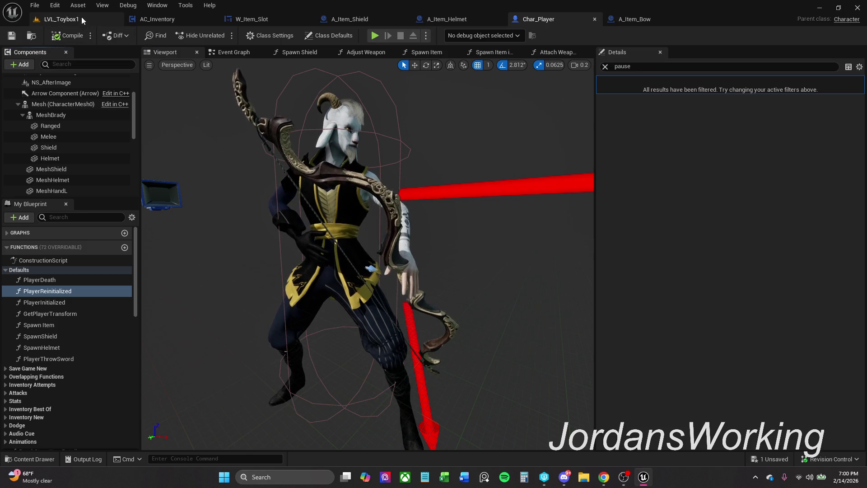
pyautogui.click(81, 17)
pyautogui.click(221, 35)
pyautogui.press('w')
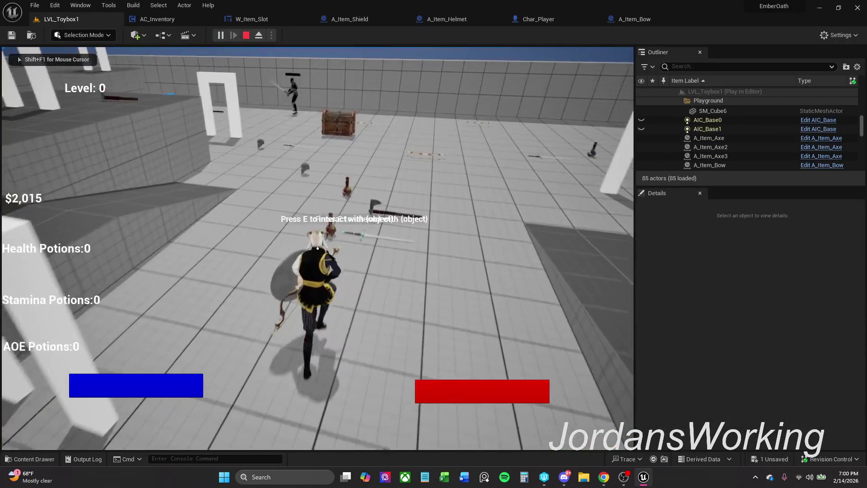
pyautogui.press('Escape')
pyautogui.click(539, 19)
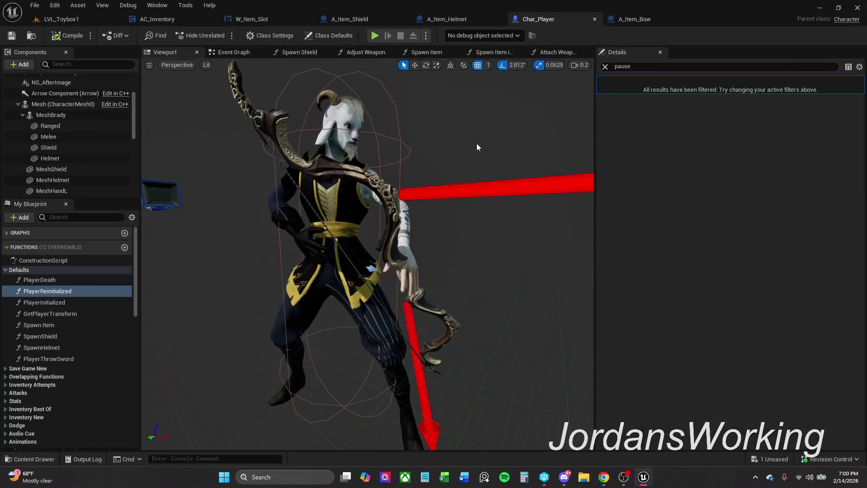
pyautogui.click(328, 173)
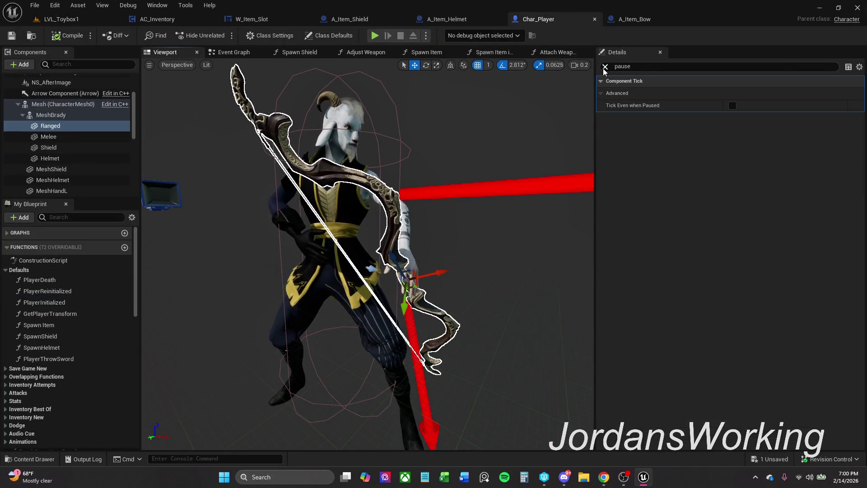
# - Clear the Ranged component's Static Mesh to None and save Char_Player
pyautogui.click(605, 66)
pyautogui.click(853, 247)
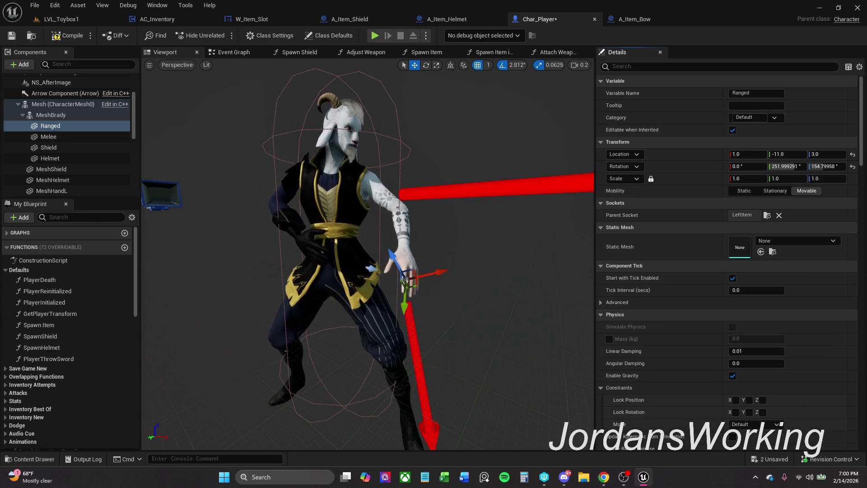
pyautogui.click(11, 37)
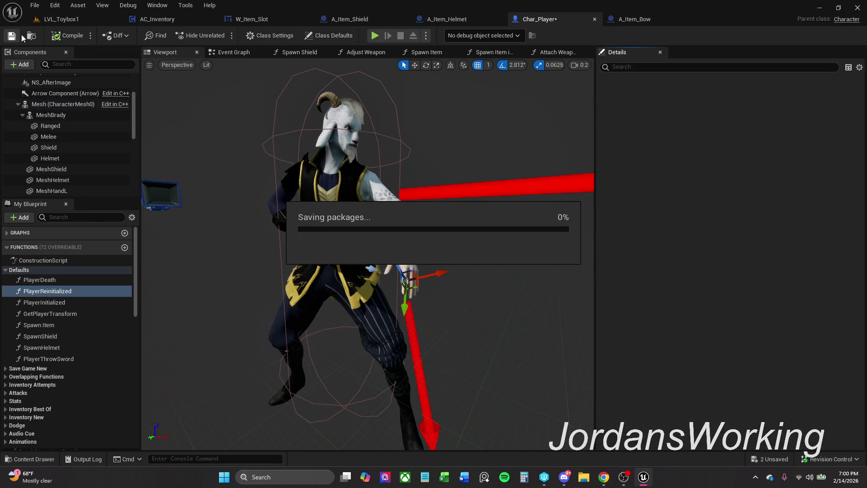
pyautogui.click(77, 21)
pyautogui.hotkey('alt', 'p')
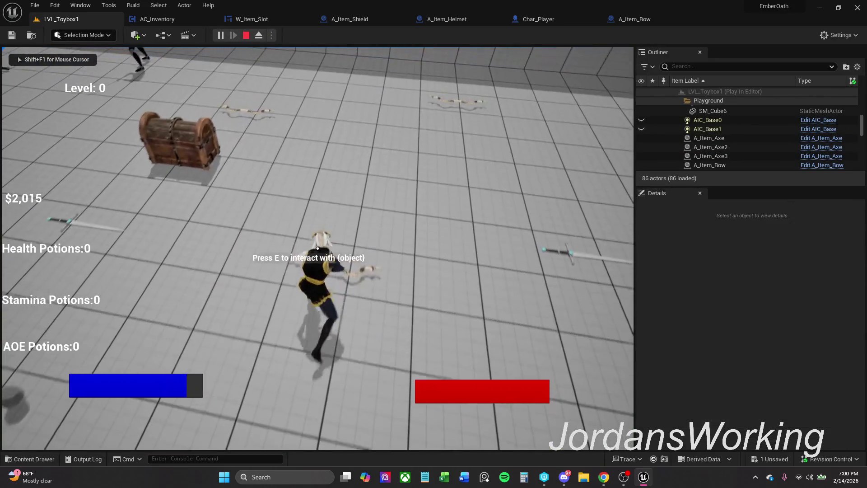
# - Pick up the bow, run around the level onto the raised block, and stop the play test
pyautogui.press('e')
pyautogui.press('i')
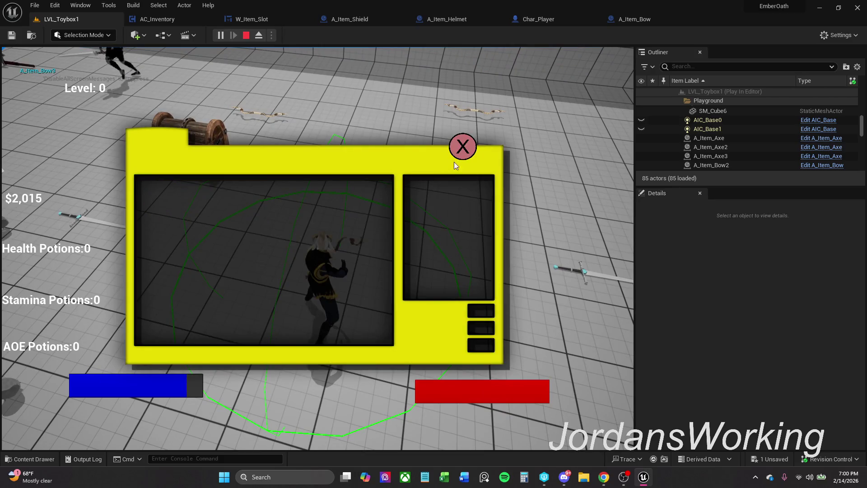
pyautogui.click(462, 148)
pyautogui.press('w')
pyautogui.press('w')
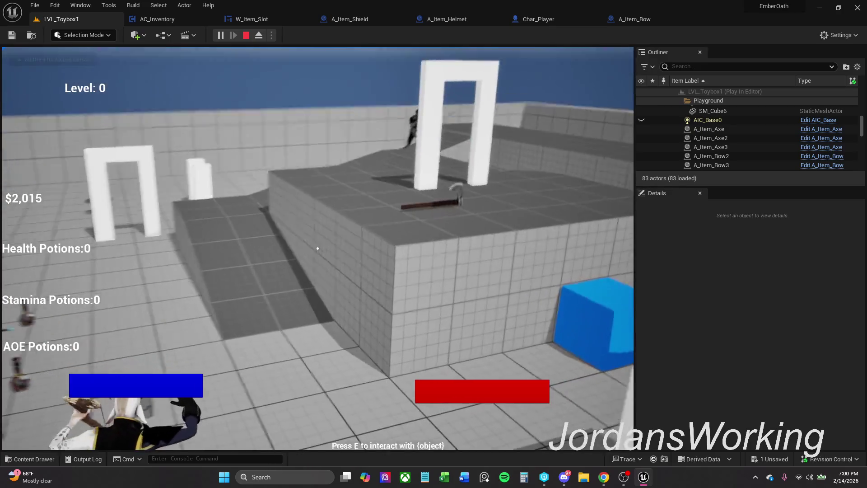
pyautogui.press('w')
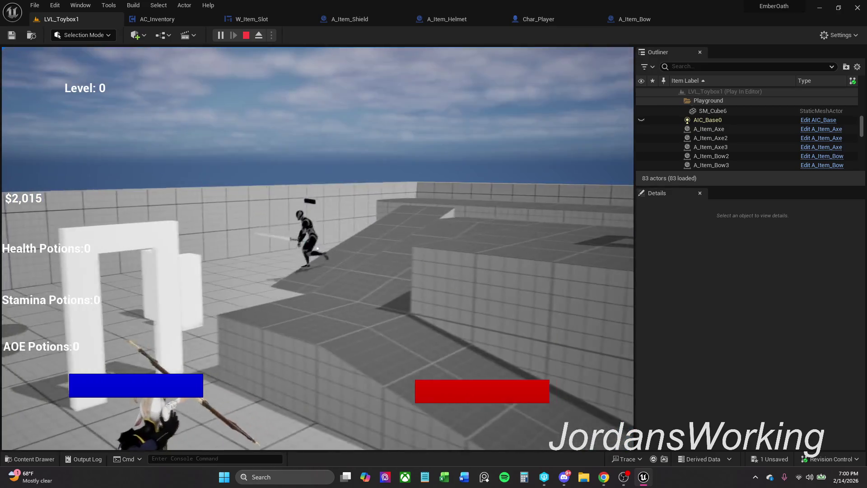
pyautogui.press('w')
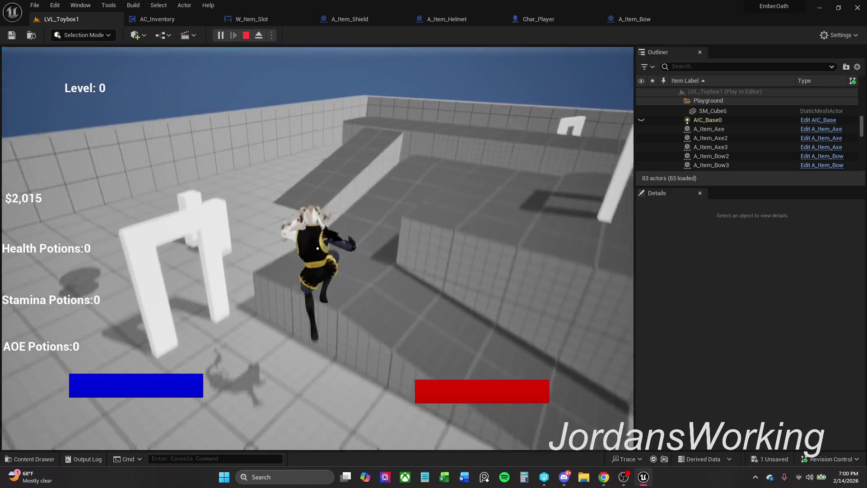
pyautogui.press('w')
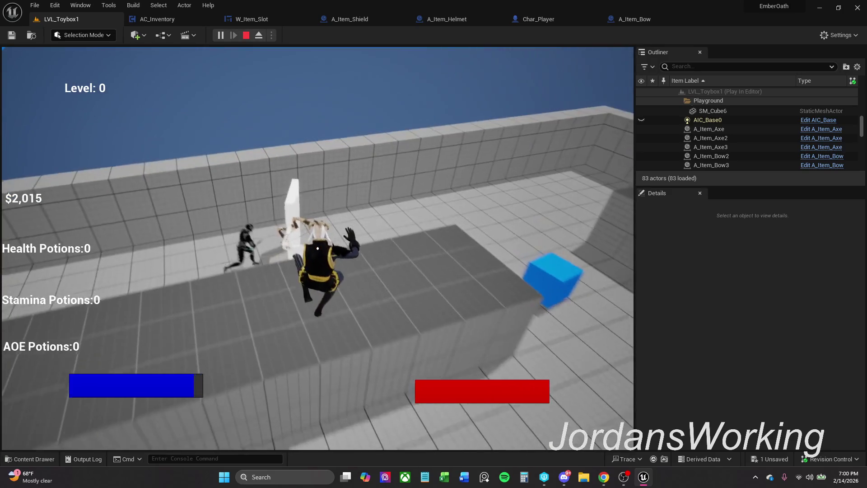
pyautogui.press('w')
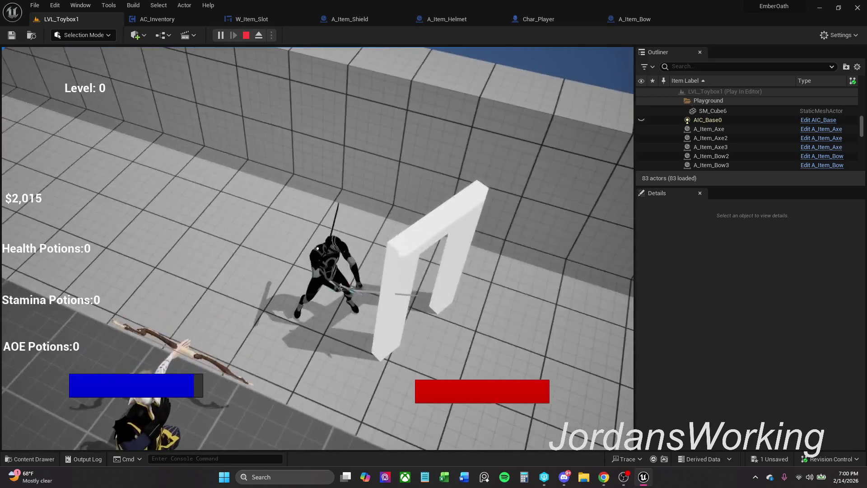
pyautogui.press('Escape')
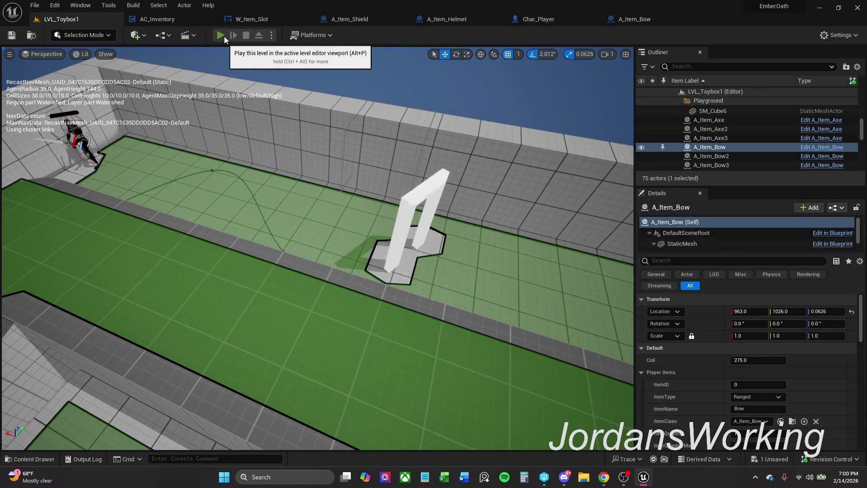
# - Replay the level, pick up the bow and equip it from the inventory, then quit the game
pyautogui.hotkey('alt', 'p')
pyautogui.press('w')
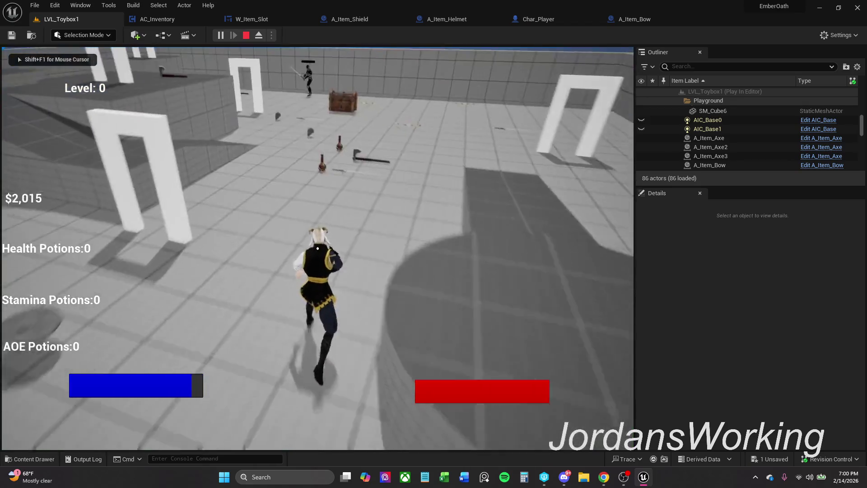
pyautogui.press('e')
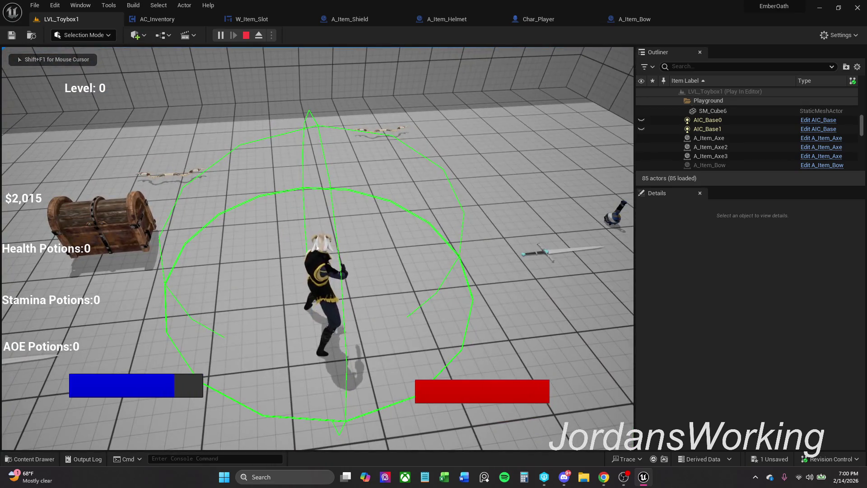
pyautogui.press('i')
pyautogui.click(462, 147)
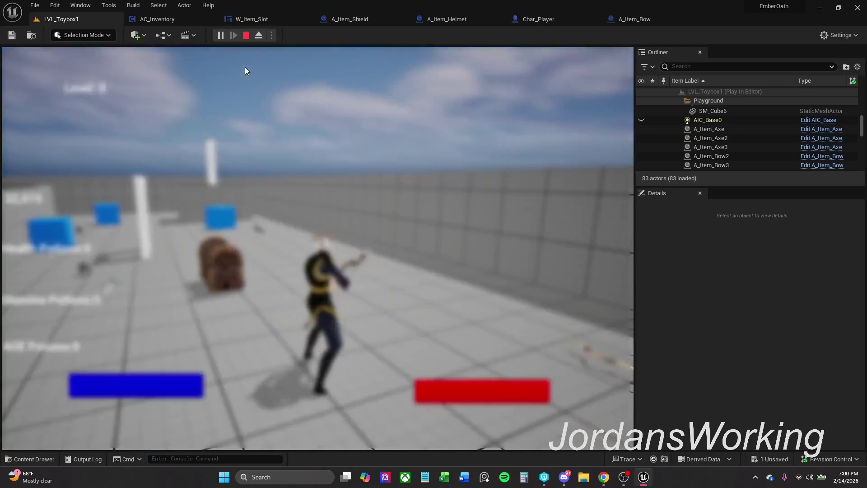
pyautogui.press('Escape')
pyautogui.click(144, 395)
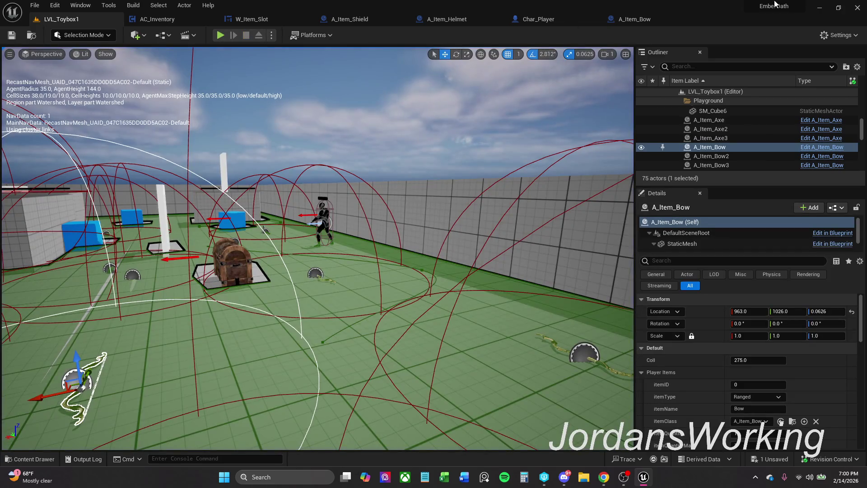
pyautogui.click(667, 22)
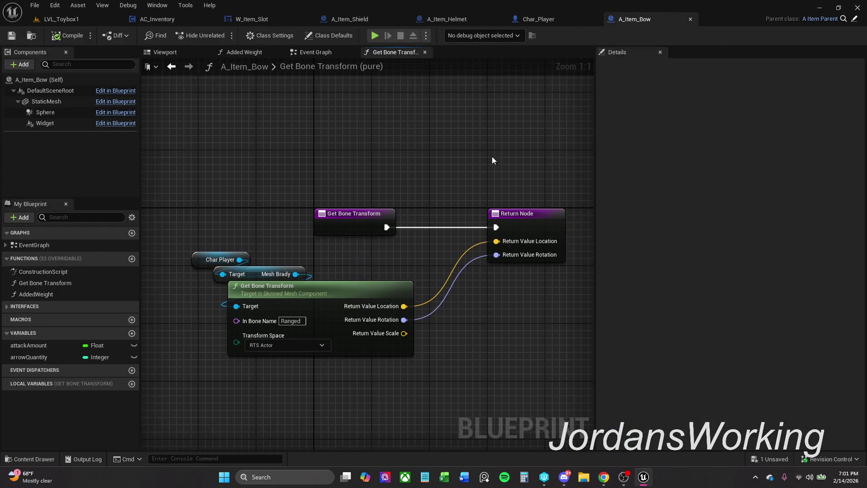
# - Shift A_Item_Bow's Char Player and Get Bone Transform nodes right, then save and close the bow blueprint
pyautogui.moveTo(231, 287); pyautogui.dragTo(322, 294)
pyautogui.click(408, 261)
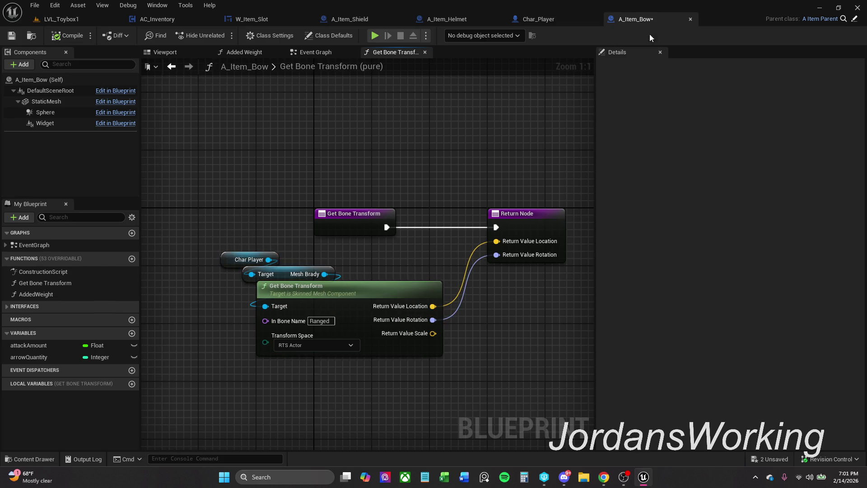
pyautogui.click(12, 35)
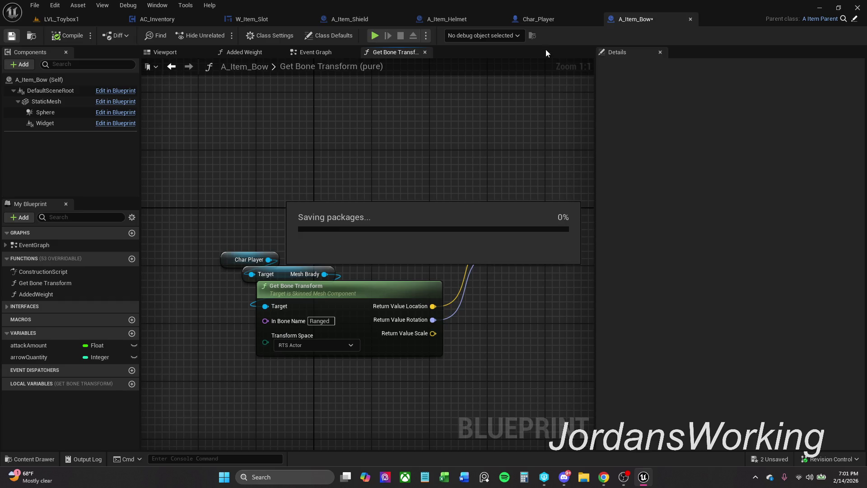
pyautogui.click(692, 20)
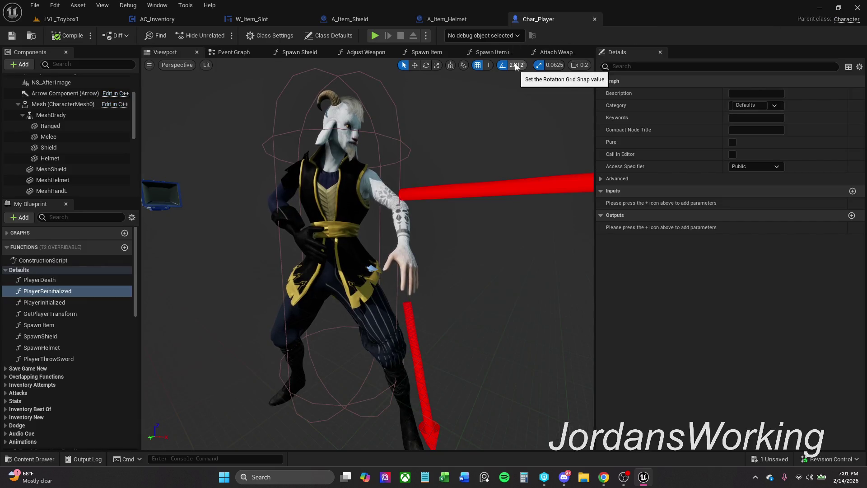
# - Close Char_Player's Attach Weapon to Hand, Spawn Item in Hand and Spawn Item function graphs
pyautogui.click(562, 53)
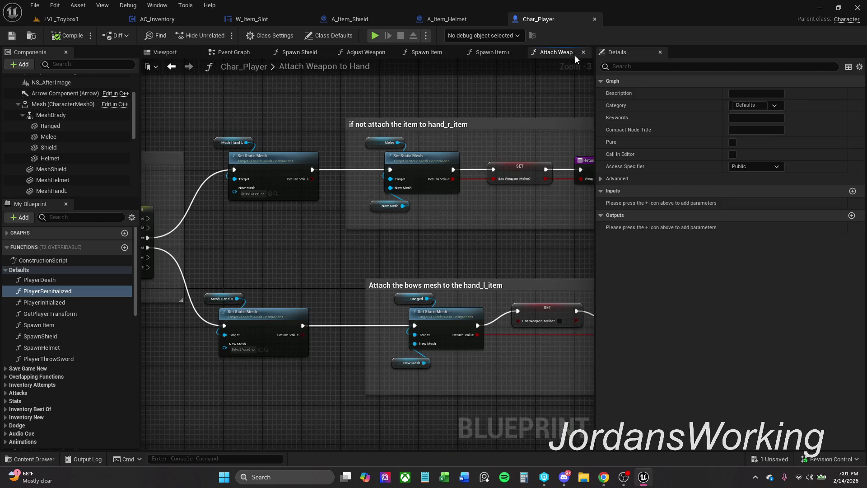
pyautogui.click(584, 52)
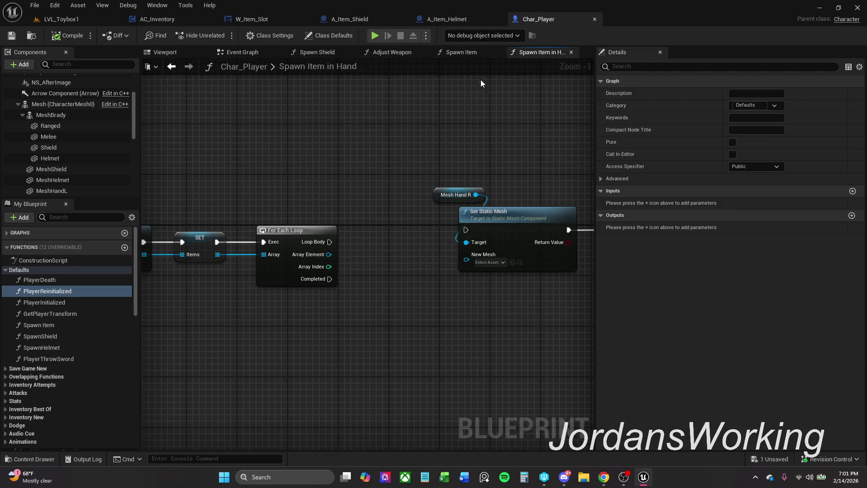
pyautogui.click(477, 51)
pyautogui.click(542, 53)
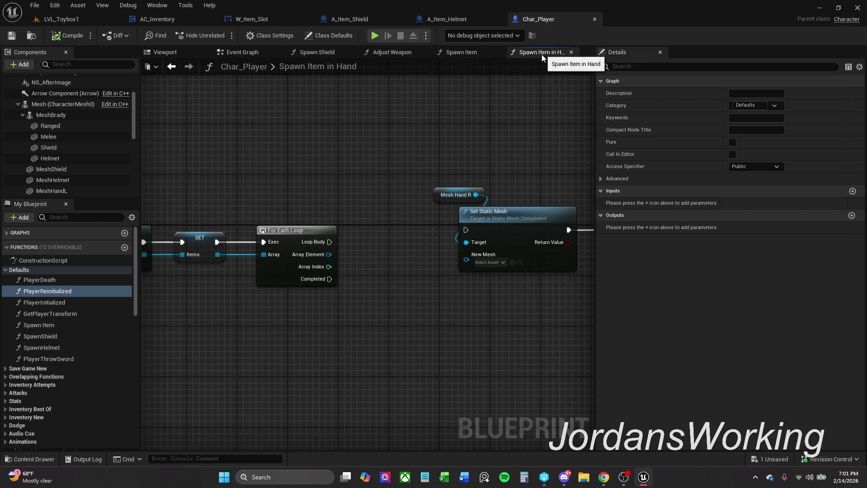
pyautogui.scroll(2, 460, 128)
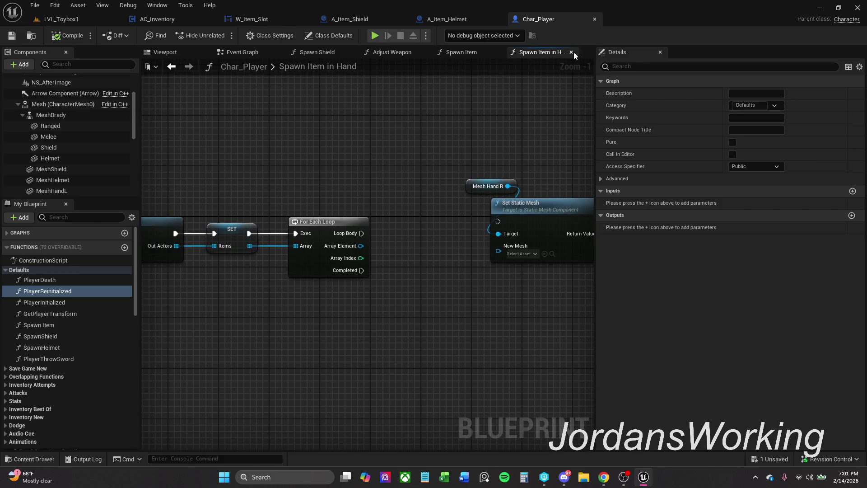
pyautogui.click(572, 53)
pyautogui.click(501, 53)
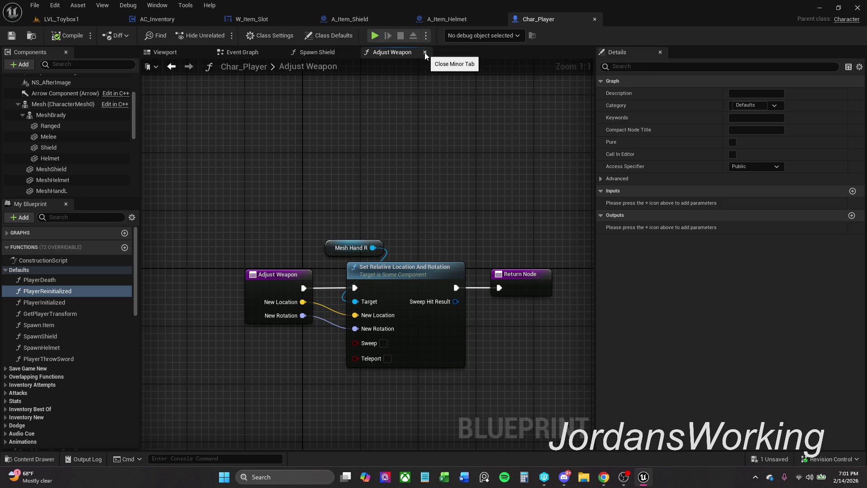
pyautogui.click(424, 53)
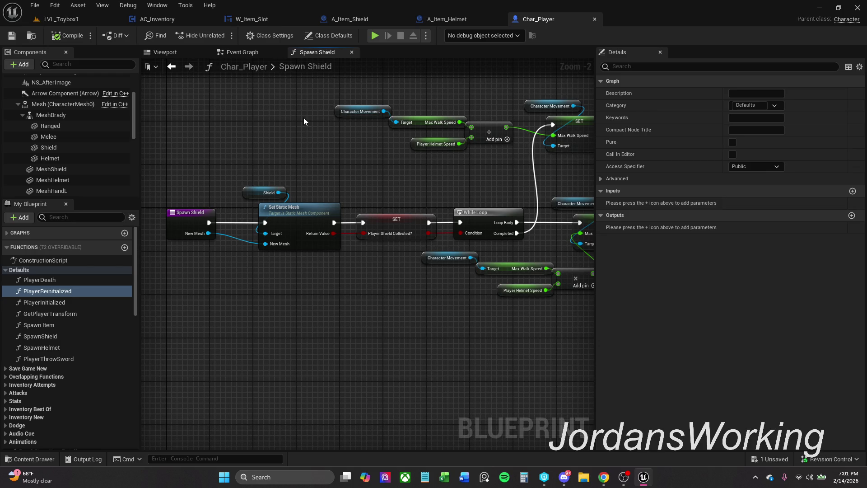
# - Move the Event Added Pickup node slightly right in A_Item_Helmet's Event Graph and save the blueprint
pyautogui.click(447, 20)
pyautogui.scroll(-1, 326, 151)
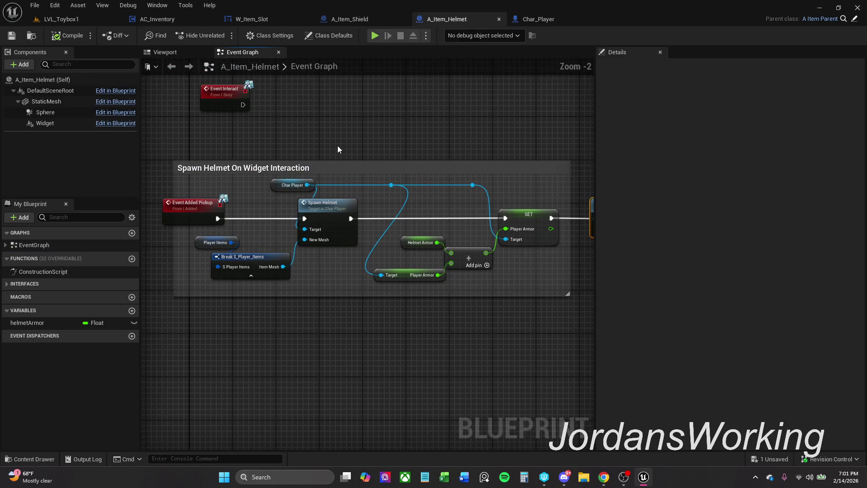
pyautogui.scroll(-9, 441, 171)
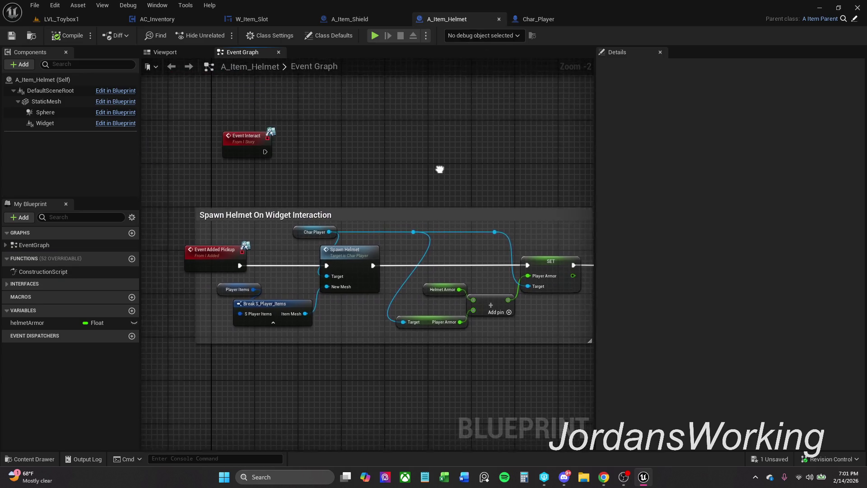
pyautogui.scroll(-1, 436, 190)
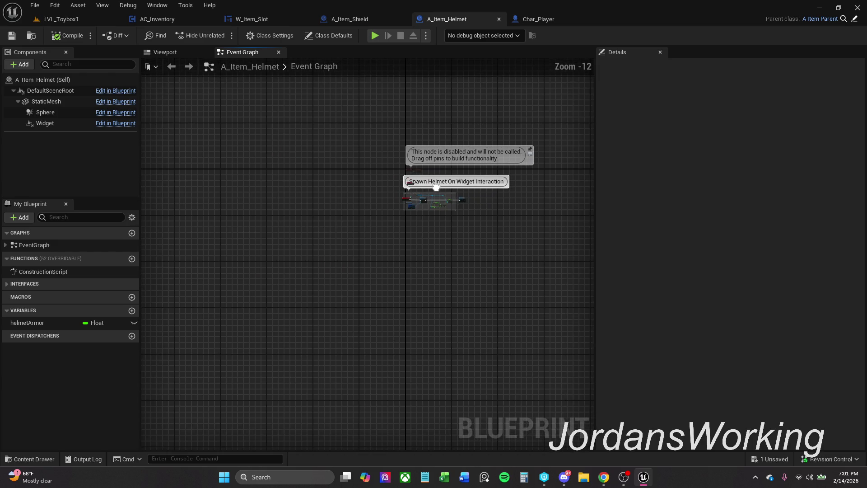
pyautogui.scroll(8, 436, 187)
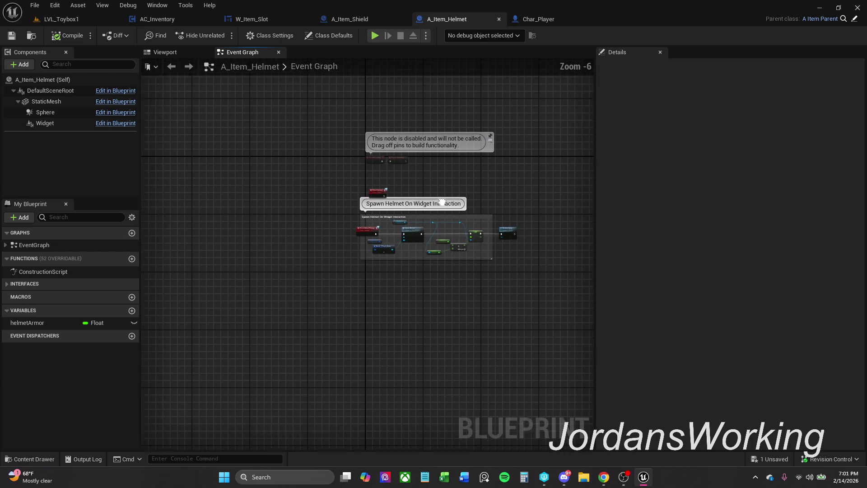
pyautogui.moveTo(451, 230); pyautogui.dragTo(454, 210)
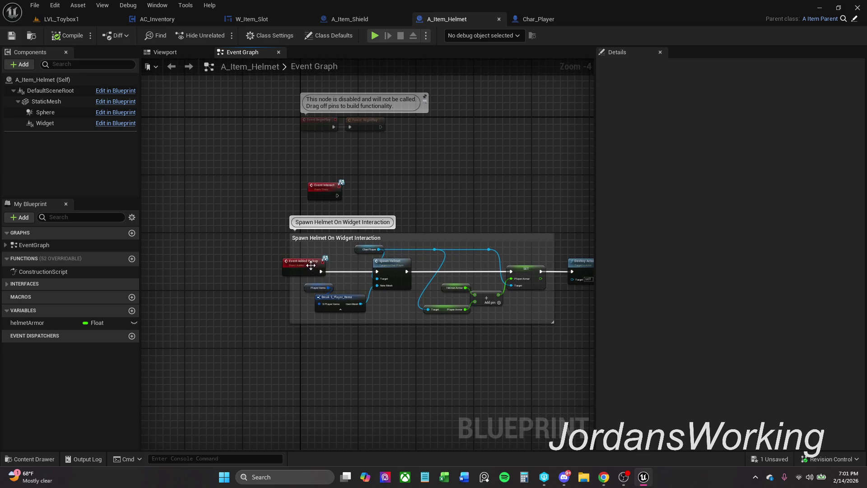
pyautogui.moveTo(324, 265); pyautogui.dragTo(342, 265)
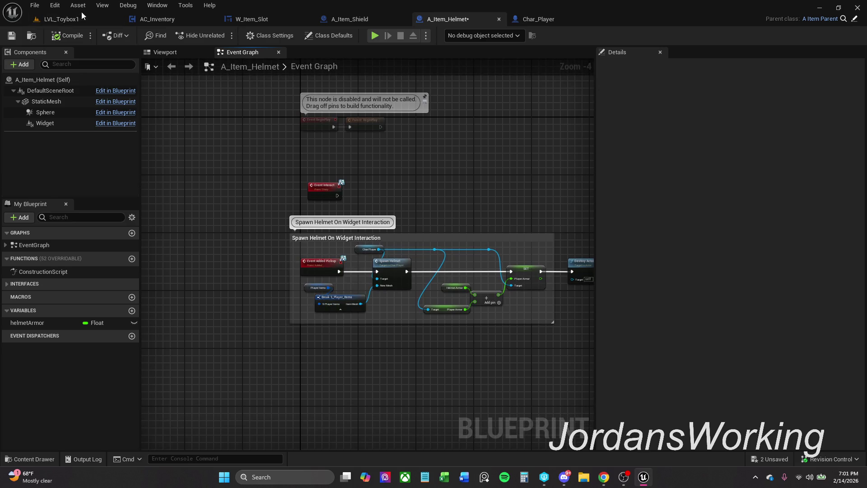
pyautogui.click(12, 39)
# - Save all remaining unsaved assets with File > Save All and exit the Unreal editor
pyautogui.click(35, 9)
pyautogui.click(69, 59)
pyautogui.click(858, 8)
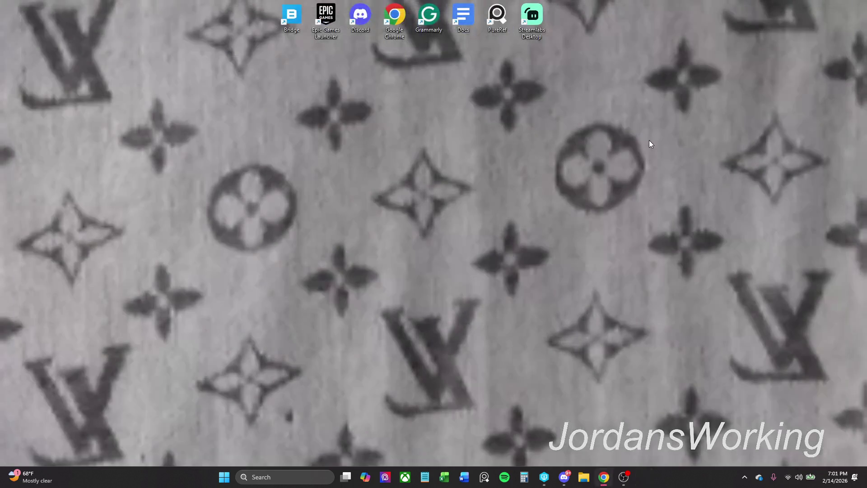